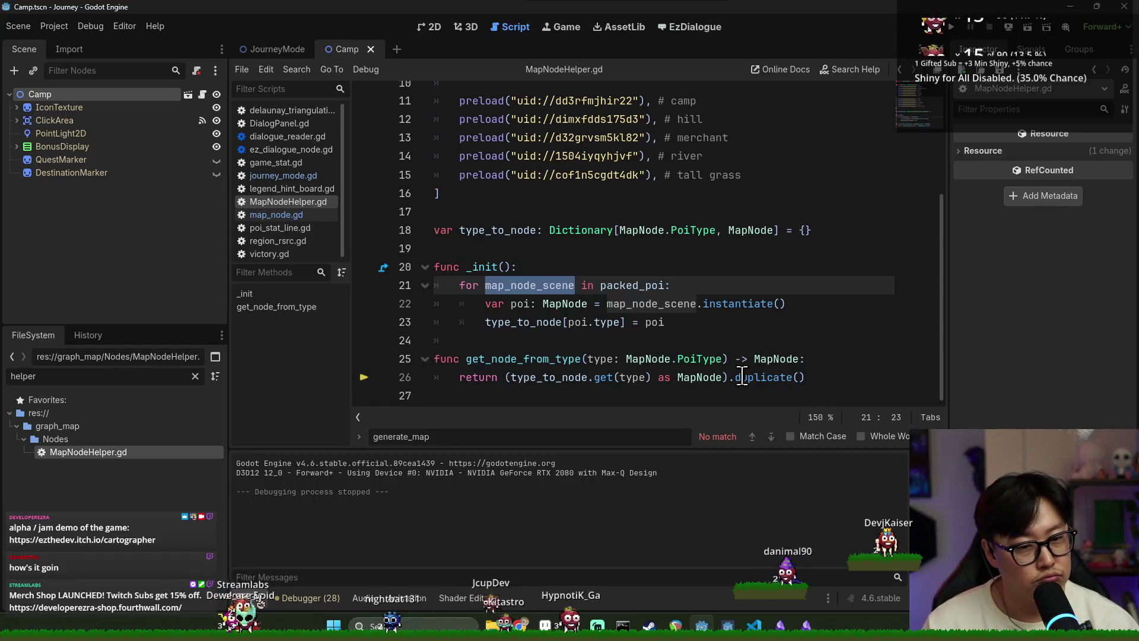
Step: Drag a preload of Camp.tscn into MapNodeHelper.gd at line 15, then undo it
double_click(699, 378)
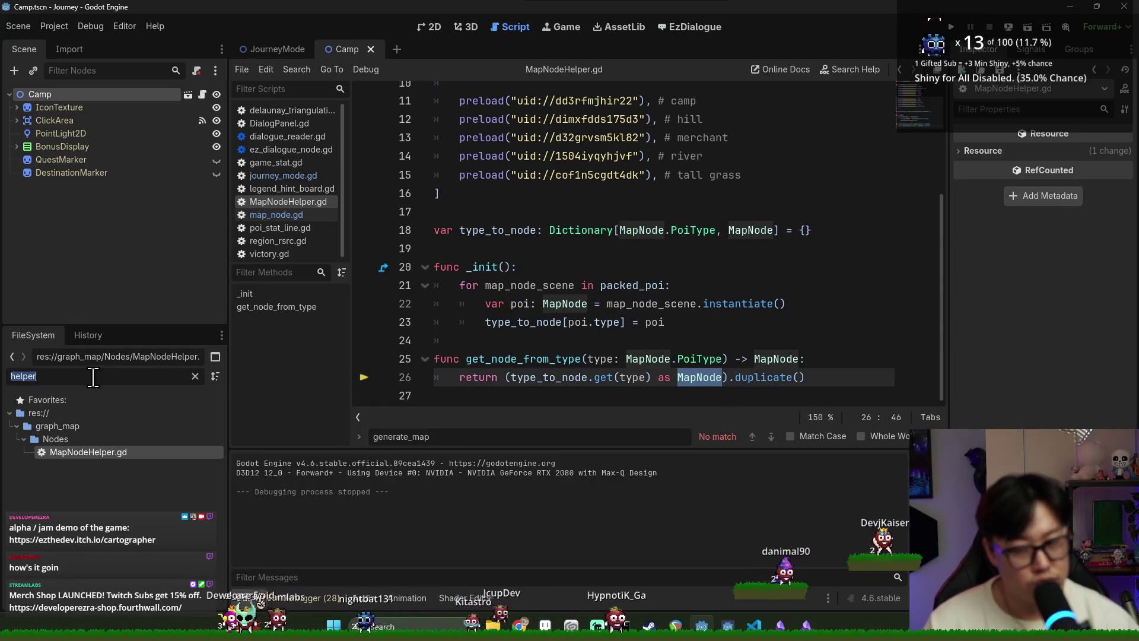
text(camp)
mouse_move(84, 458)
mouse_down()
mouse_move(564, 197)
mouse_move(777, 175)
mouse_up()
scroll(771, 206, up, 2)
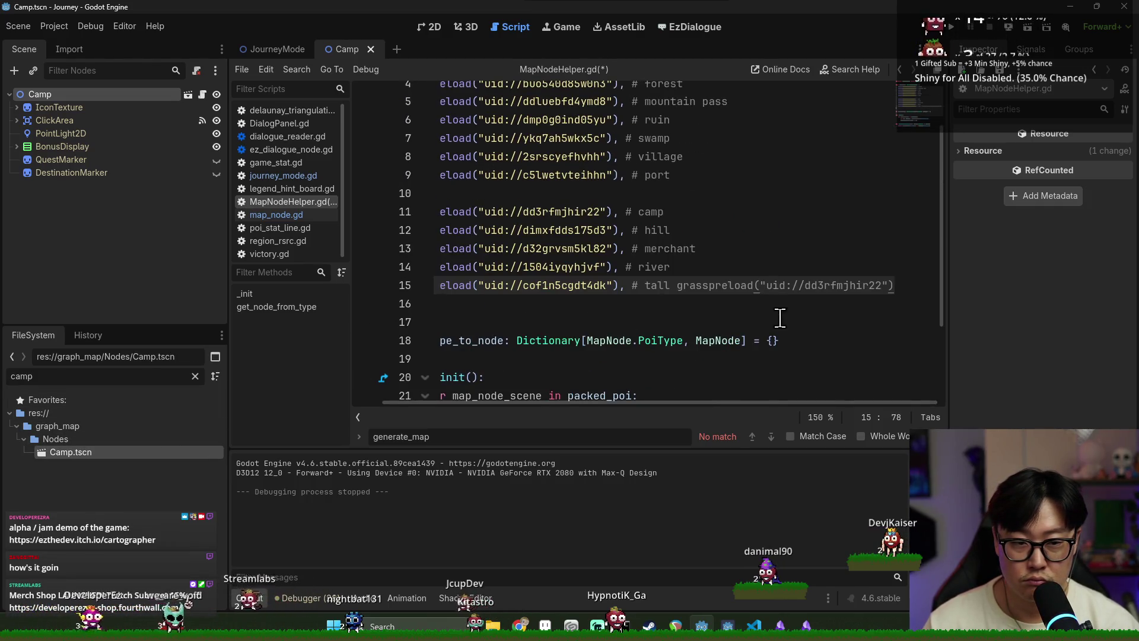
key(ctrl+z)
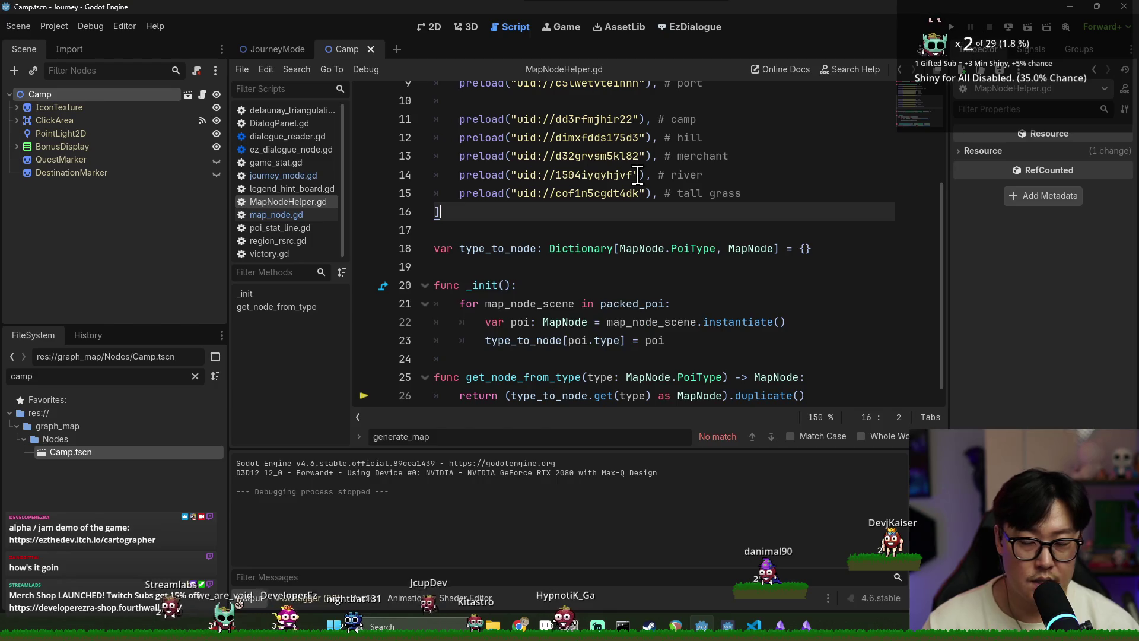
key(alt+Tab)
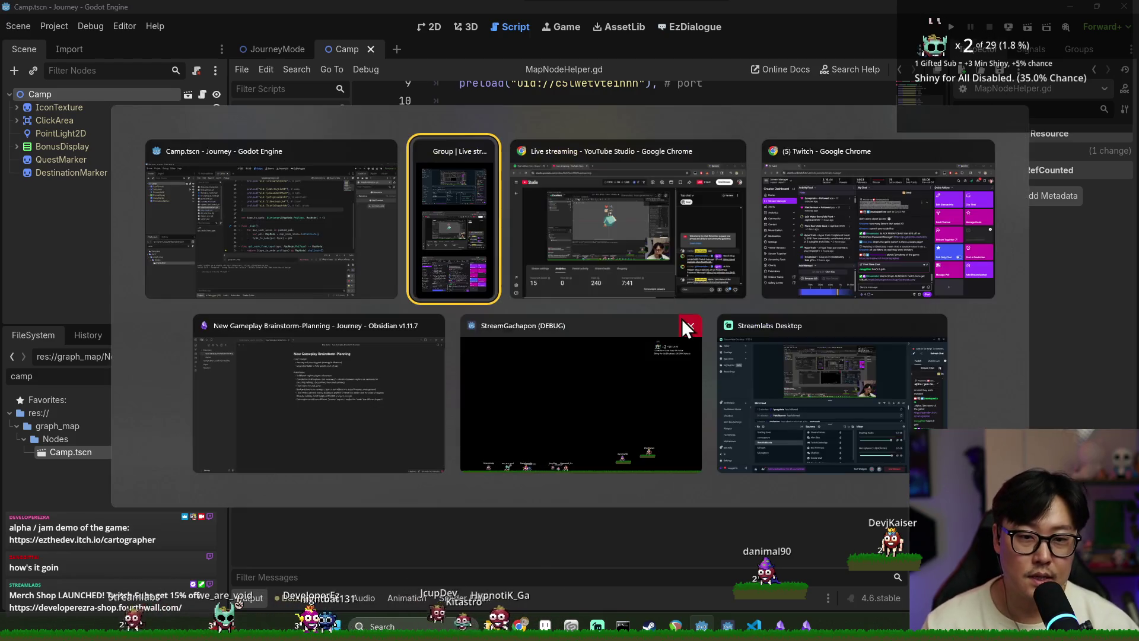
click(276, 237)
click(651, 174)
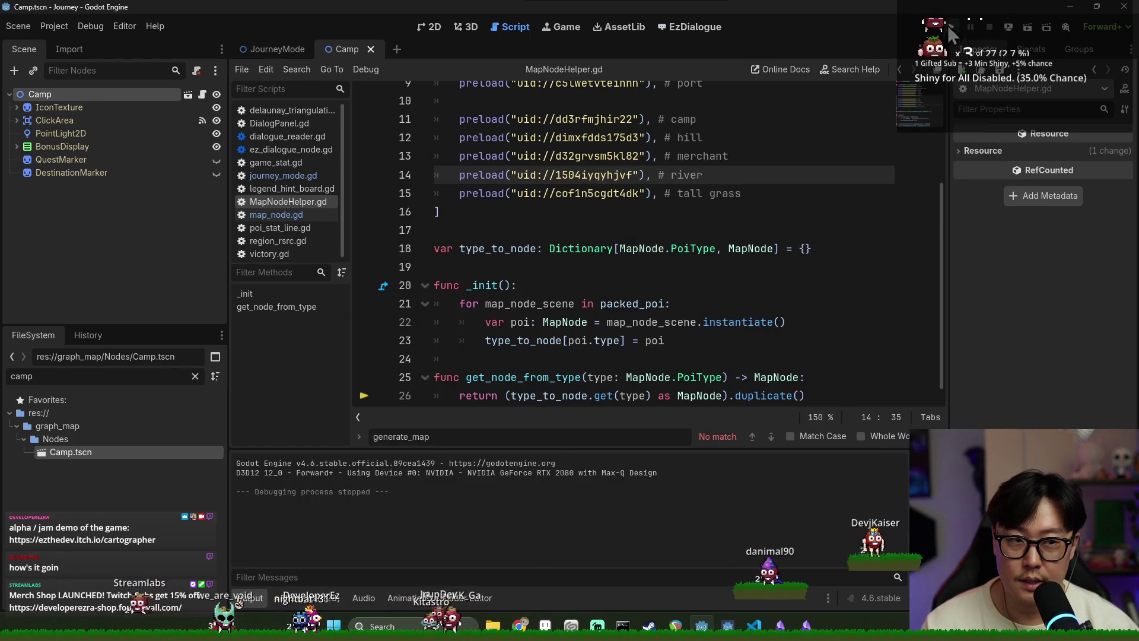
Step: Check the Camp node's map type, leaving it as Camp, and select the FileSystem filter text
click(192, 95)
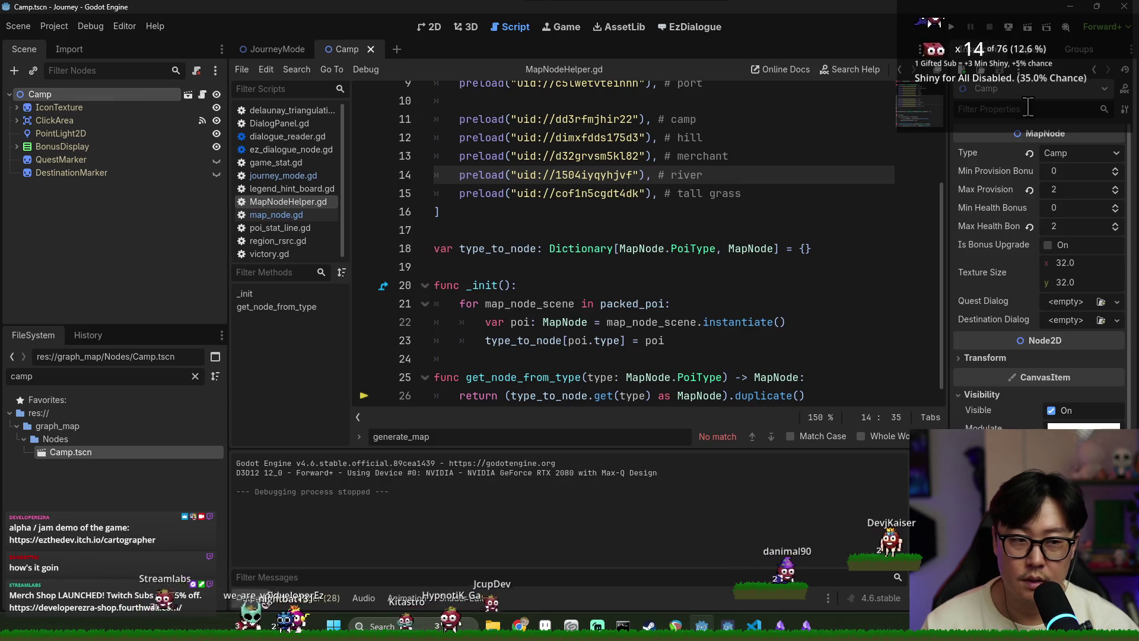
click(1066, 153)
click(1076, 323)
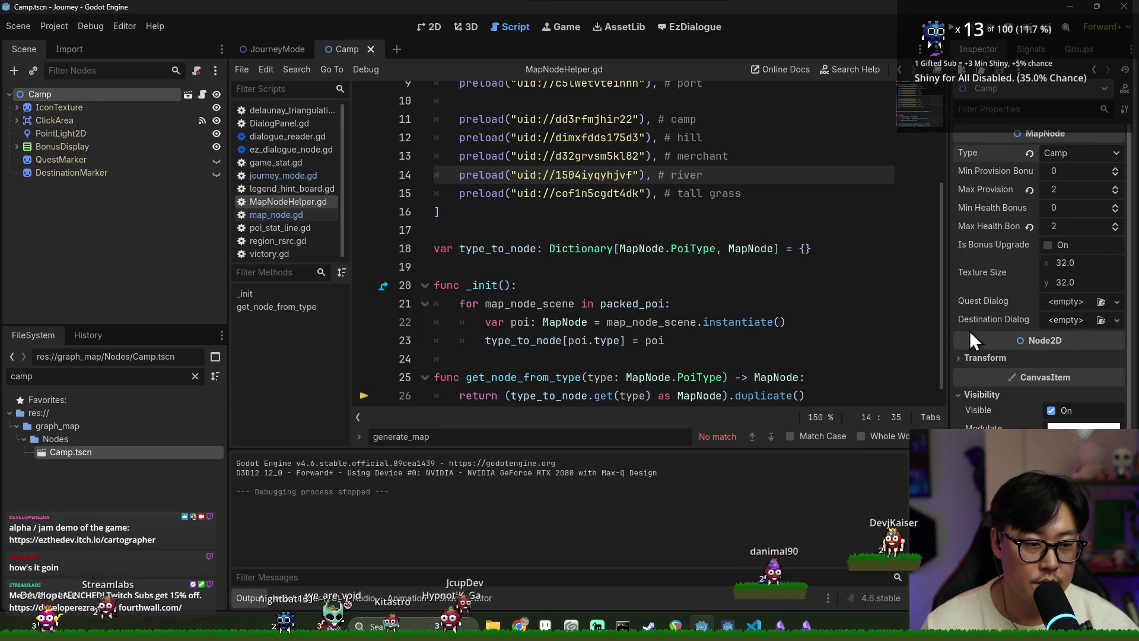
double_click(70, 376)
Step: Filter files by 'forest', open Forest.tscn, then select the Camp scene's IconTexture node
text(forest)
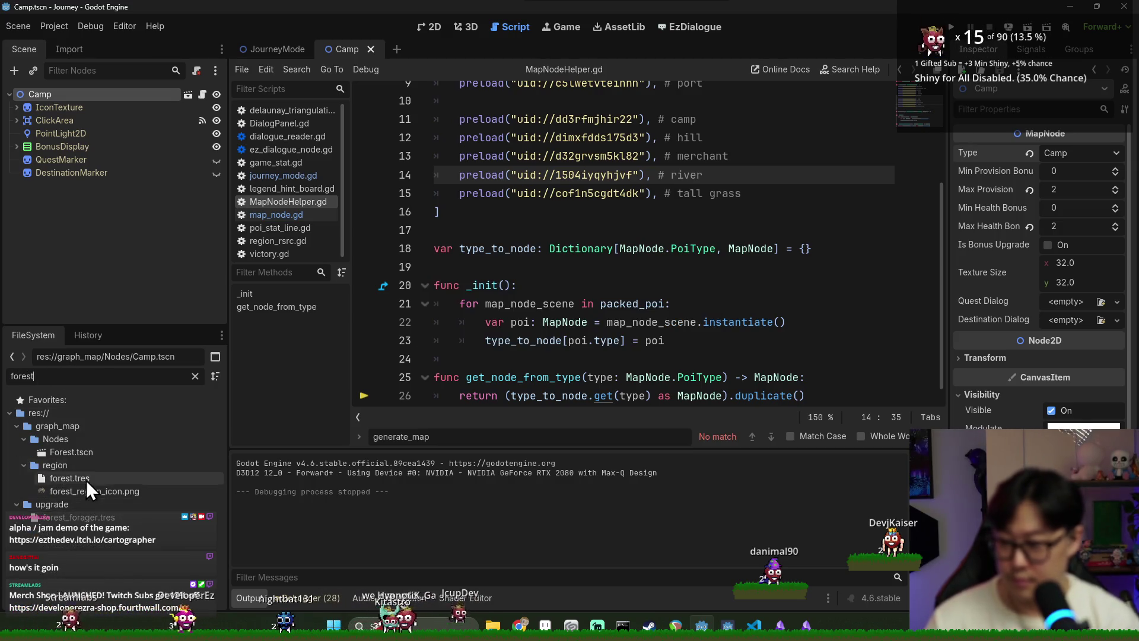
double_click(95, 456)
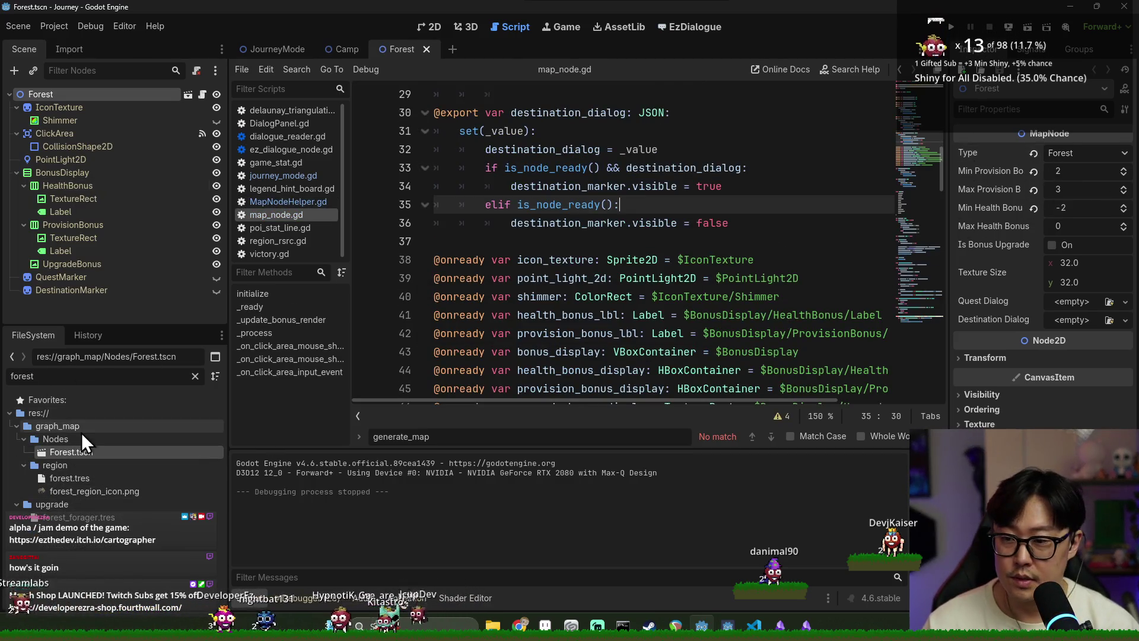
click(194, 377)
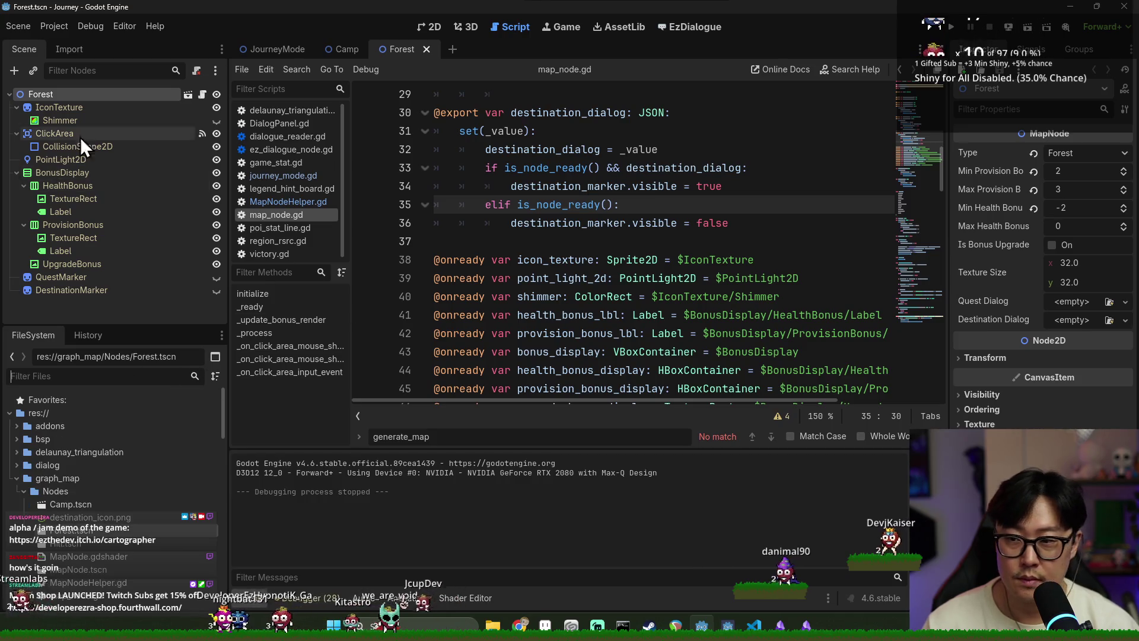
click(68, 108)
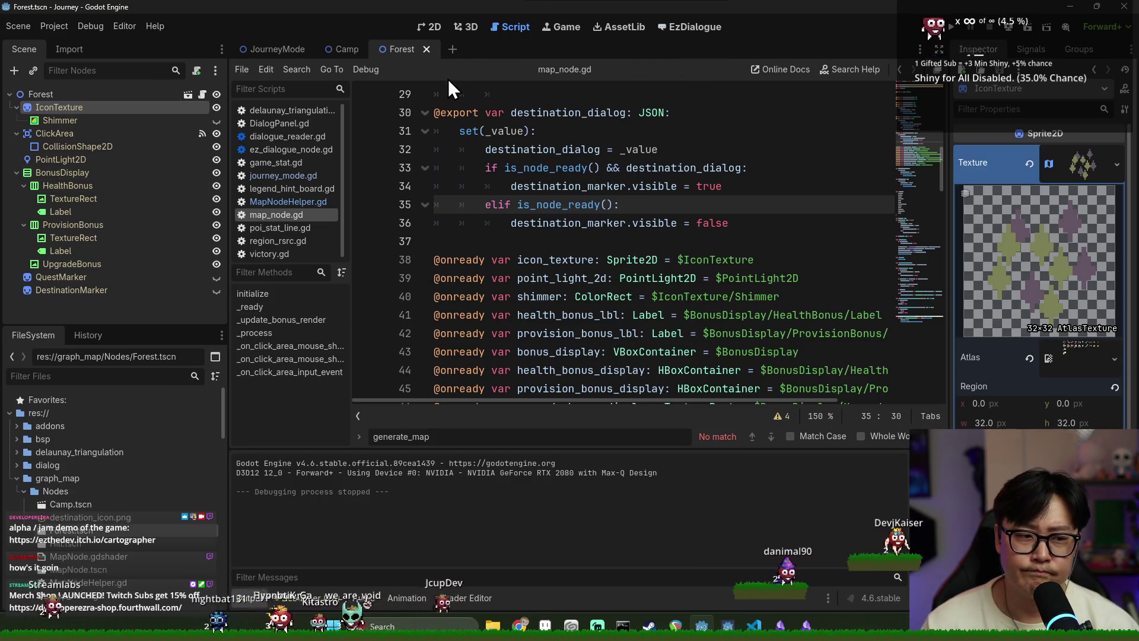
click(340, 49)
click(84, 105)
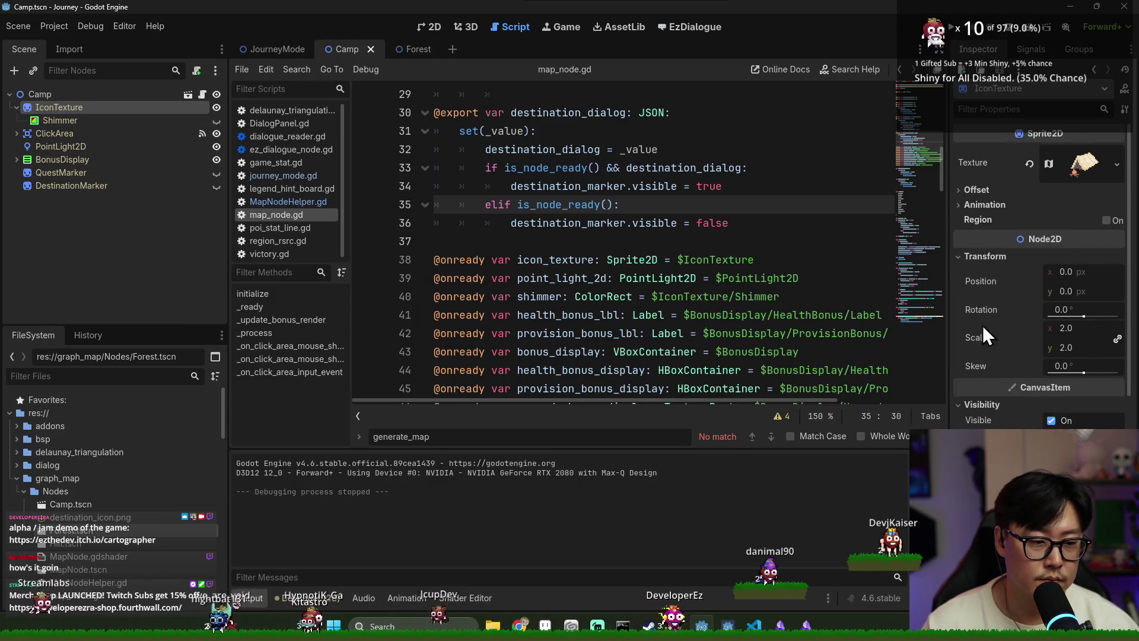
Step: Make the Camp icon's atlas texture unique (recursive), confirm, and run the game
click(1116, 164)
click(1089, 149)
click(1084, 163)
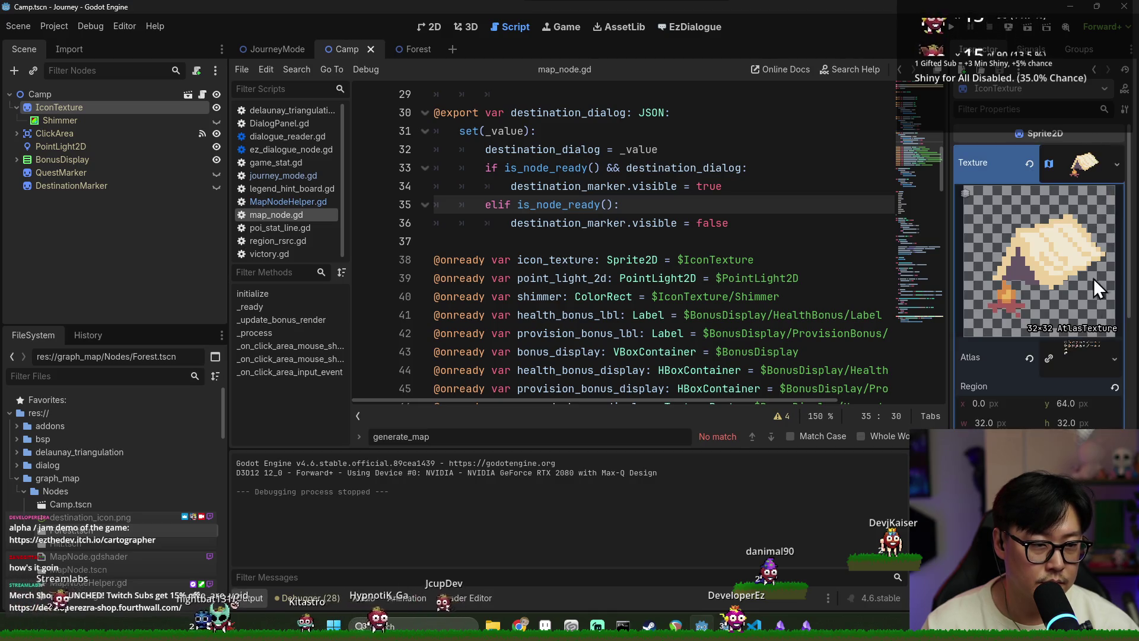
click(1117, 165)
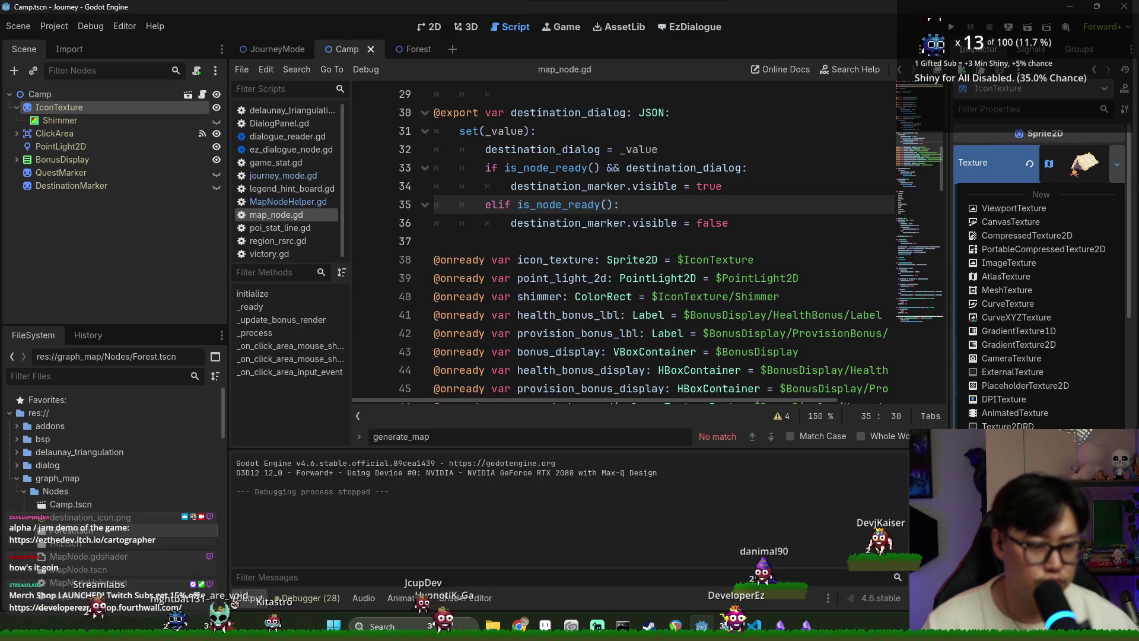
click(1021, 522)
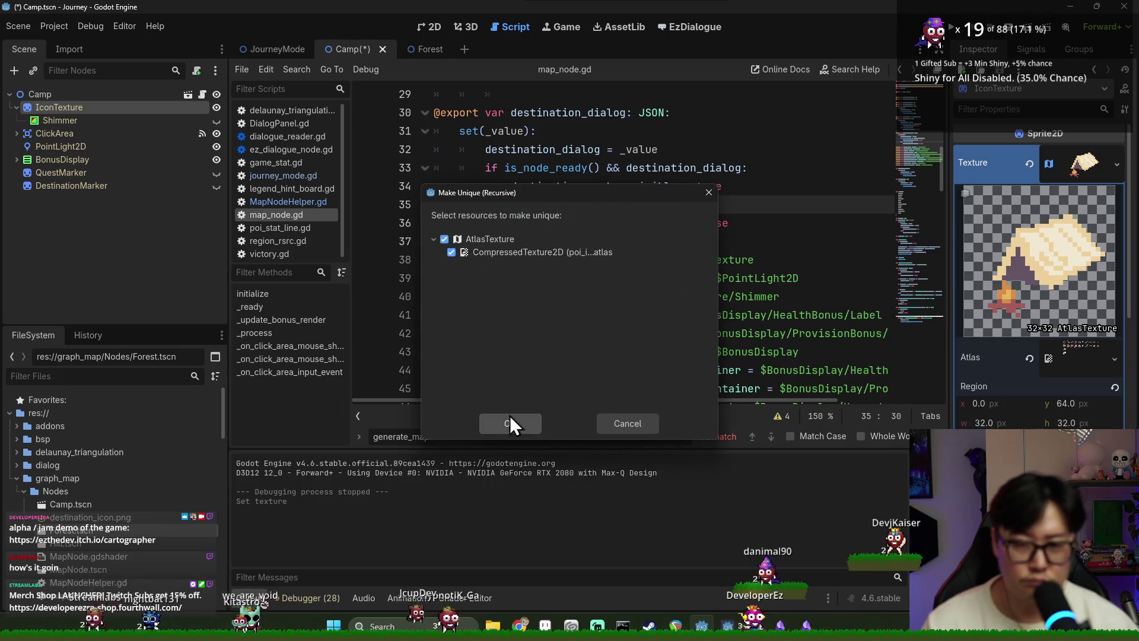
click(505, 422)
click(951, 26)
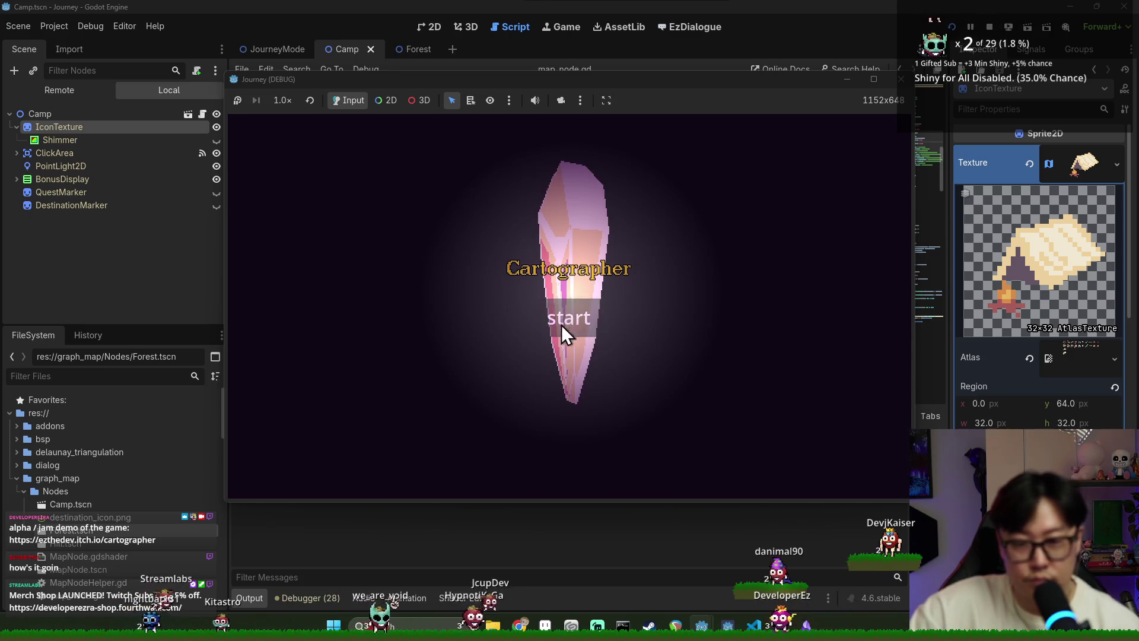
Step: Start a new game, pan the map with W/A/S/D, click the lower map node, then close the game
click(561, 322)
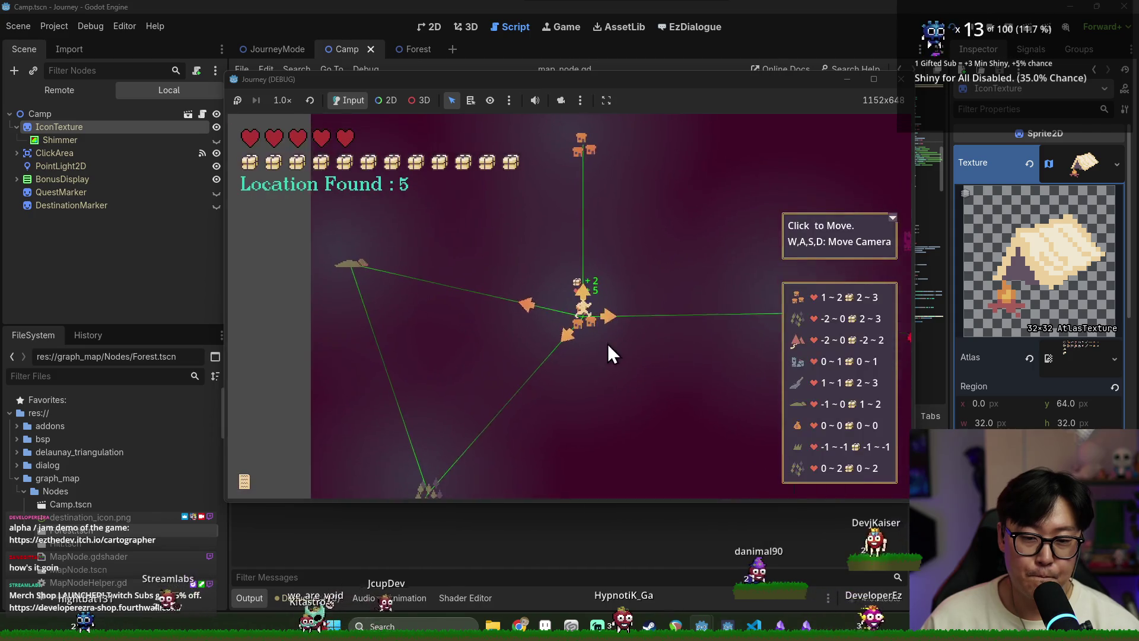
key(s)
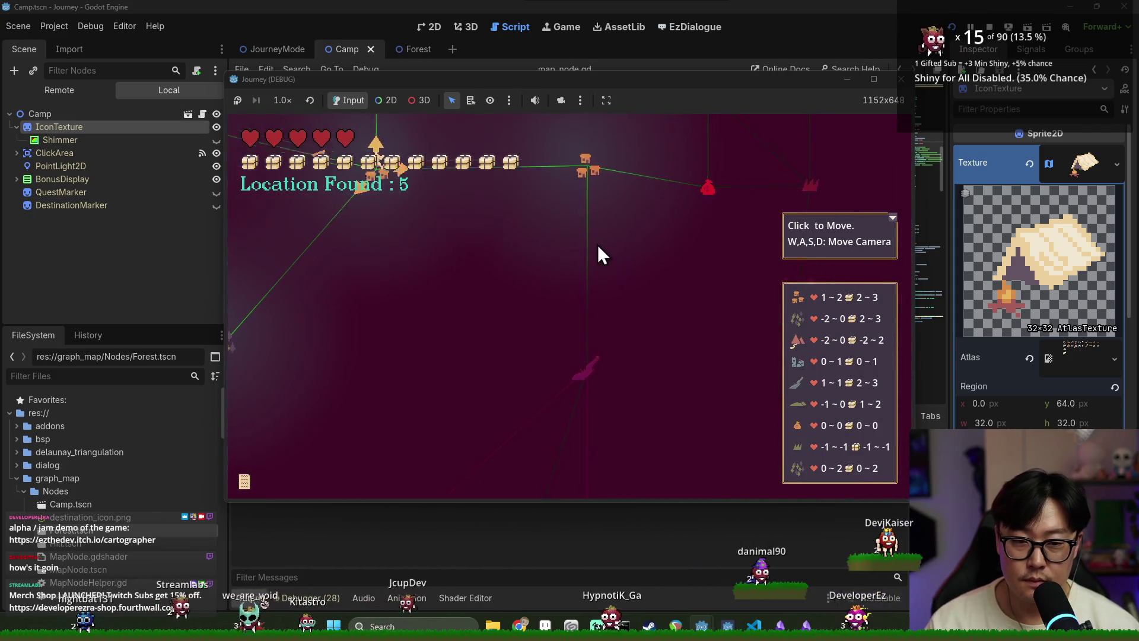
key(w)
key(w)
key(a)
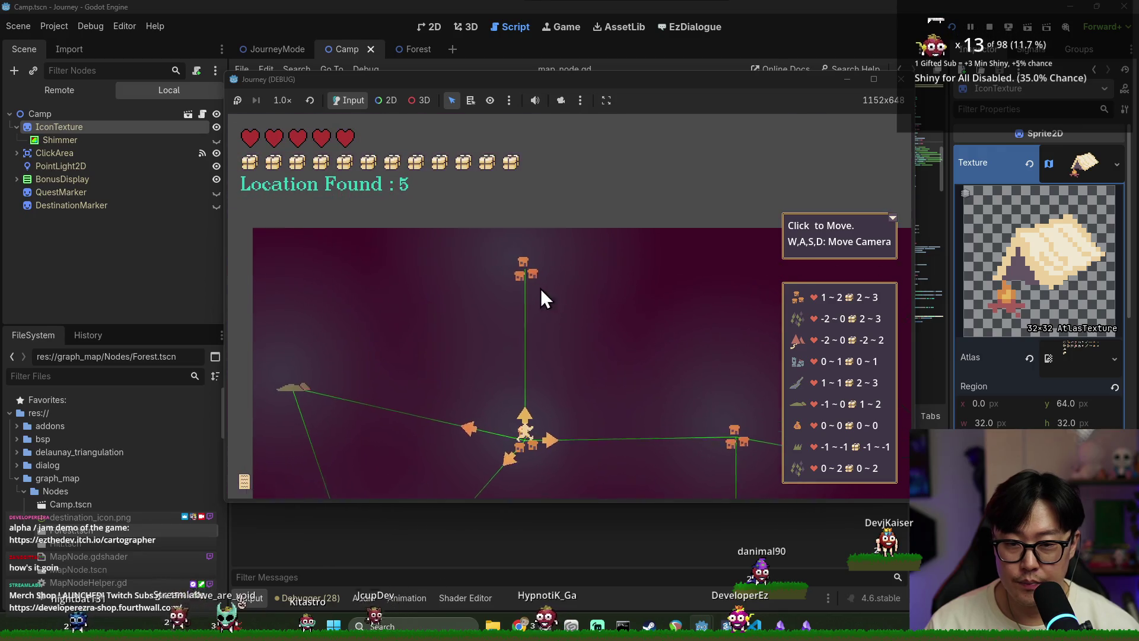
key(s)
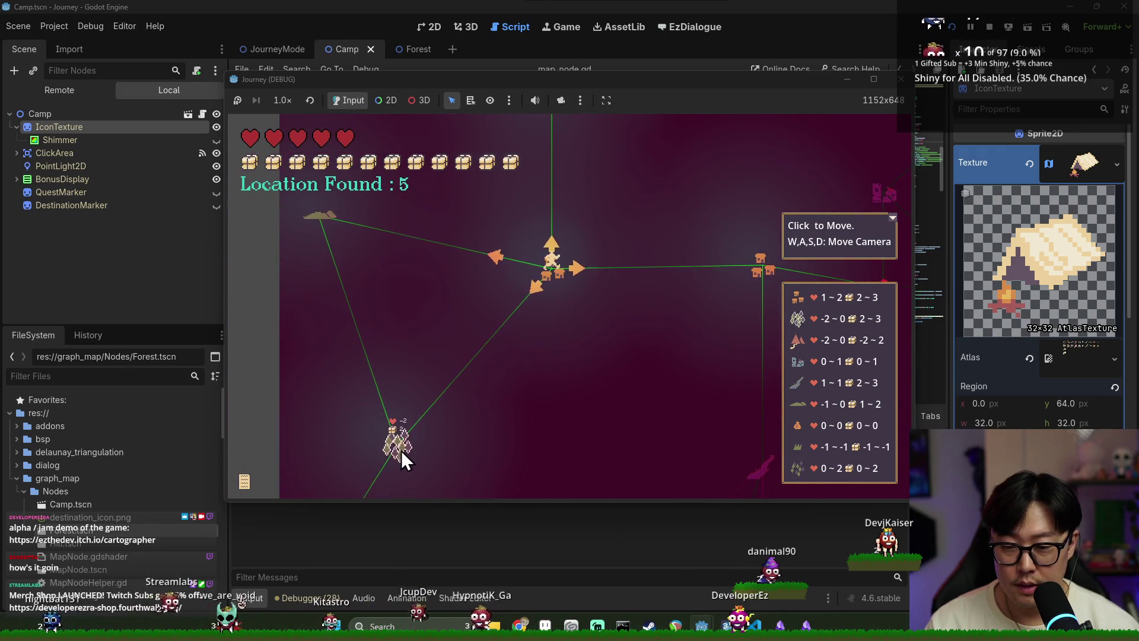
click(402, 450)
click(973, 43)
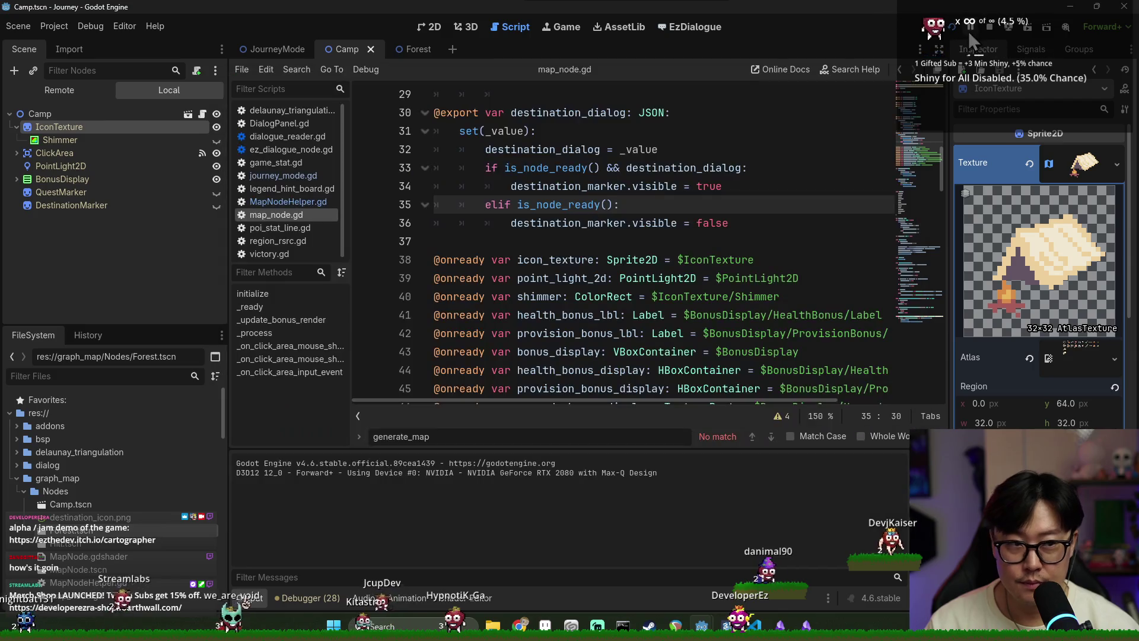
key(ctrl+f)
text(hig)
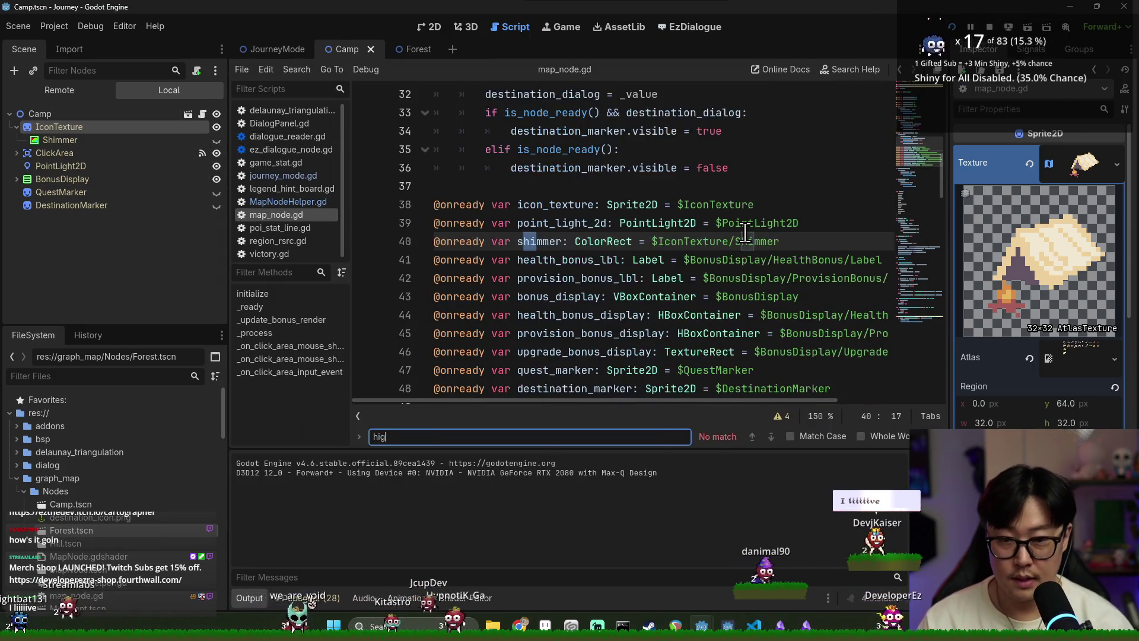
key(BackSpace)
key(BackSpace)
key(BackSpace)
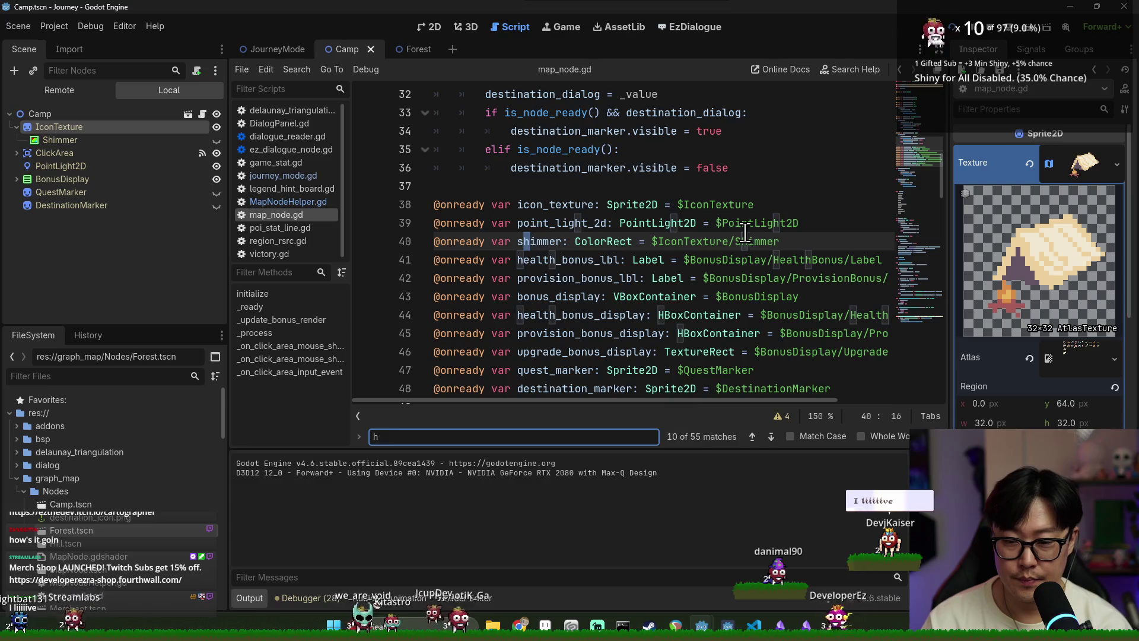
scroll(578, 260, down, 14)
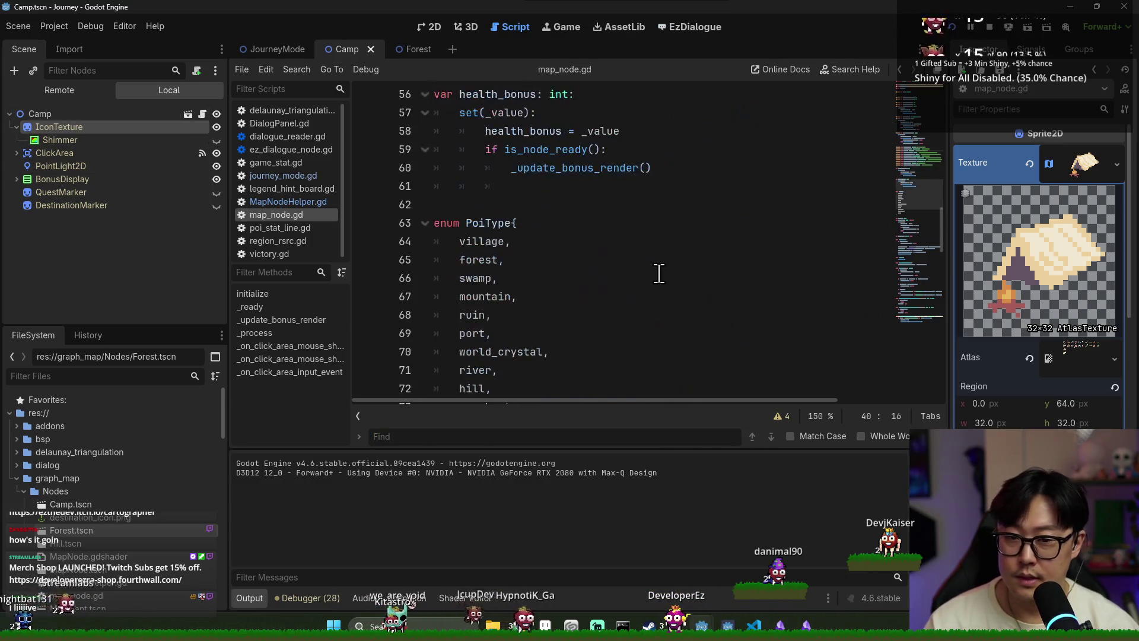
scroll(579, 260, down, 7)
scroll(552, 265, up, 2)
scroll(552, 265, down, 5)
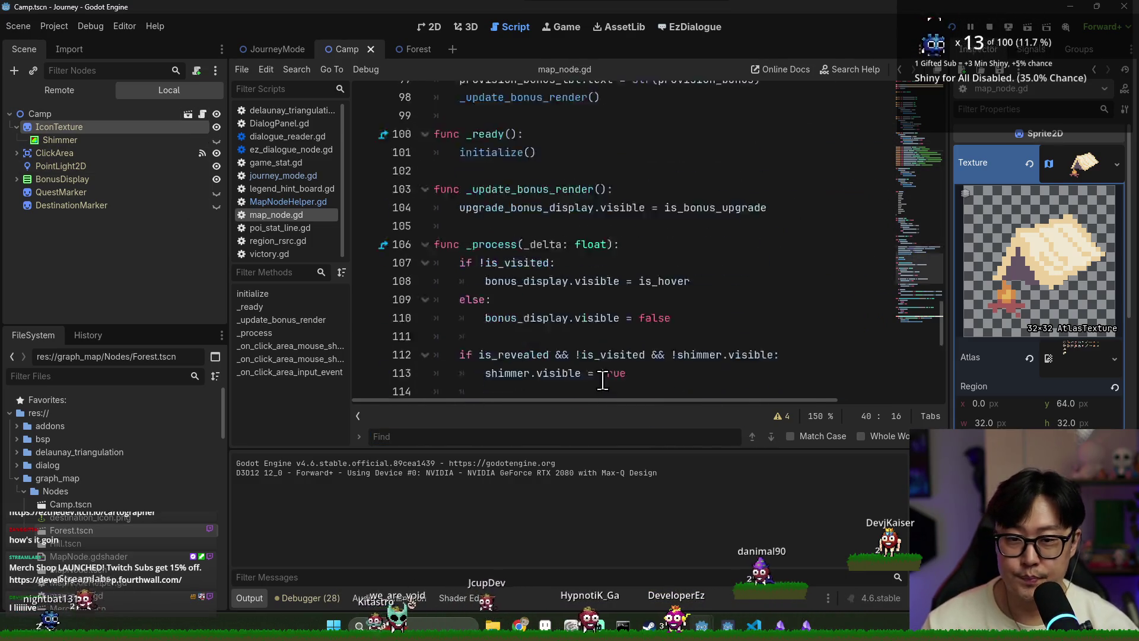
scroll(549, 325, down, 5)
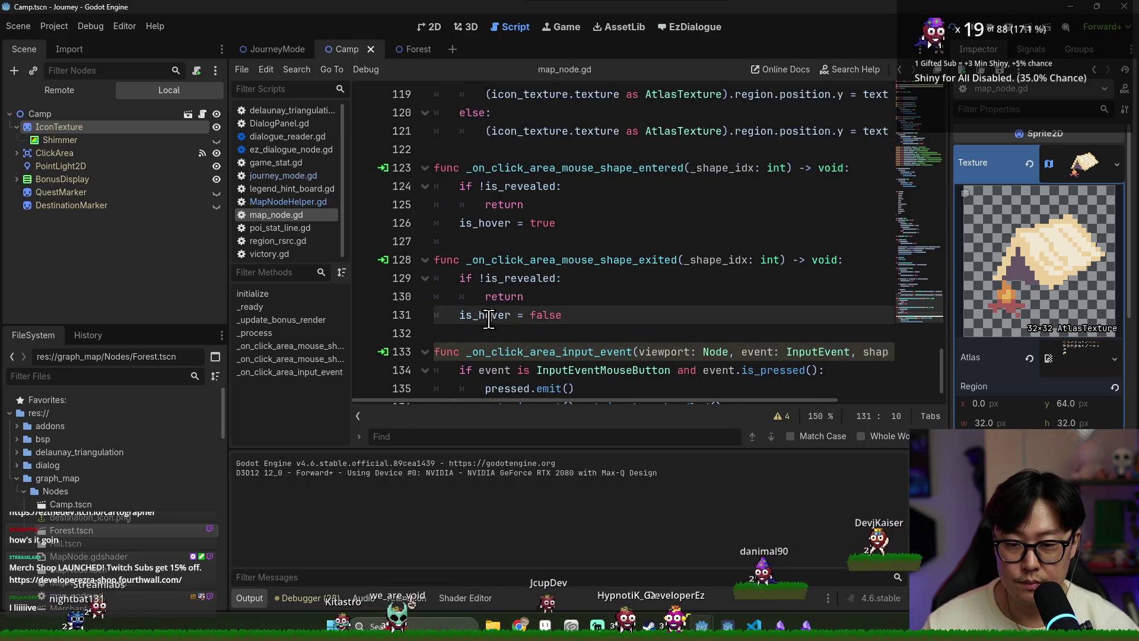
scroll(492, 315, up, 3)
double_click(599, 259)
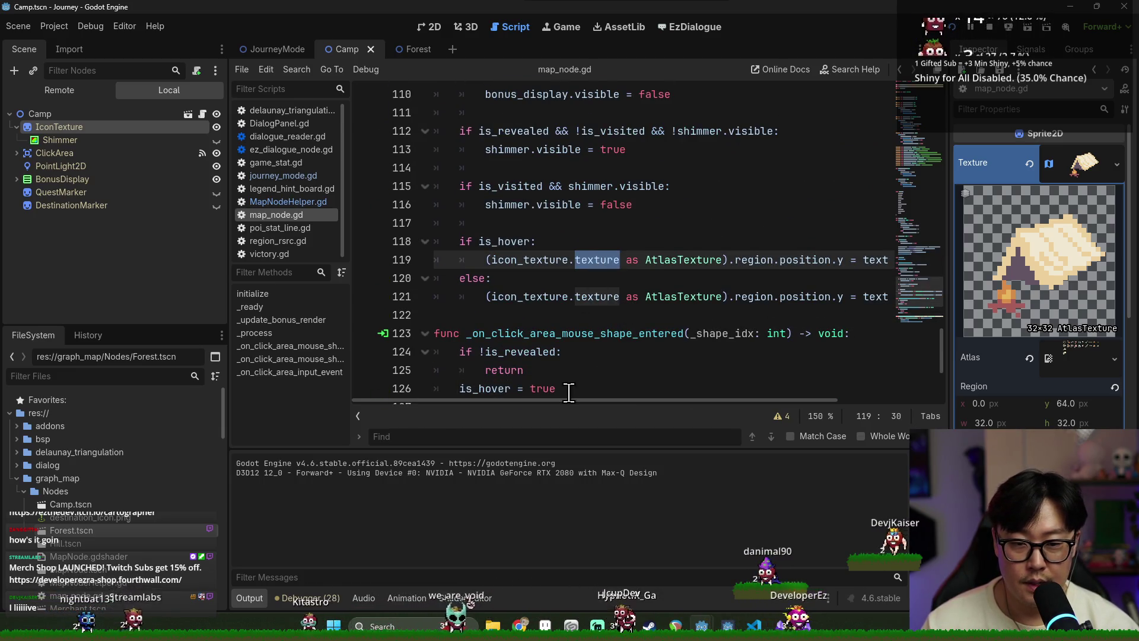
drag(583, 399, 738, 405)
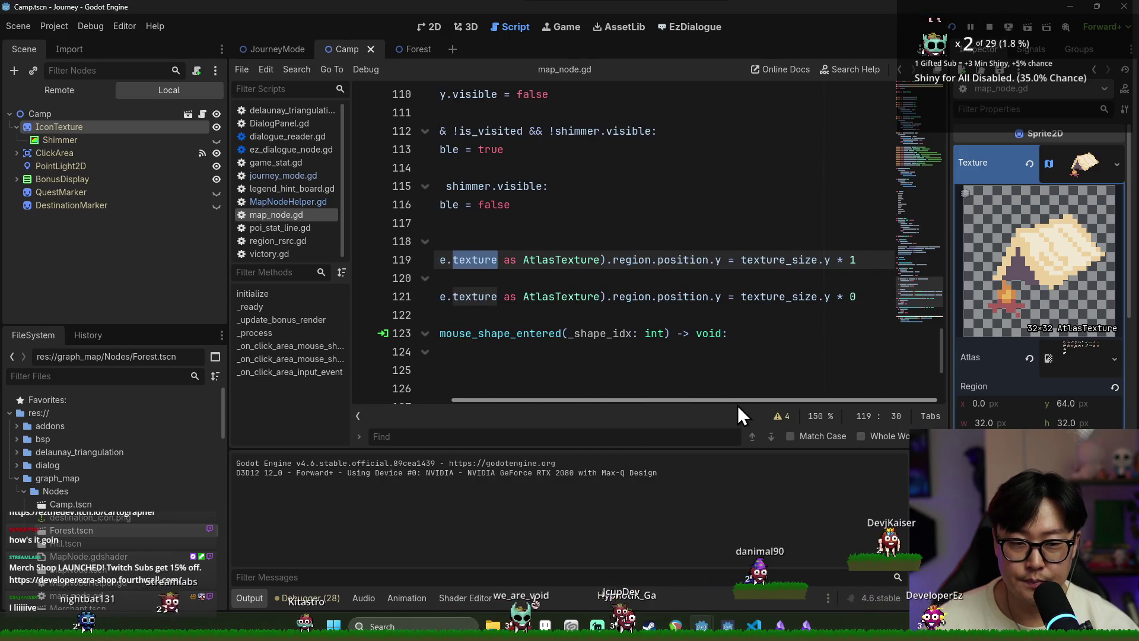
double_click(786, 261)
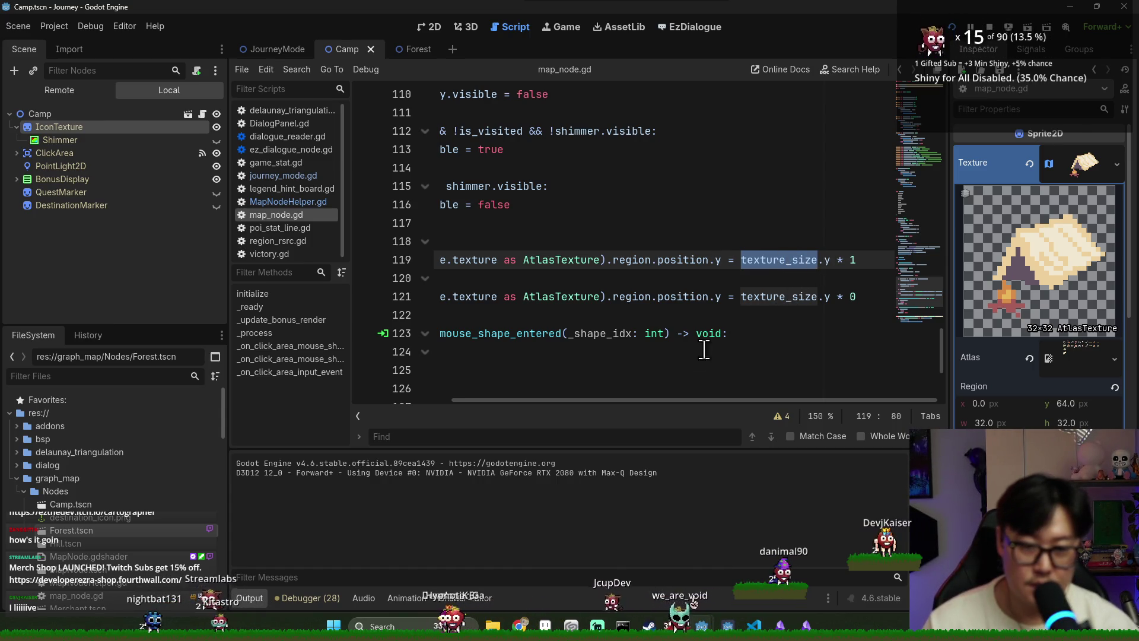
mouse_move(713, 399)
mouse_down()
mouse_move(585, 400)
mouse_move(787, 373)
mouse_up()
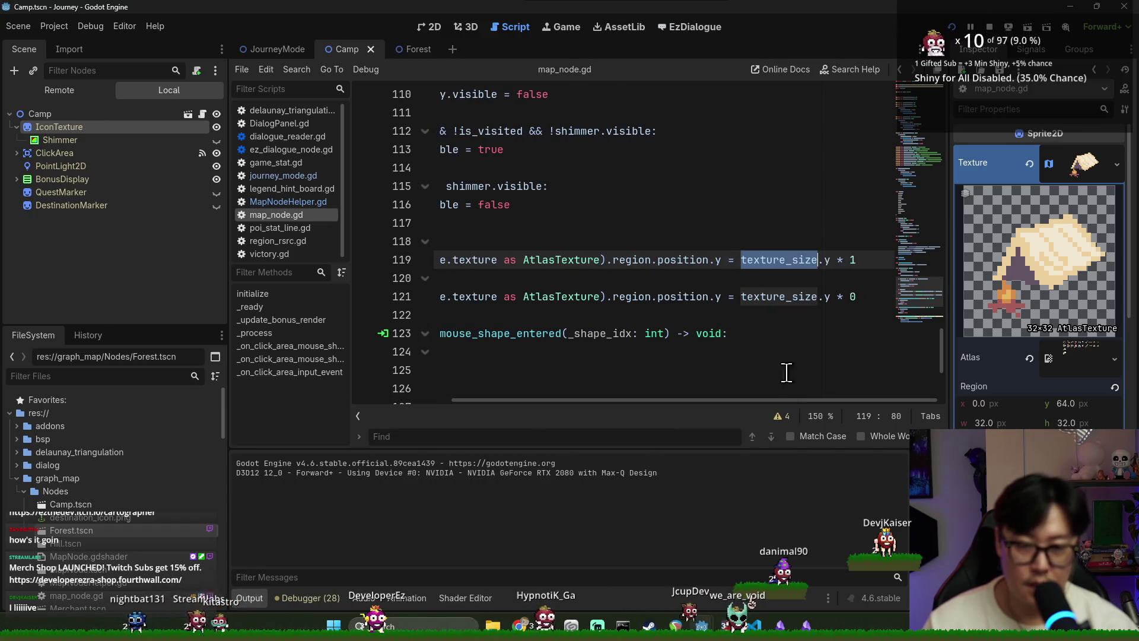
click(787, 261)
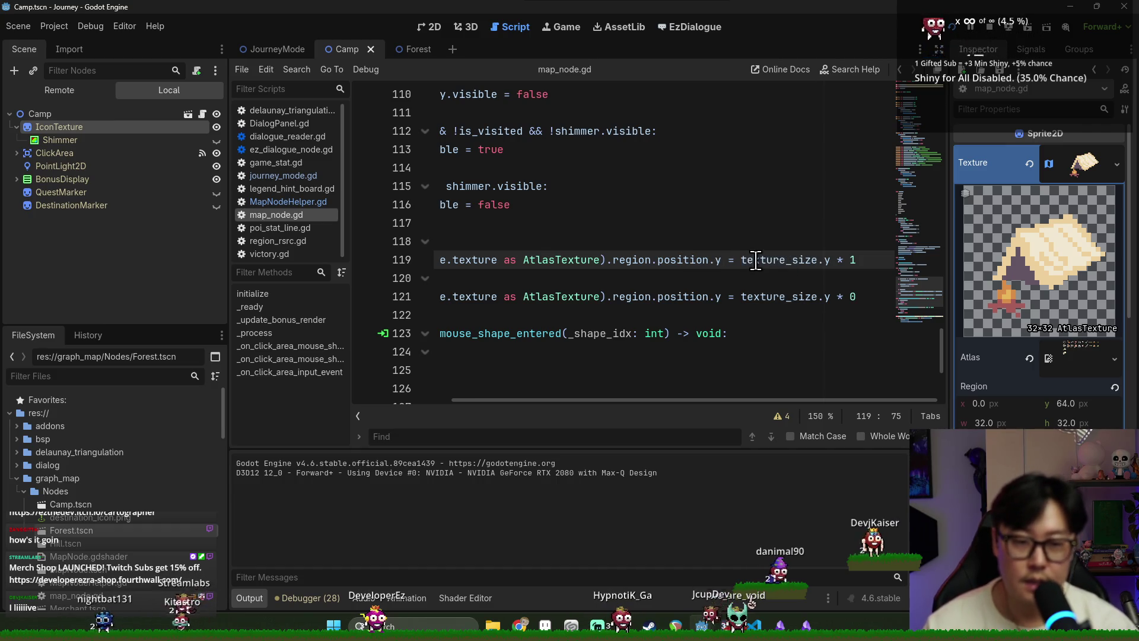
mouse_move(659, 401)
mouse_down()
mouse_move(546, 404)
mouse_move(726, 404)
mouse_move(537, 399)
mouse_up()
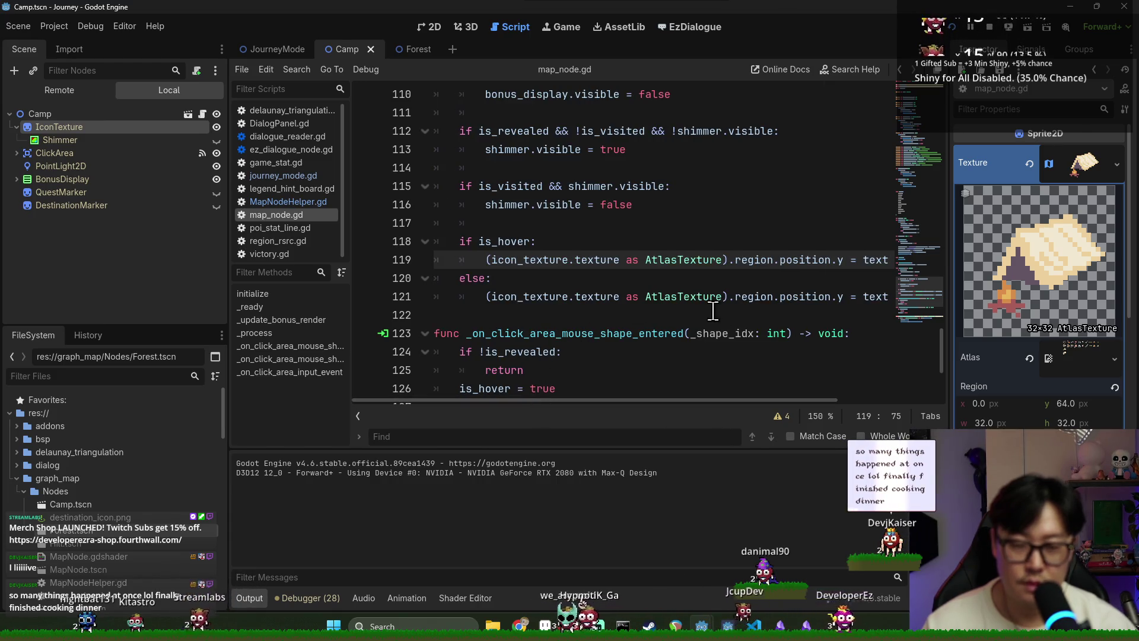
mouse_move(749, 304)
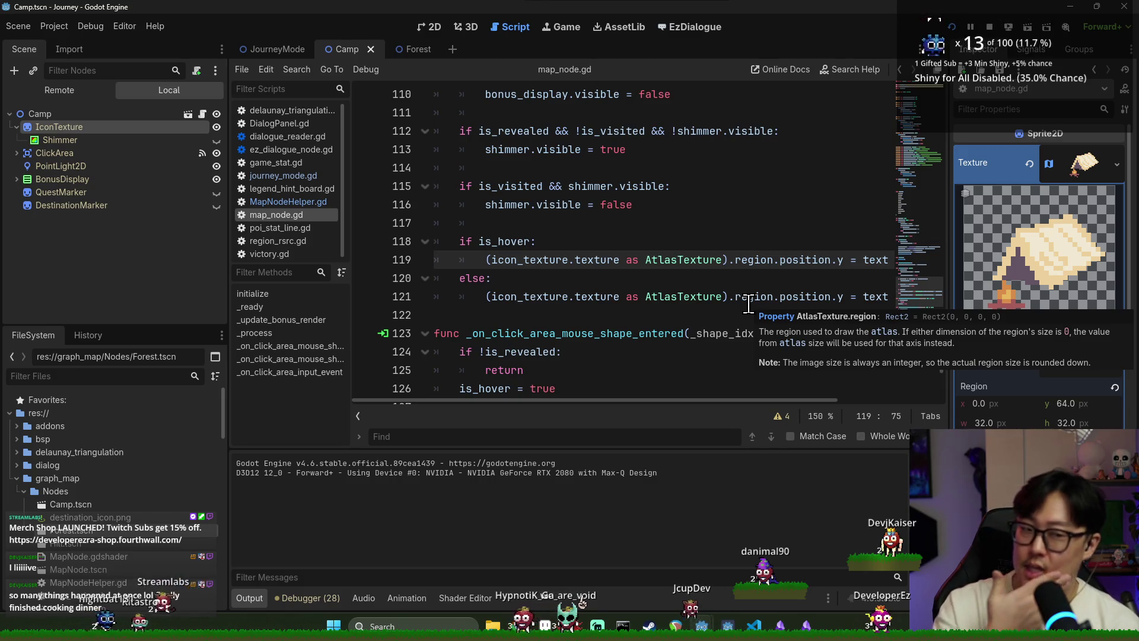
scroll(656, 323, down, 1)
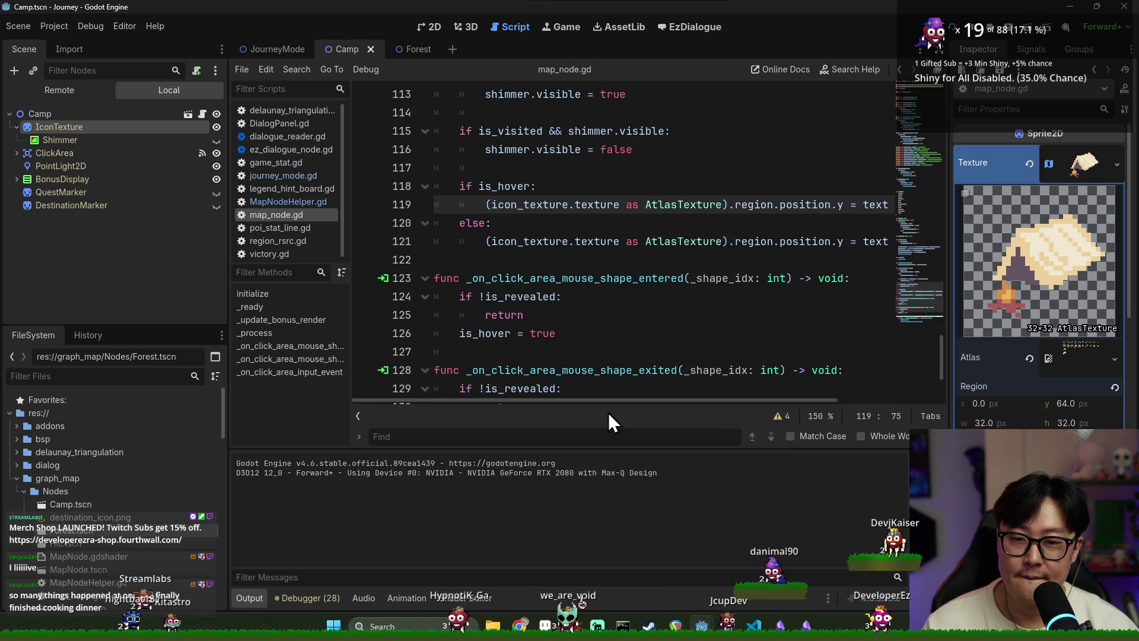
mouse_move(605, 399)
mouse_down()
mouse_move(748, 390)
mouse_move(584, 372)
mouse_up()
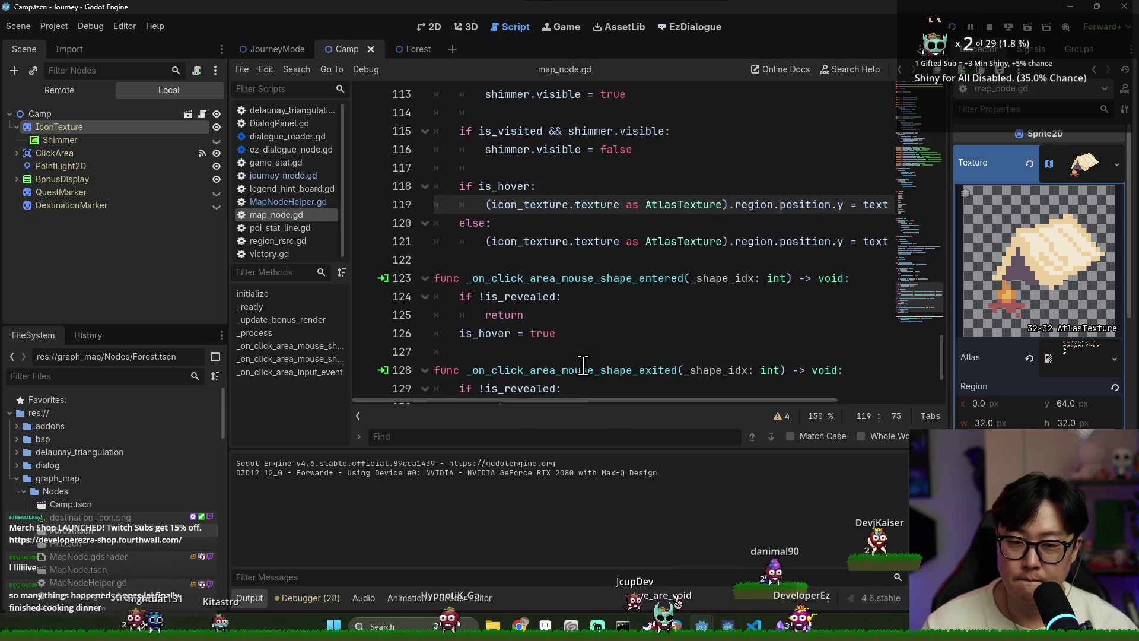
scroll(584, 372, up, 8)
scroll(551, 339, down, 1)
scroll(551, 338, up, 20)
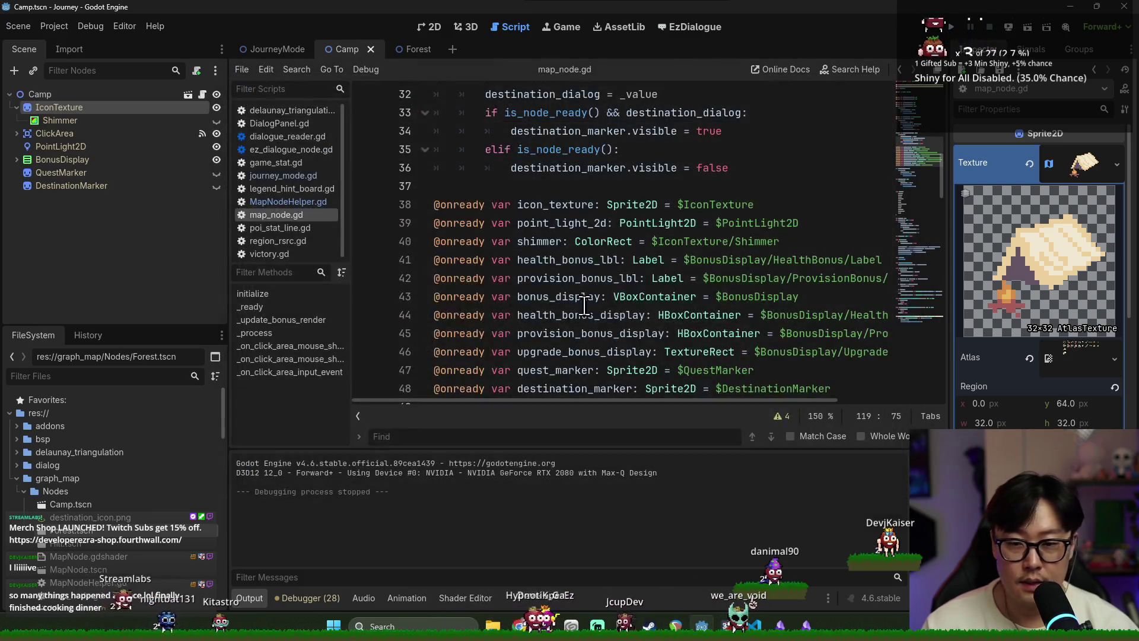
scroll(599, 260, up, 4)
scroll(599, 260, down, 11)
scroll(599, 259, up, 4)
click(644, 241)
key(Return)
key(Return)
text(var hover)
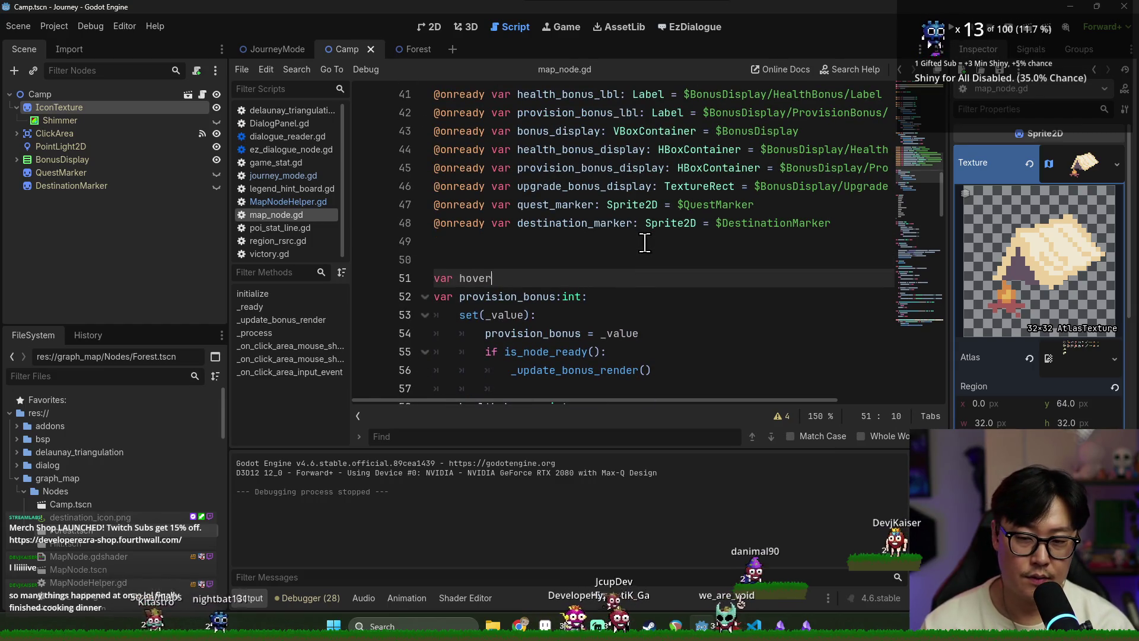
text(_texture: Texture2D)
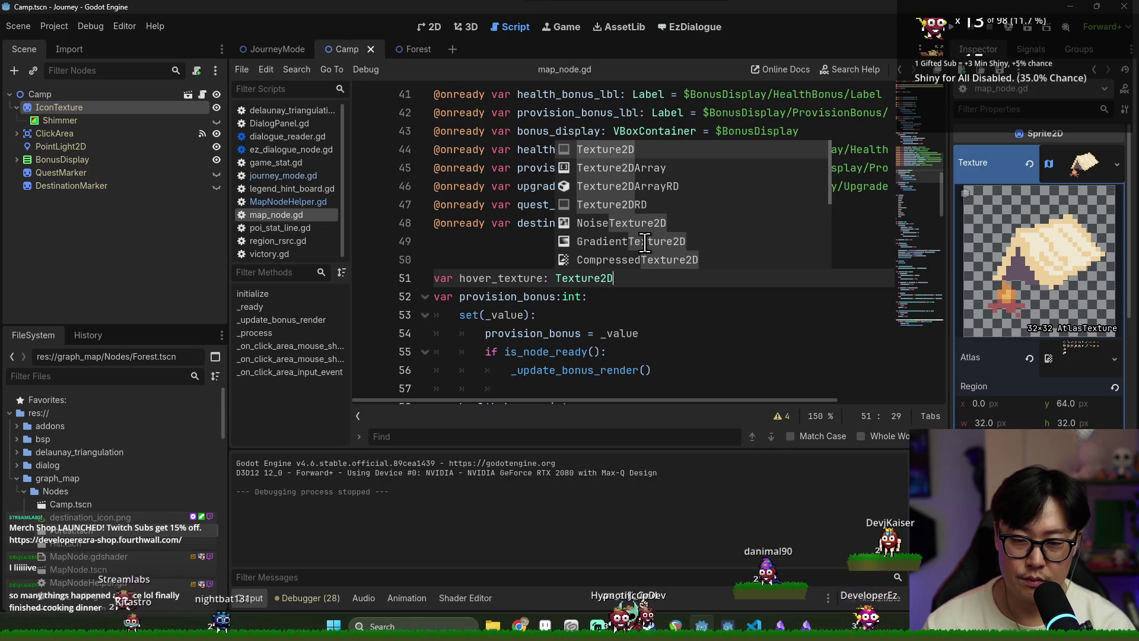
key(Return)
key(Return)
text(var )
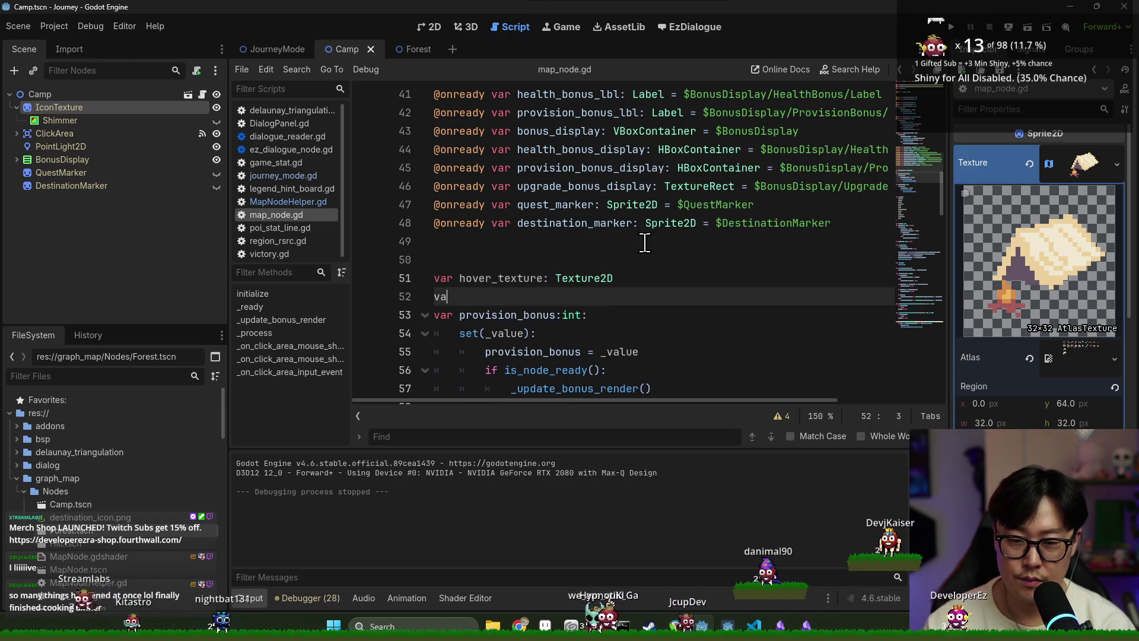
text(normal_texture: Texture2D)
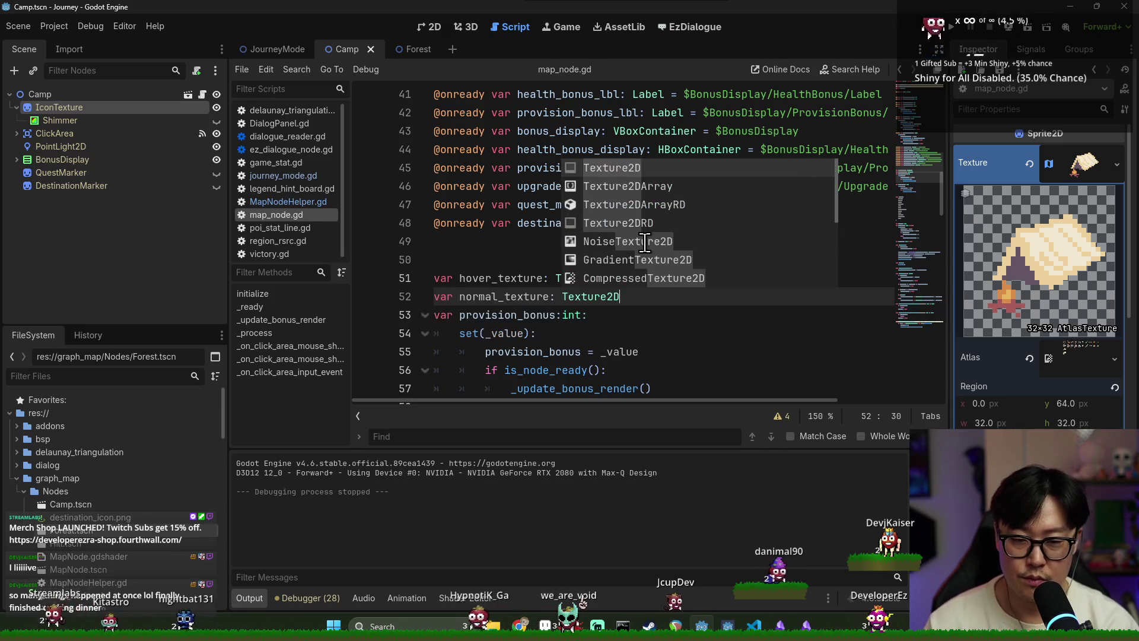
Step: Find _ready(, open a blank line in initialize() before _update_bonus_render(), and save
key(ctrl+f)
text(_ready()
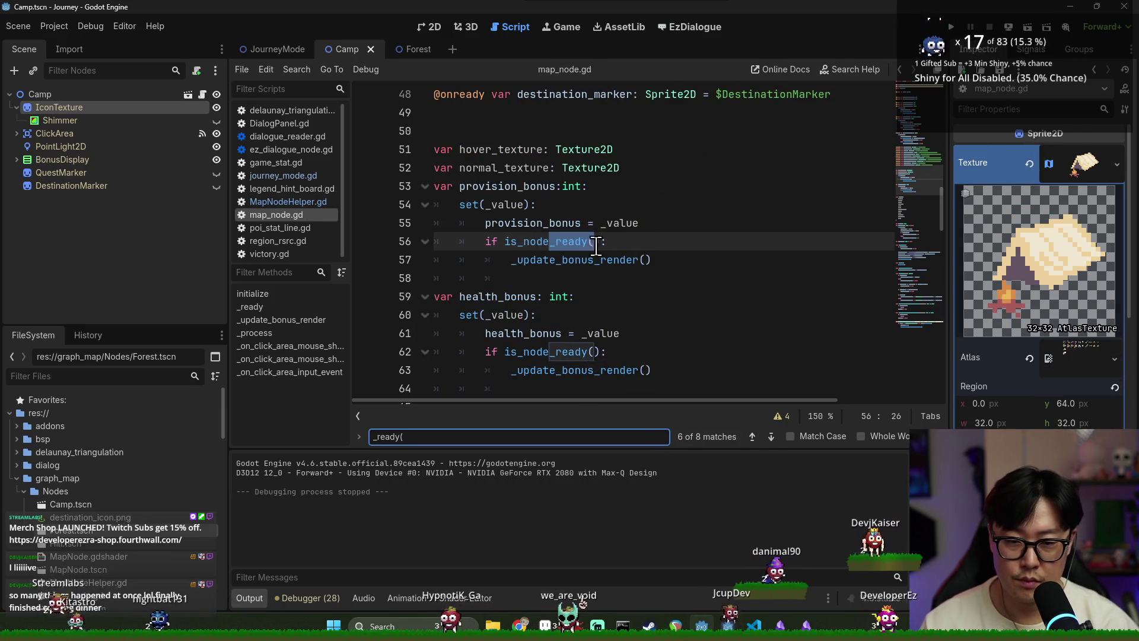
key(Return)
key(Return)
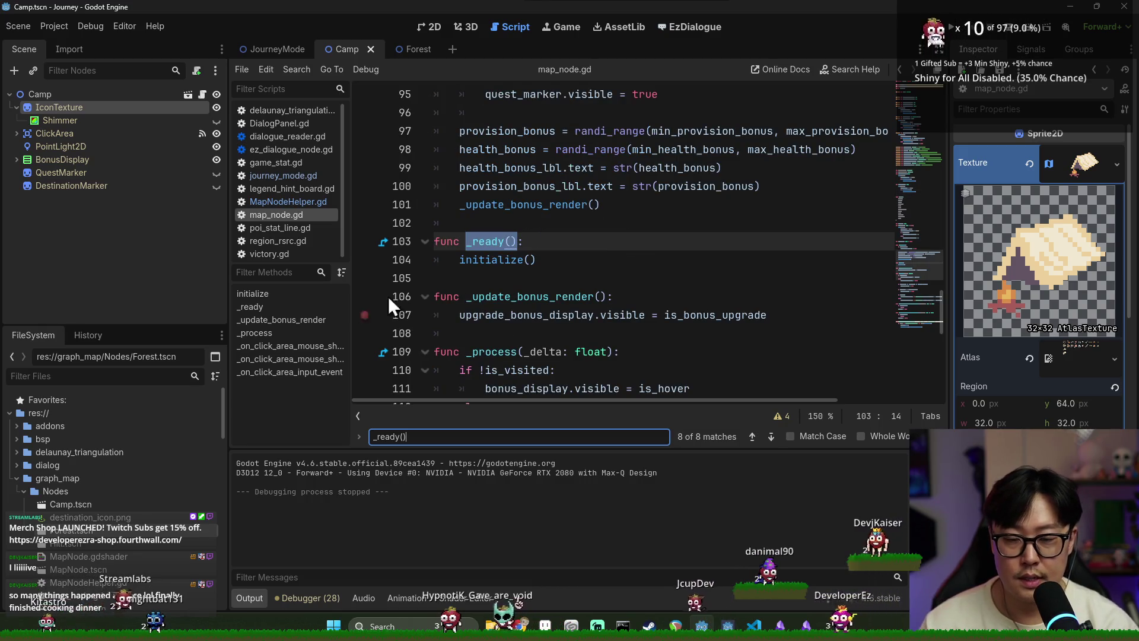
click(485, 263)
ctrl+click(486, 261)
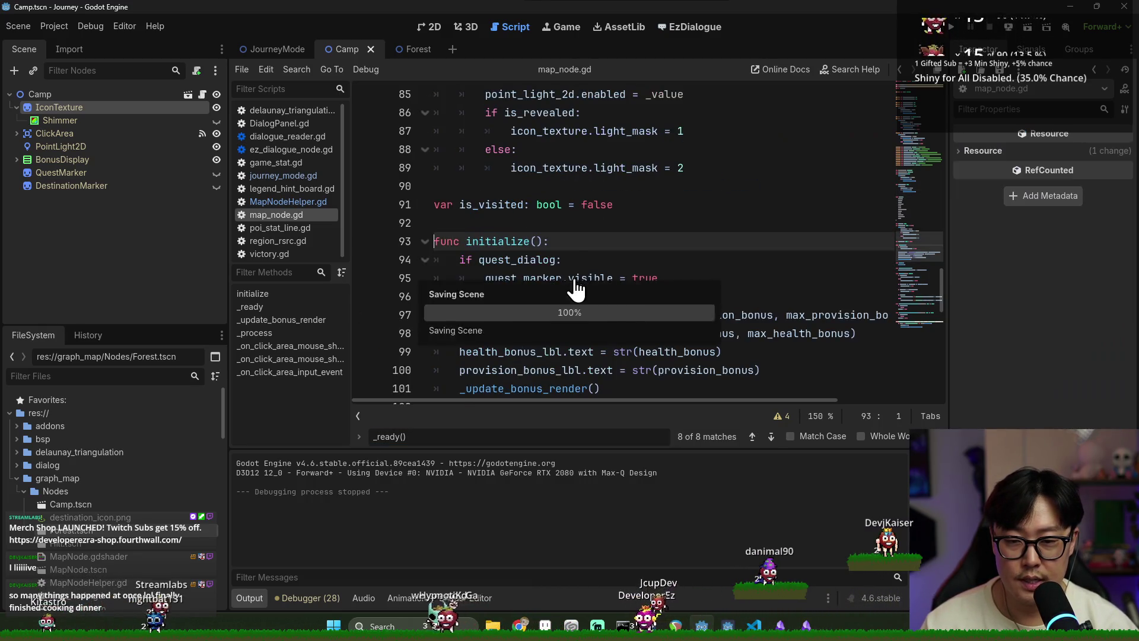
scroll(534, 256, down, 4)
click(675, 224)
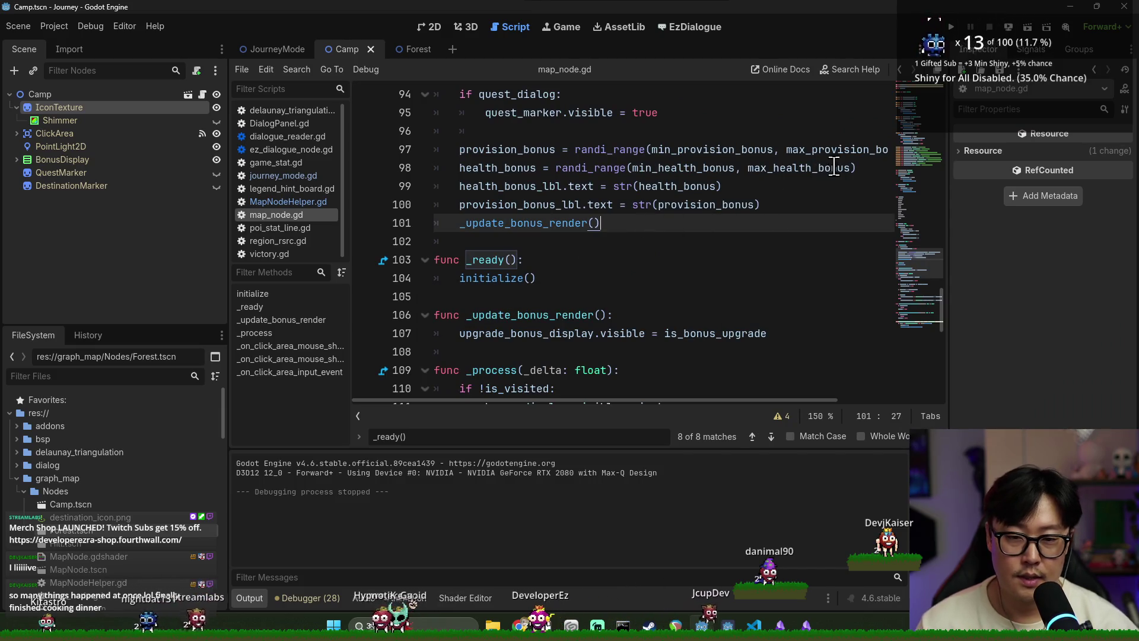
key(ctrl+shift+Return)
key(Return)
key(ctrl+s)
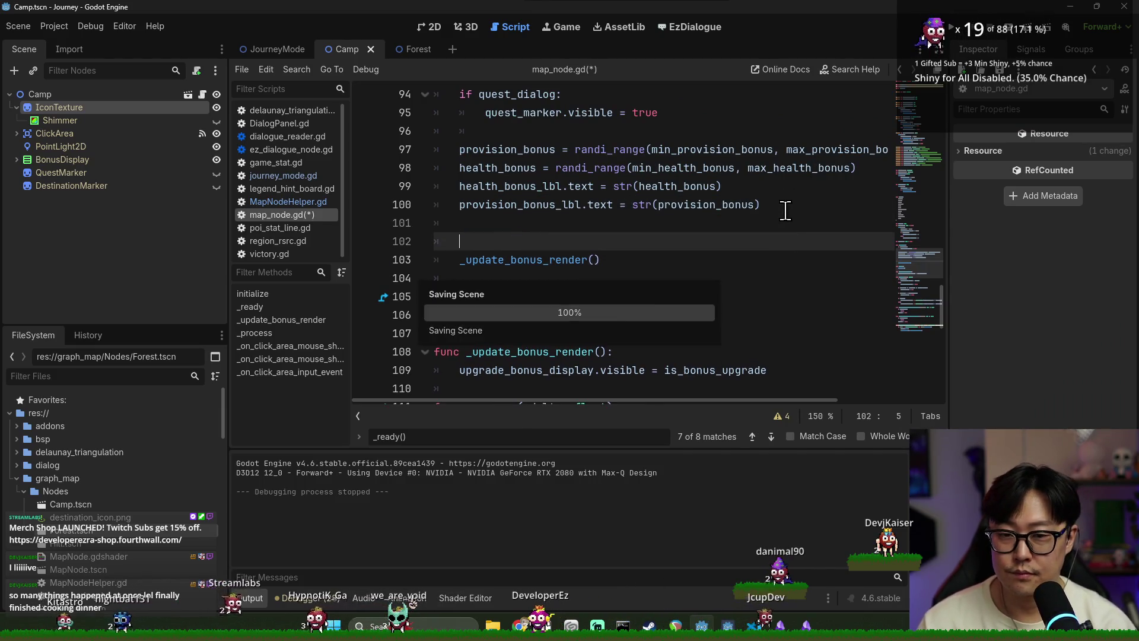
Step: Fix line 102 so it reads icon_texture.texture
scroll(530, 298, up, 1)
key(BackSpace)
text(i)
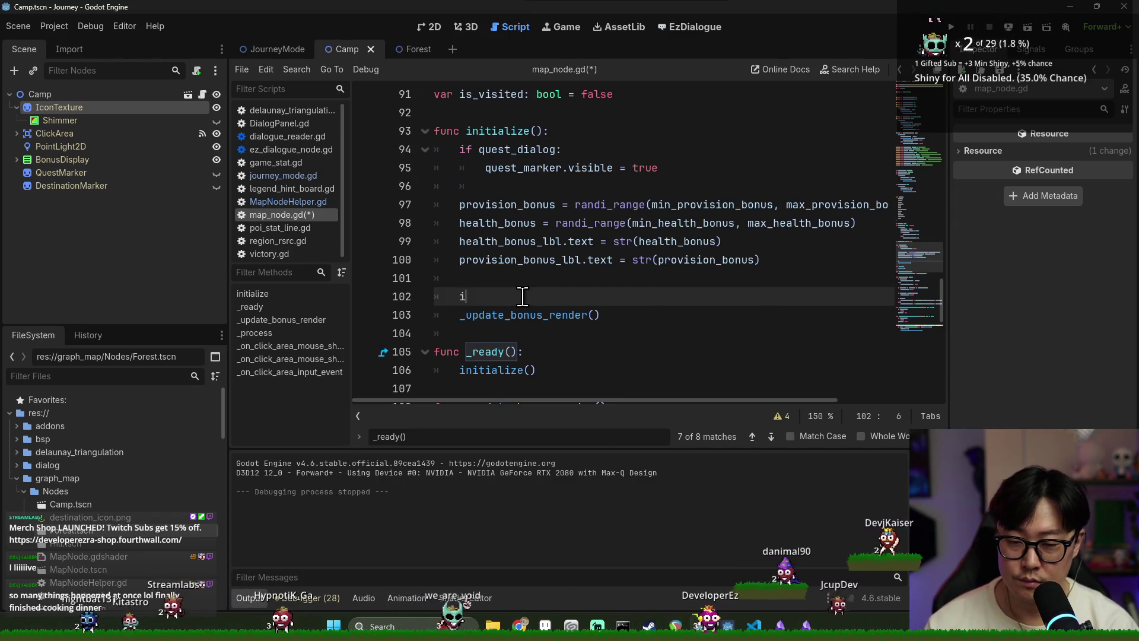
text(c)
key(Return)
text(.)
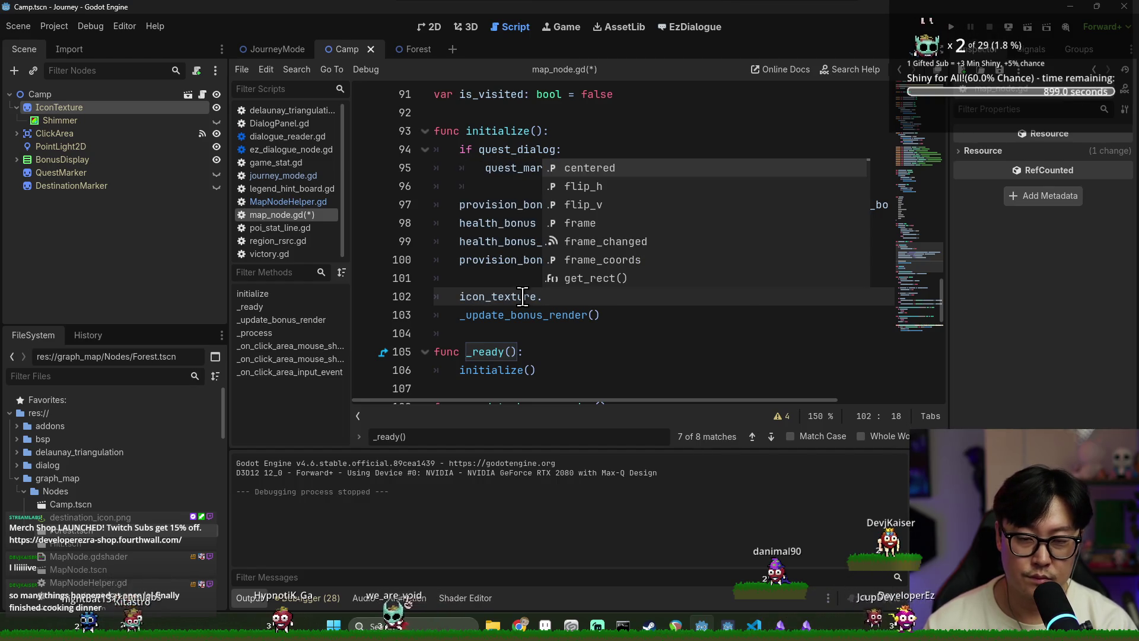
text(texture)
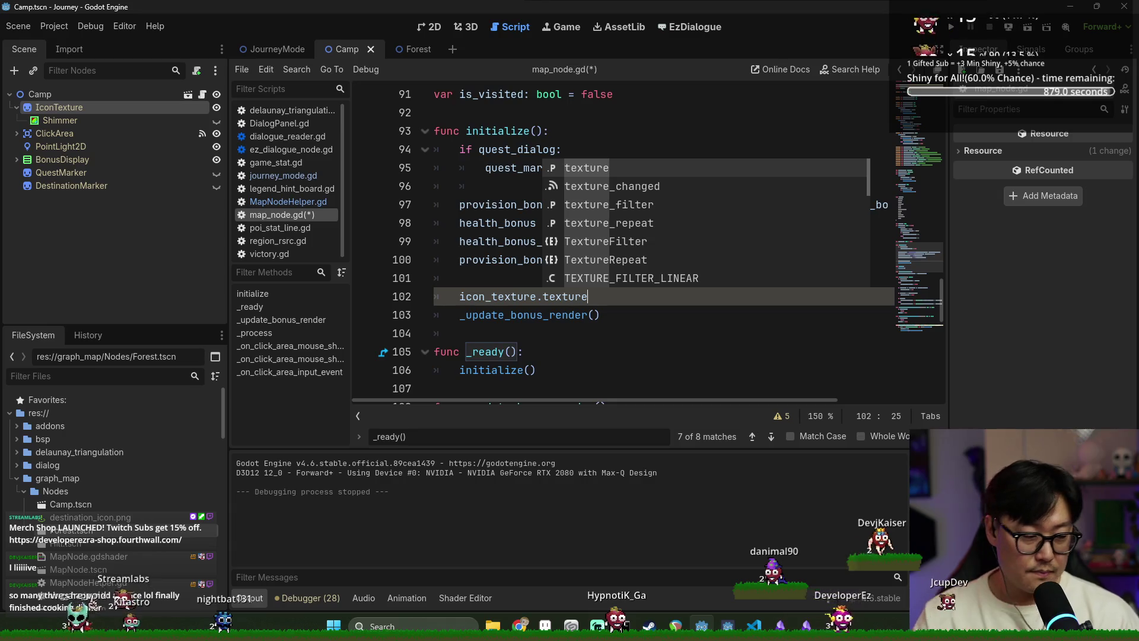
Step: Make line 102 assign icon_texture.texture to normal_texture, then start line 103
click(466, 302)
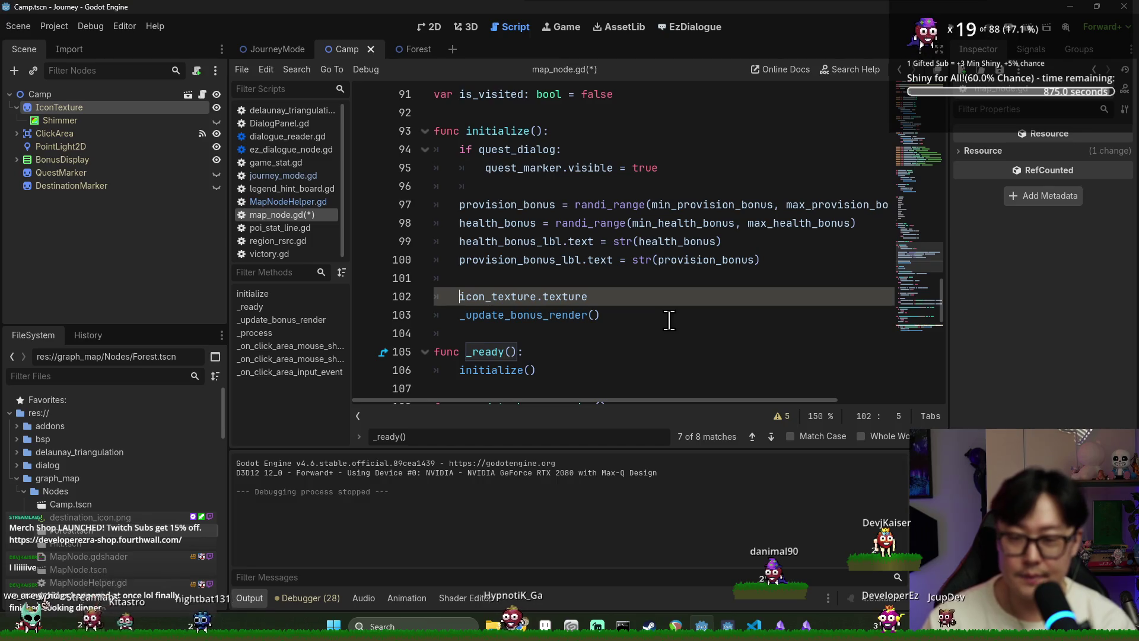
text(norm)
key(Tab)
key(ctrl+space)
key(Escape)
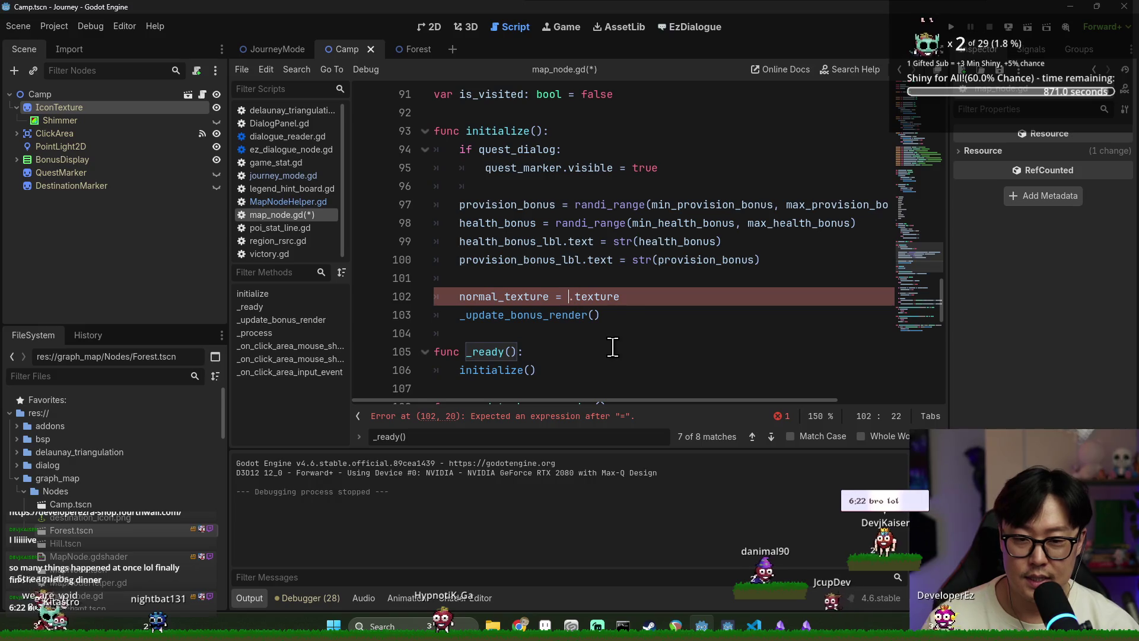
text(ic)
key(Tab)
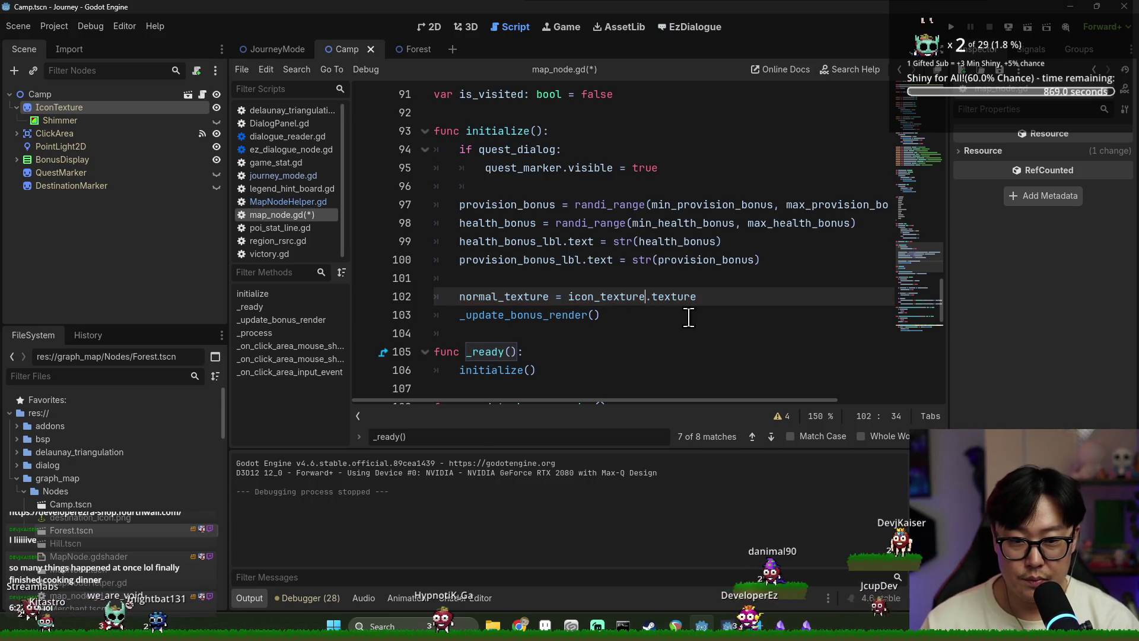
key(BackSpace)
key(Return)
Step: Write line 103 assigning hover_texture the cast (icon_texture as AtlasTexture)
text(h9ov)
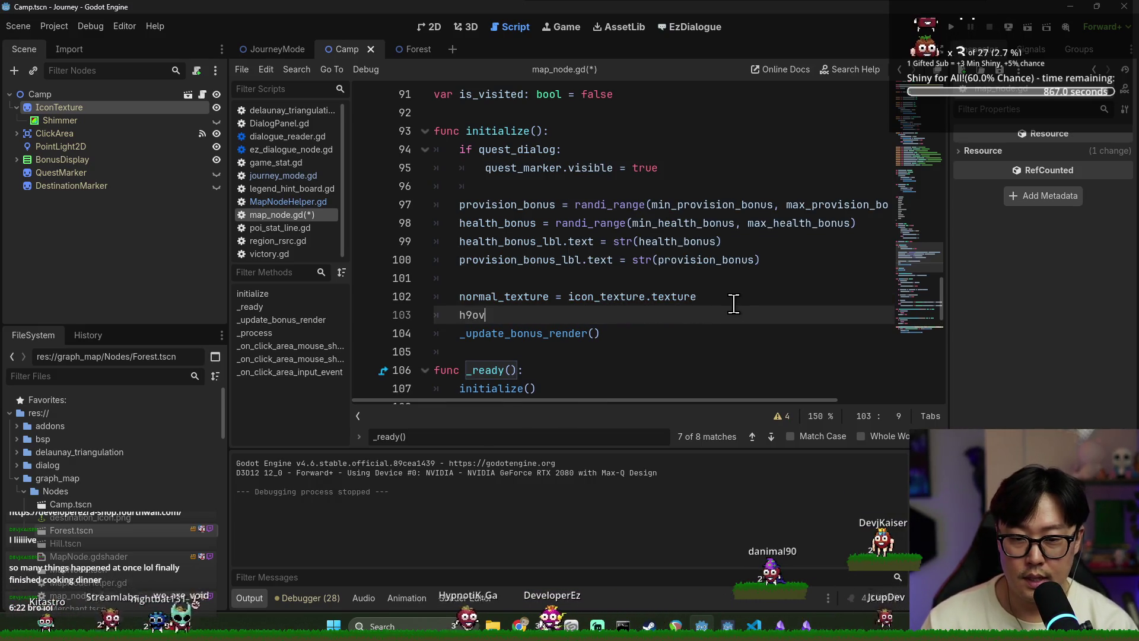
text(texture )
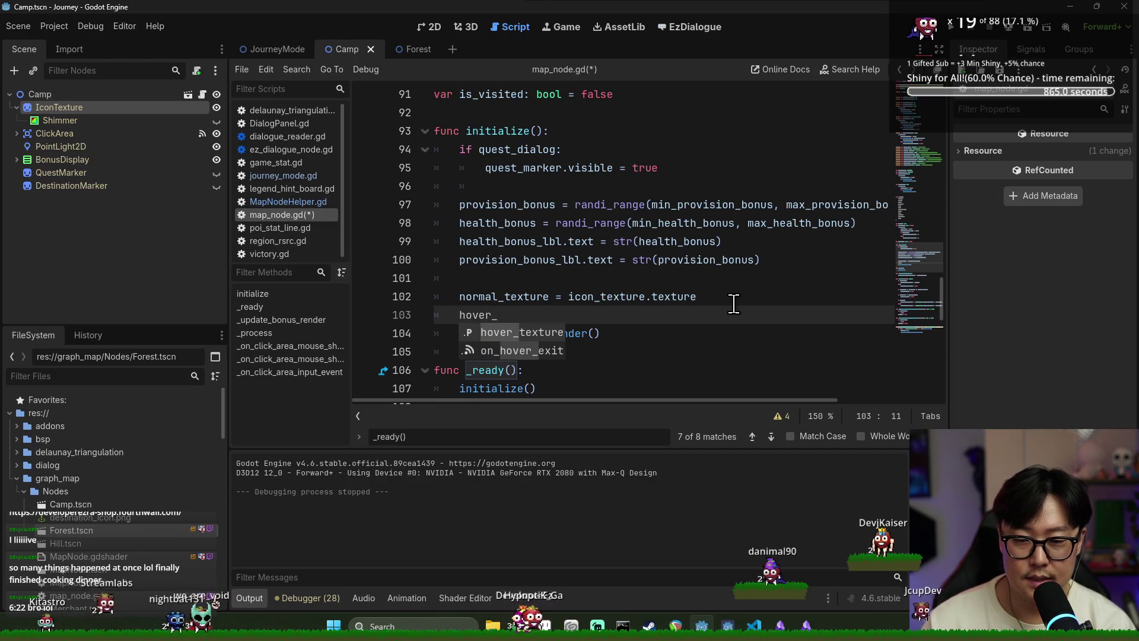
text(= io)
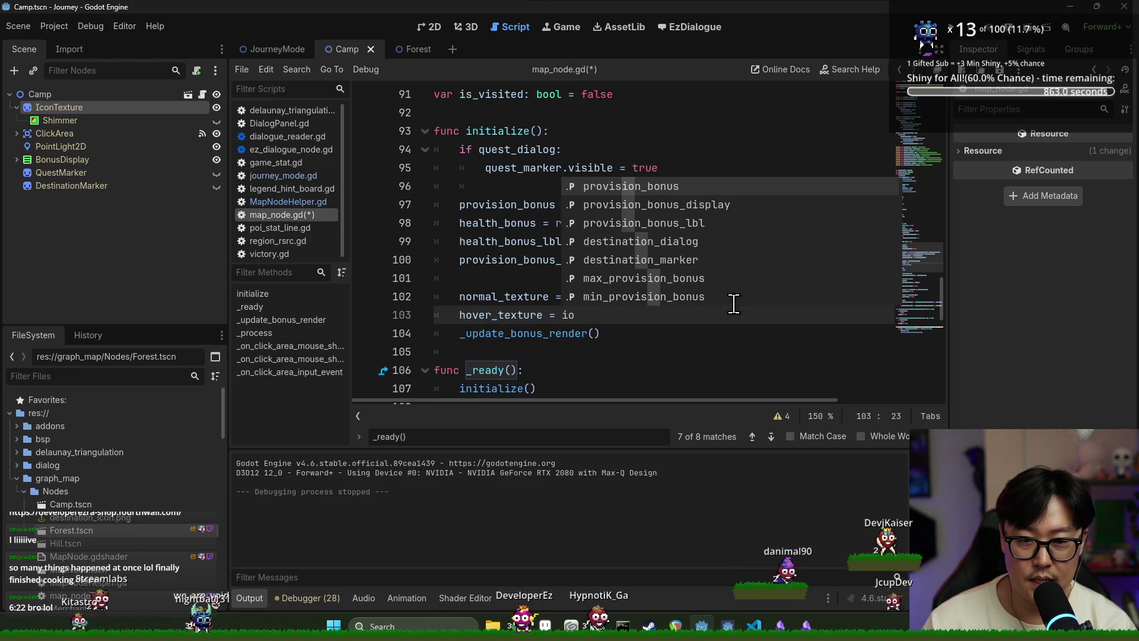
key(Escape)
drag(568, 297, 698, 298)
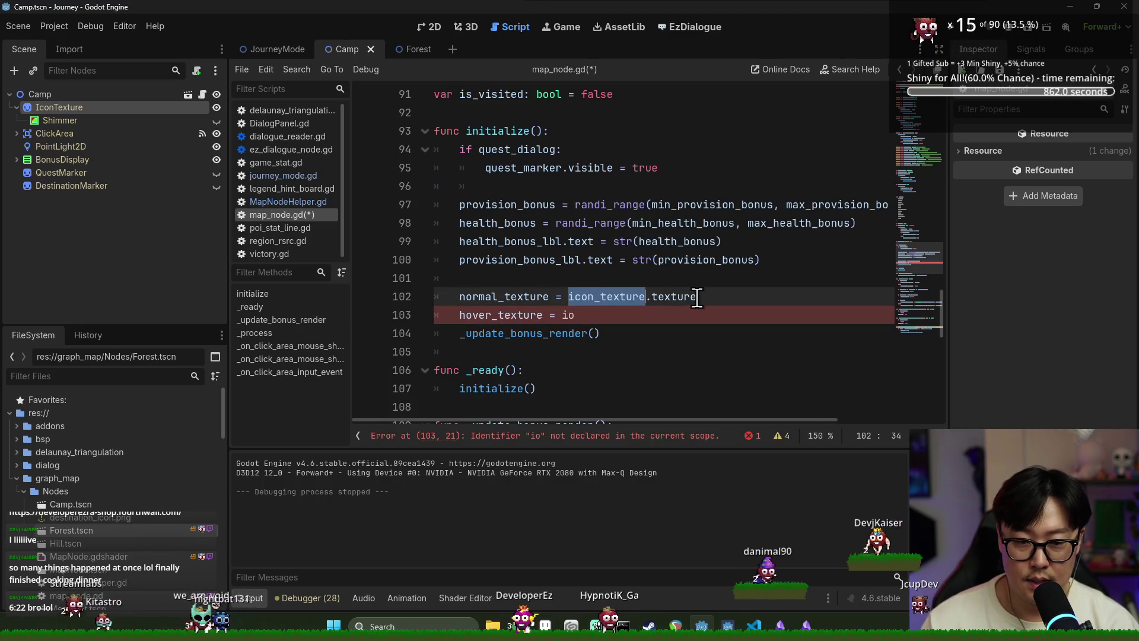
double_click(568, 316)
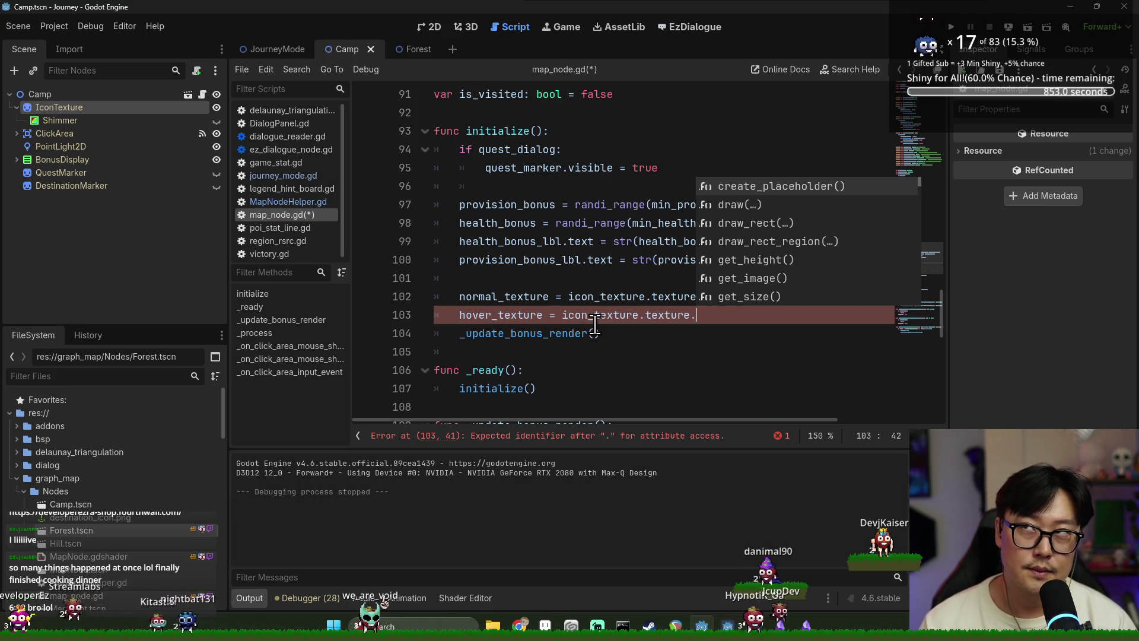
key(BackSpace)
text(.po)
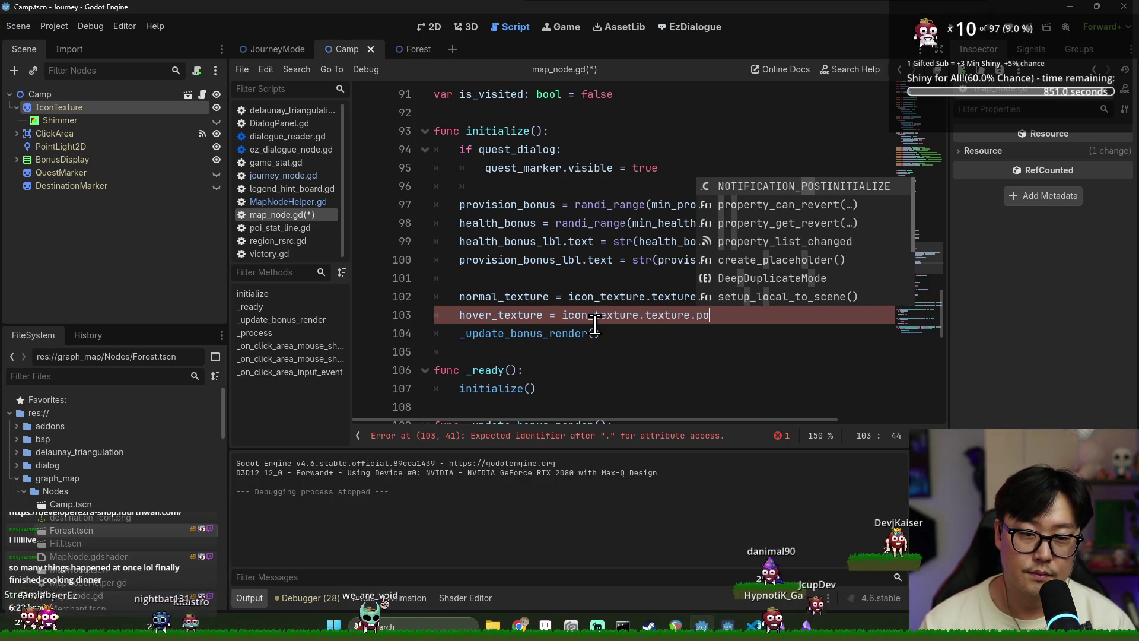
key(BackSpace)
key(BackSpace)
key(BackSpace)
text( as At)
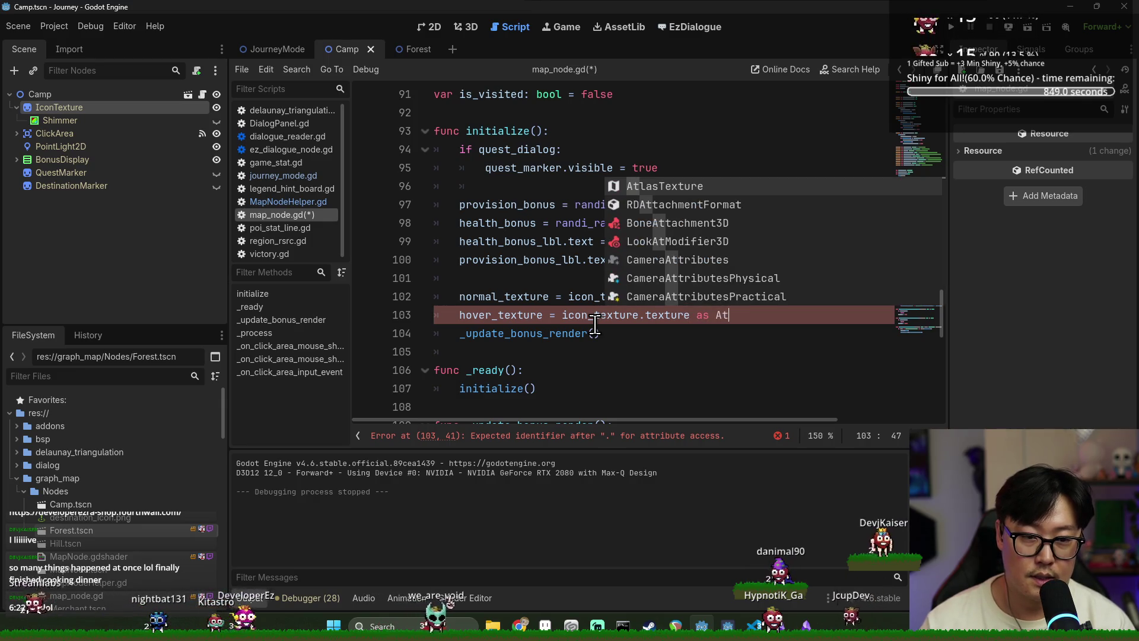
key(Return)
click(563, 315)
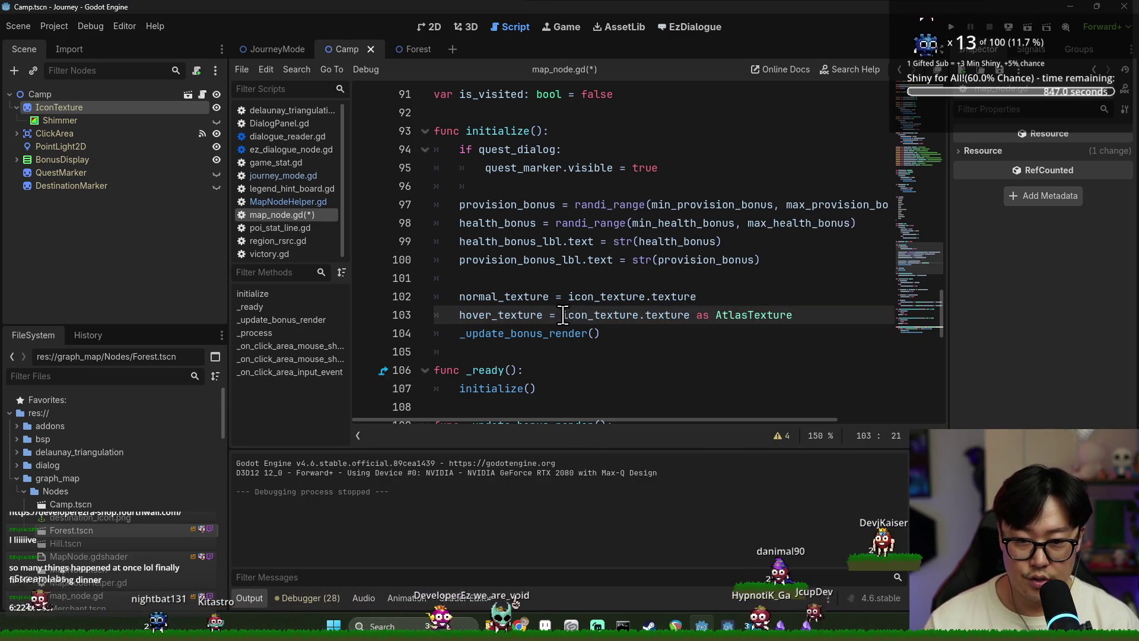
text(()
click(825, 321)
text().)
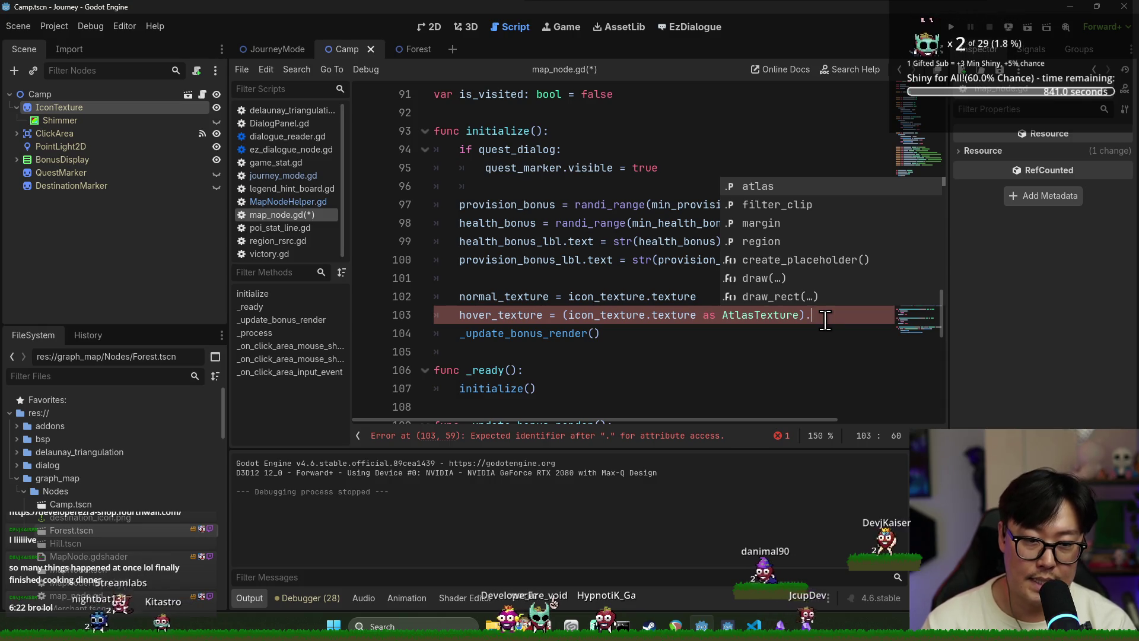
Step: Append .region.position to the AtlasTexture cast, then jump to the normal_texture declaration
text(re)
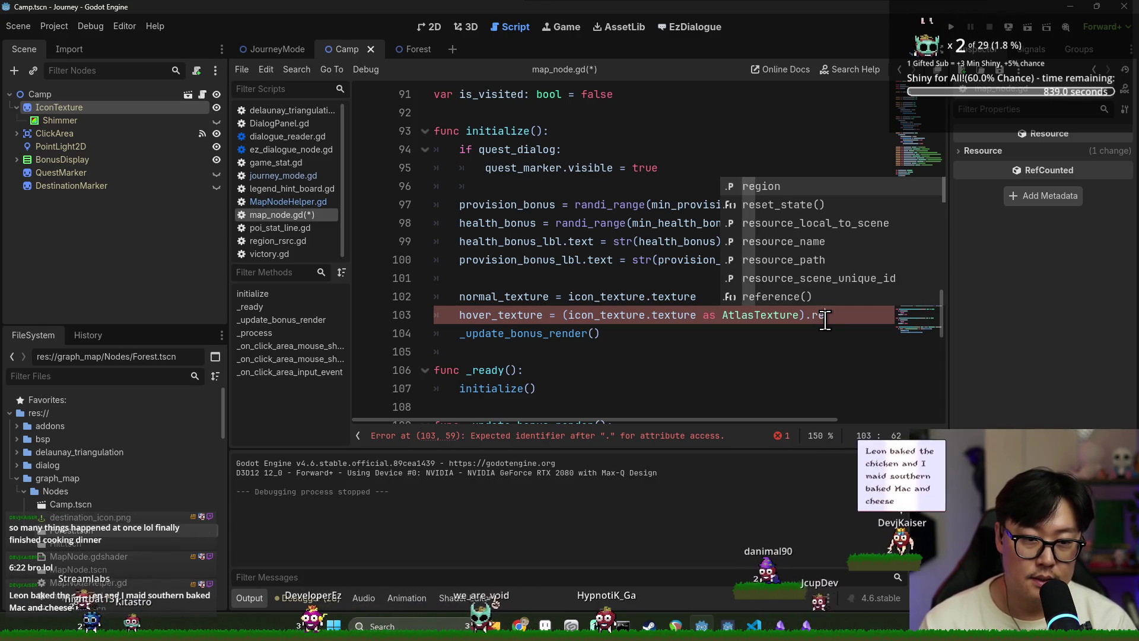
key(Return)
text(.)
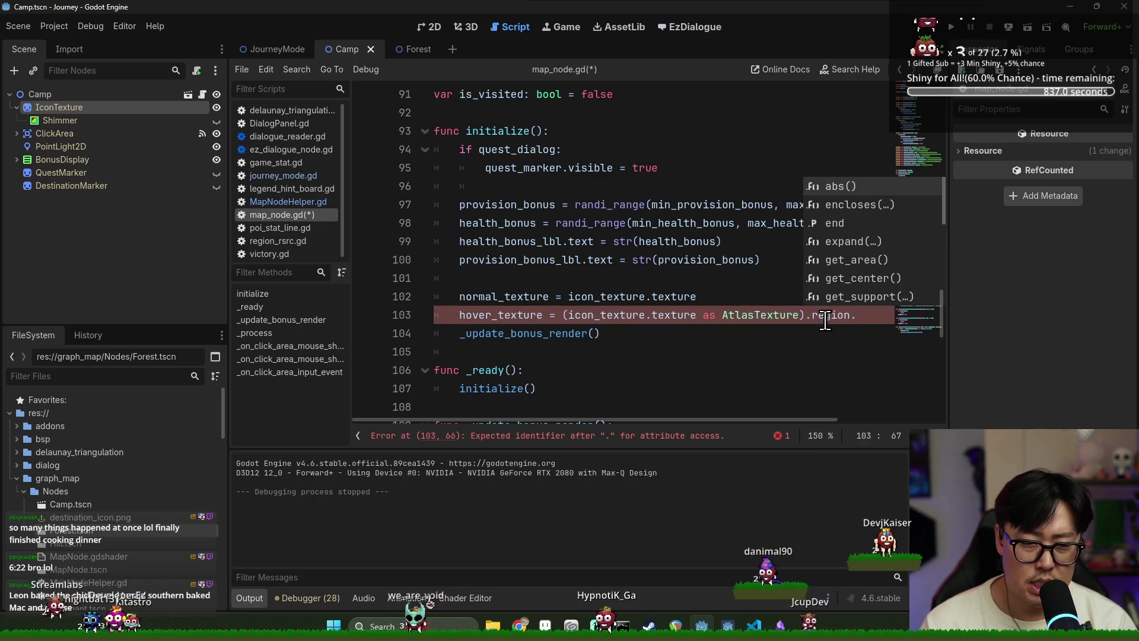
text(pos)
key(Return)
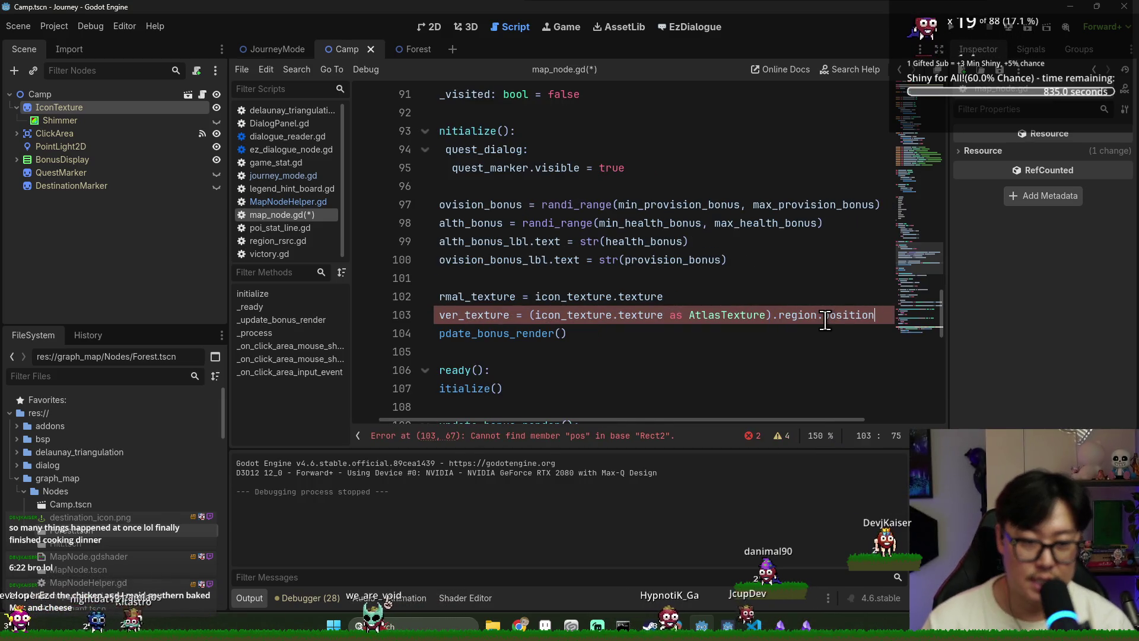
text(+)
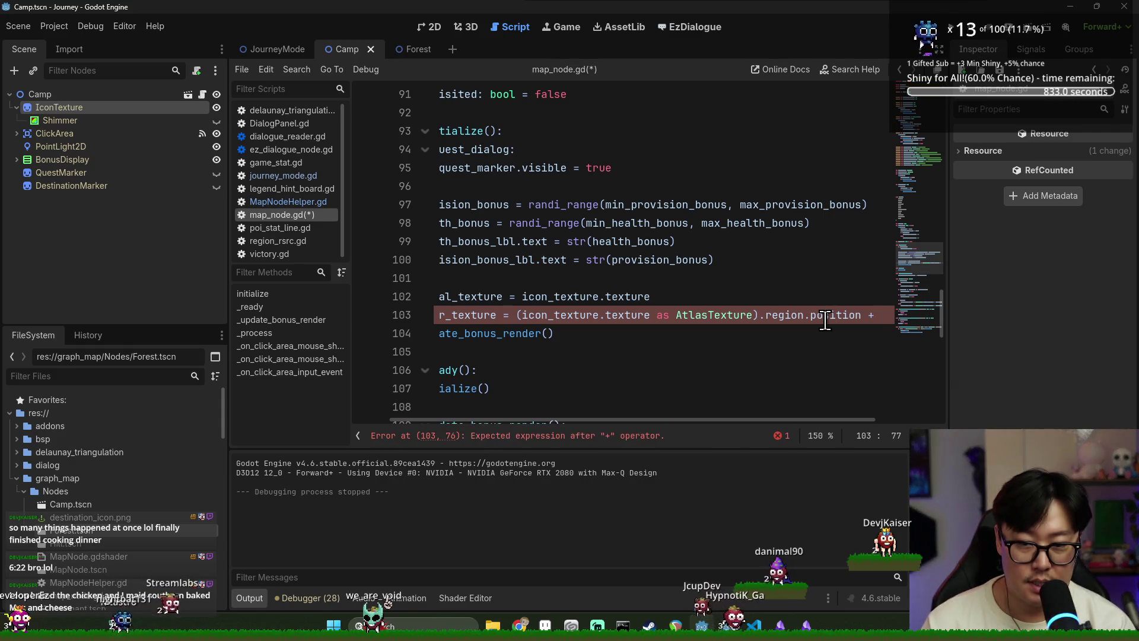
key(BackSpace)
key(BackSpace)
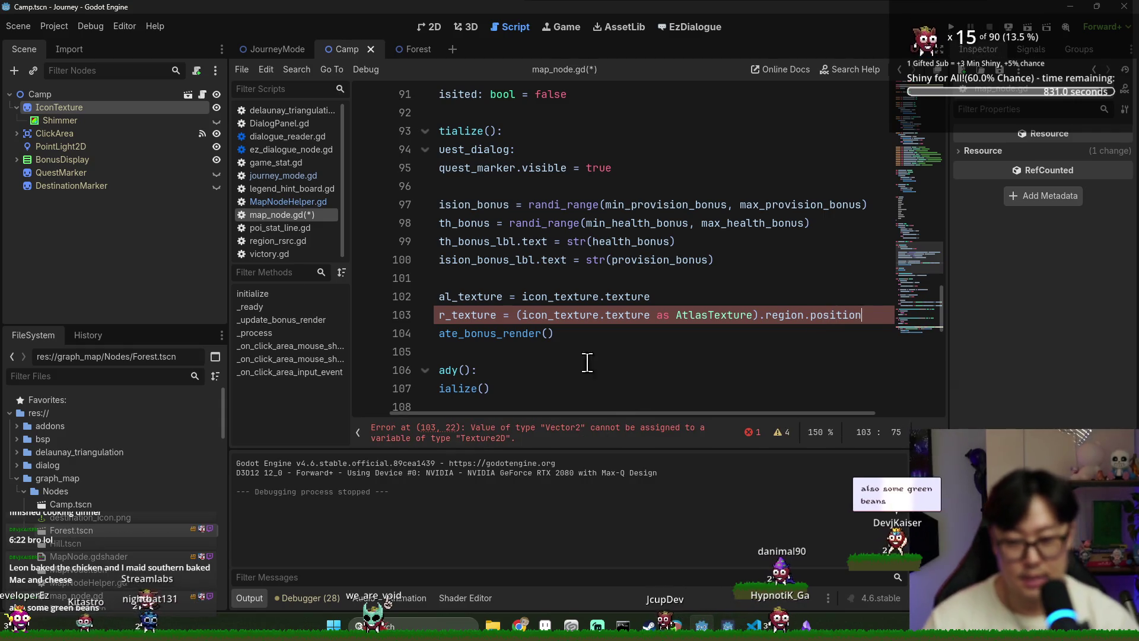
shift+click(518, 315)
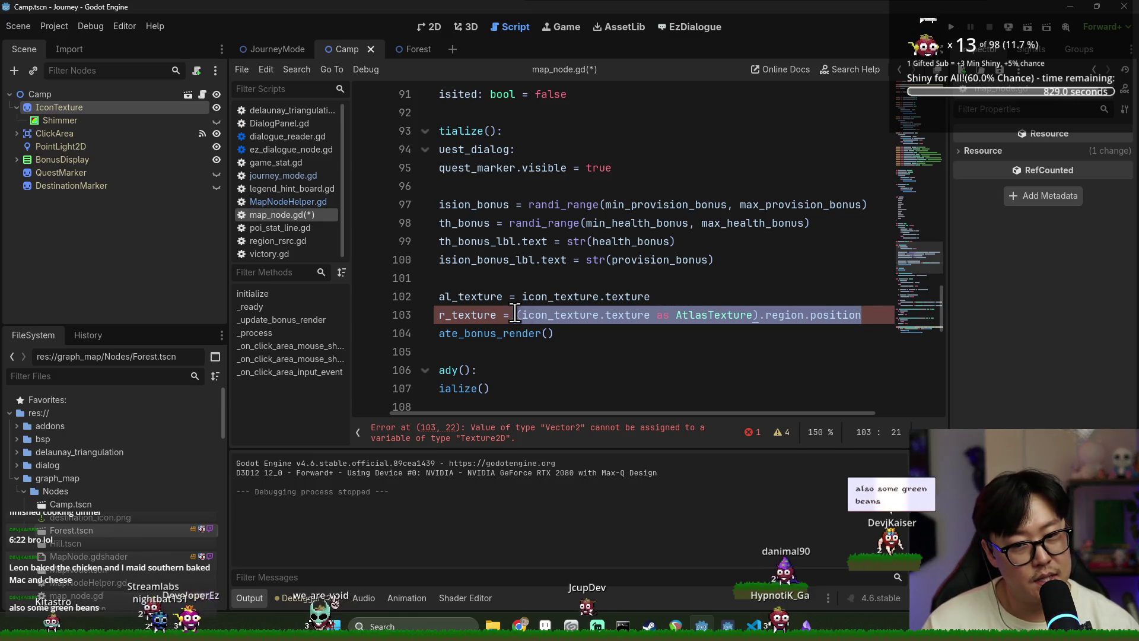
click(494, 296)
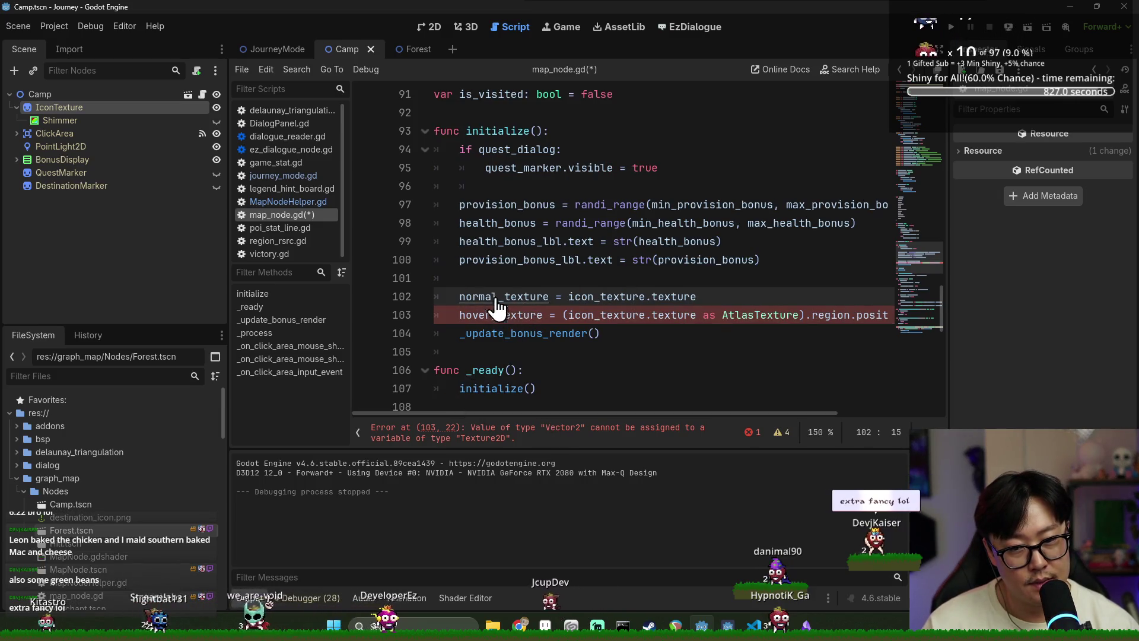
ctrl+click(484, 297)
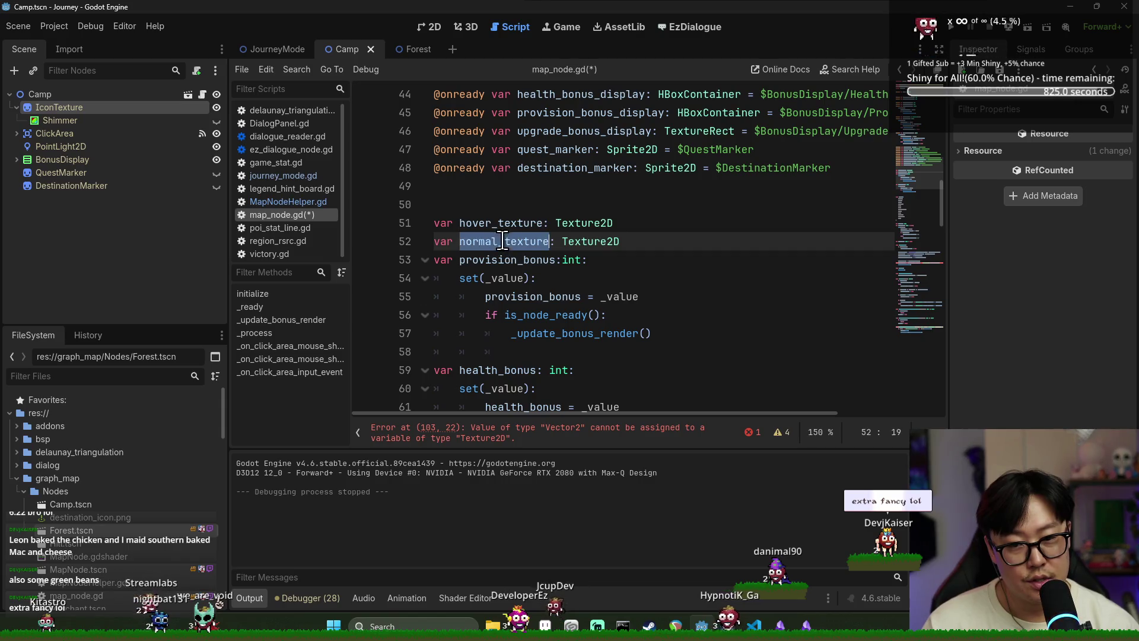
Step: Change lines 51–52 to hover_texture_region: Rect2 and normal_texture_region: Rect2, then save
key(Right)
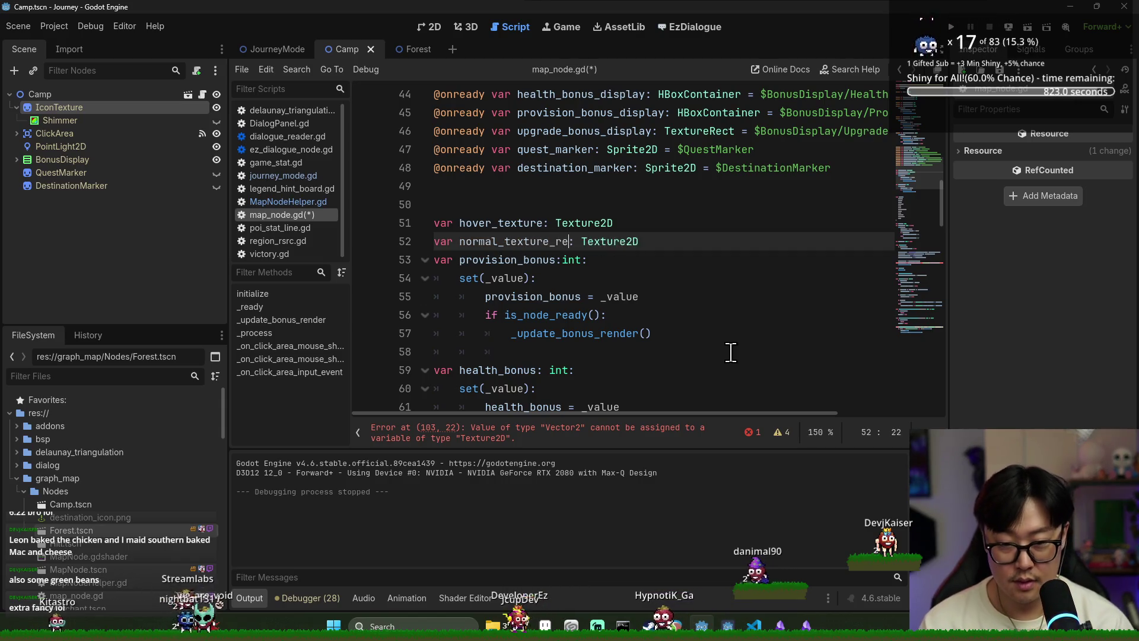
click(543, 223)
text(_region)
double_click(630, 223)
text(Vector2)
click(632, 223)
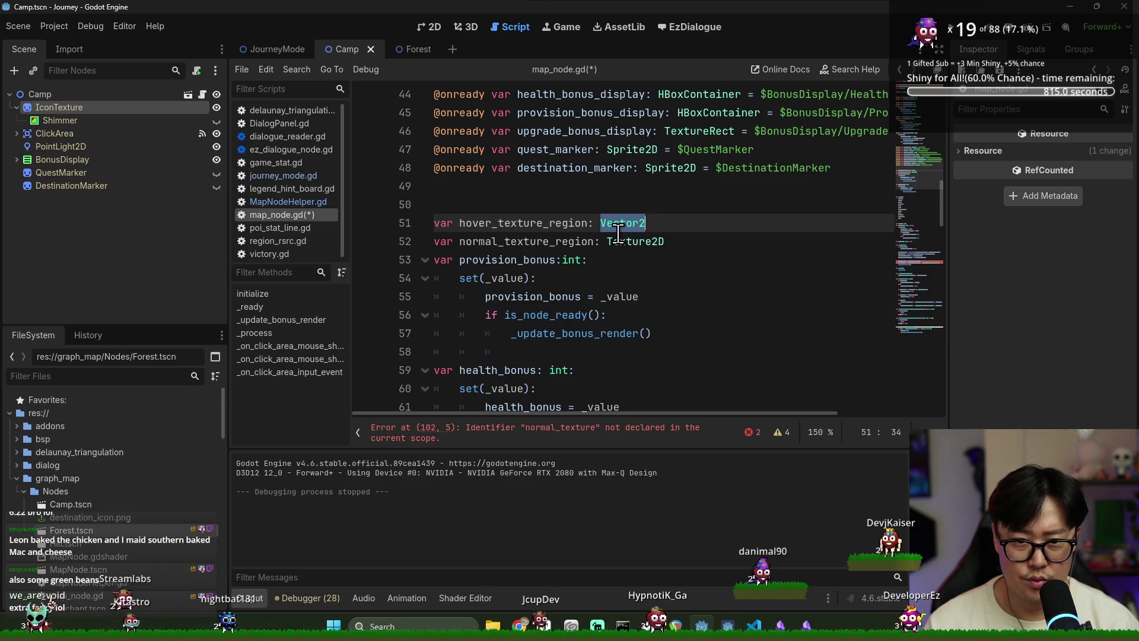
text(Rect2)
key(Escape)
key(Up)
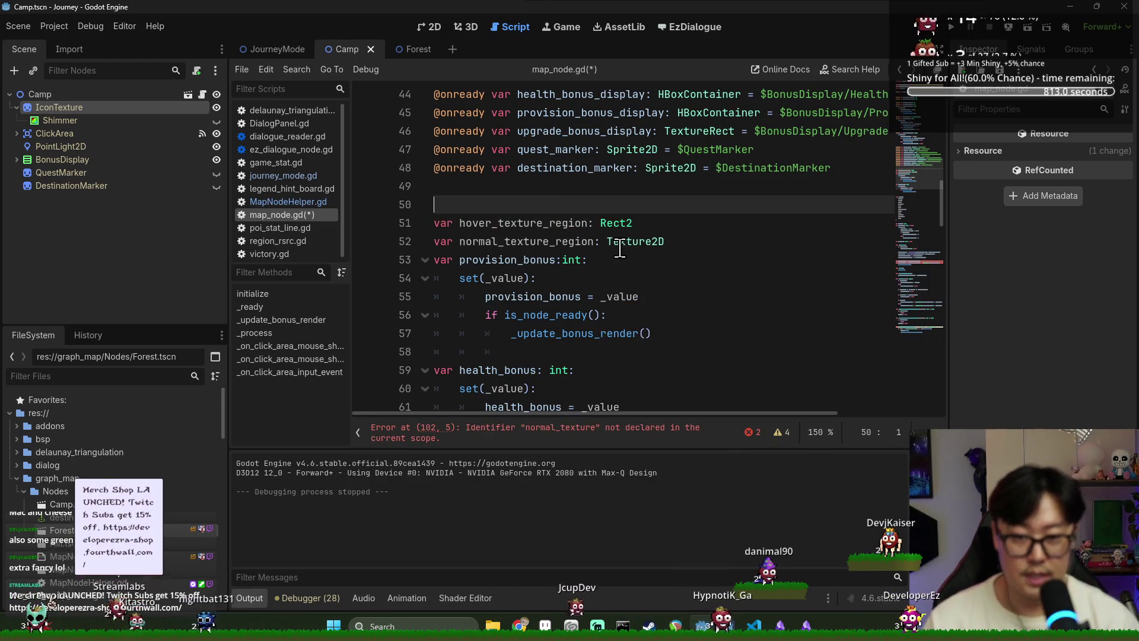
double_click(617, 248)
text(Rect2)
key(ctrl+s)
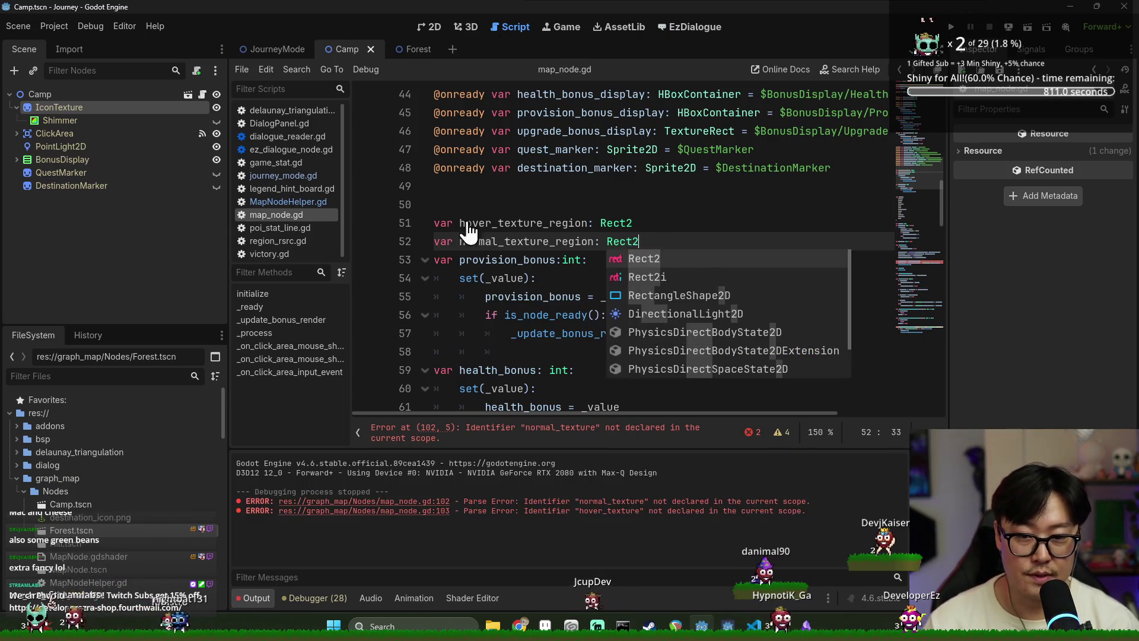
Step: Rename line 102's assignment target to normal_texture_region
scroll(732, 377, down, 15)
click(551, 223)
text(_region = icon_texture.texture)
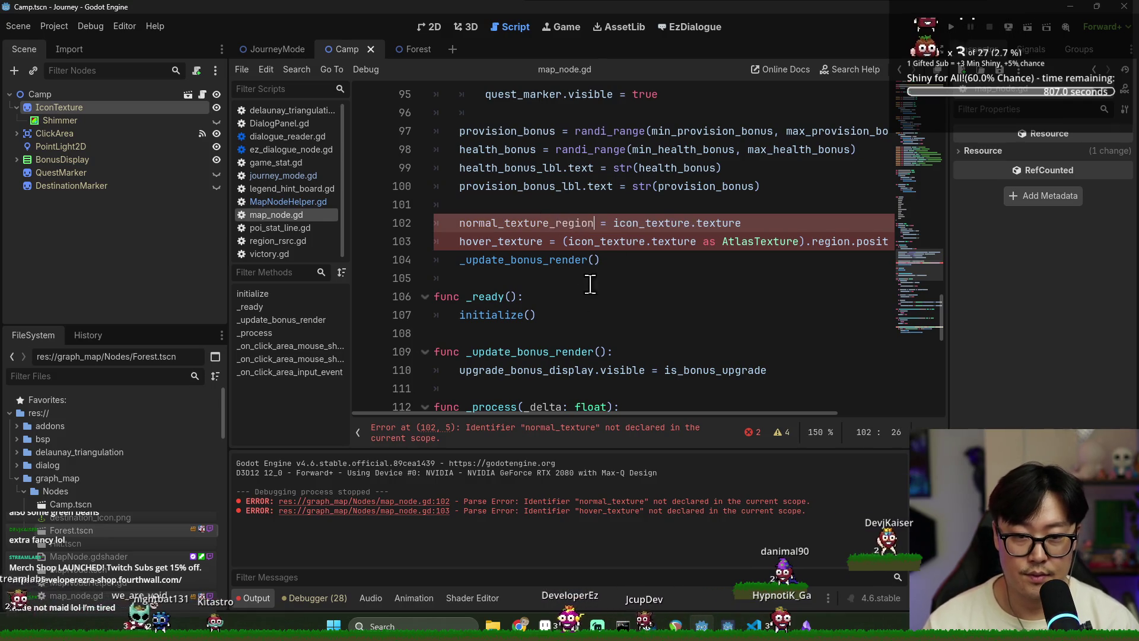
click(545, 241)
text(_region)
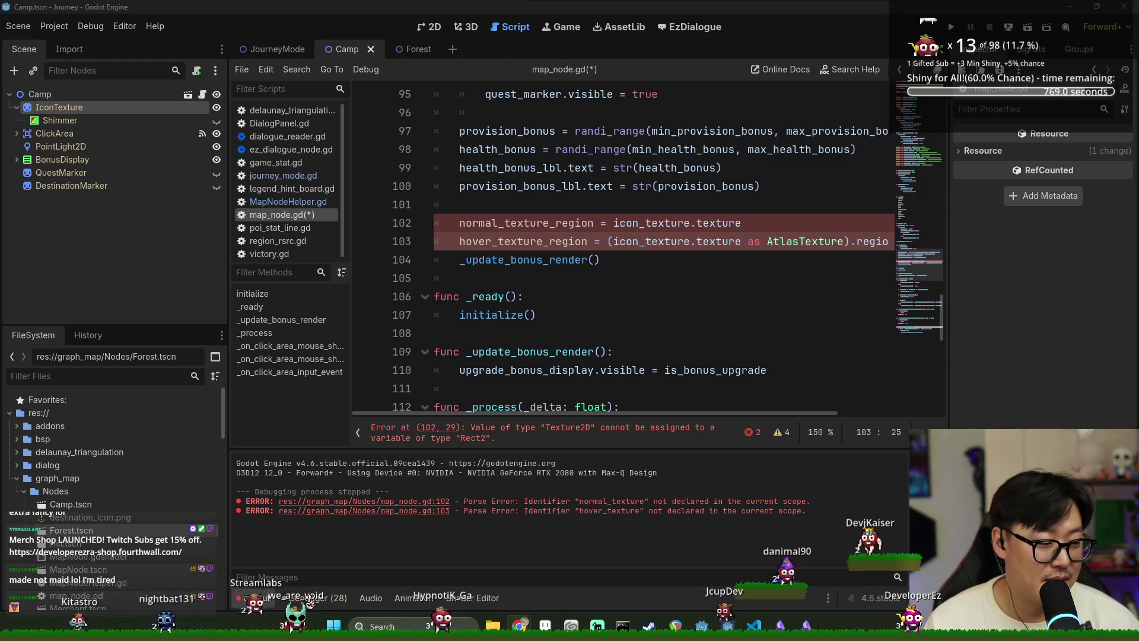
Step: Finish renaming line 103's assignment target to hover_texture_region
key(Left)
key(Left)
key(Left)
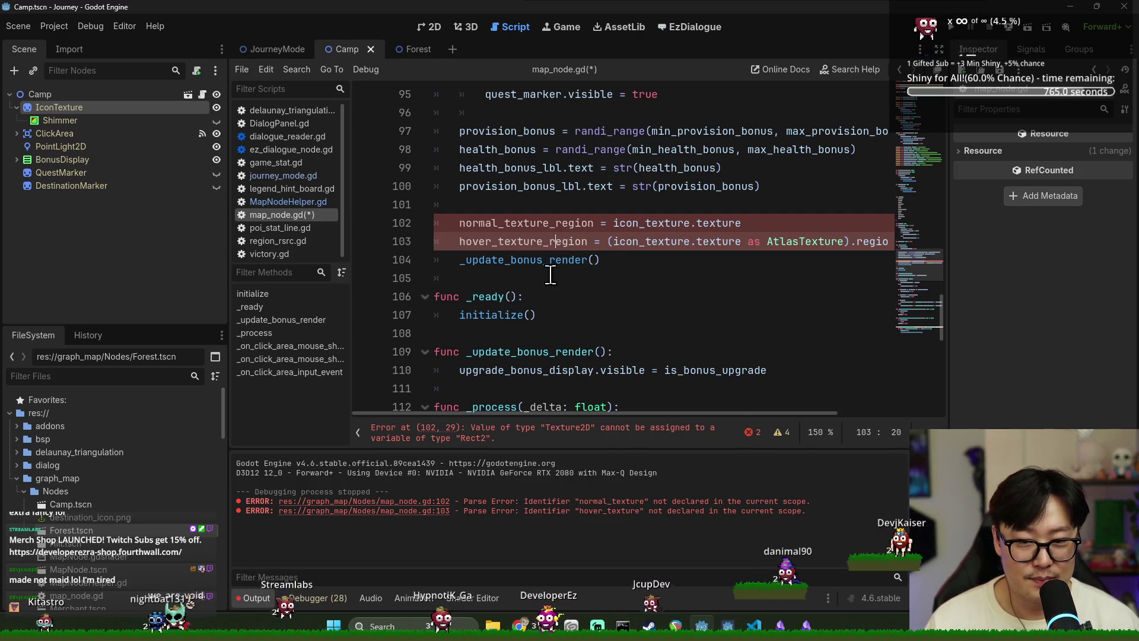
Step: Remove line 102's stray dot and replace its icon_texture.texture with line 103's atlas region expression
click(780, 220)
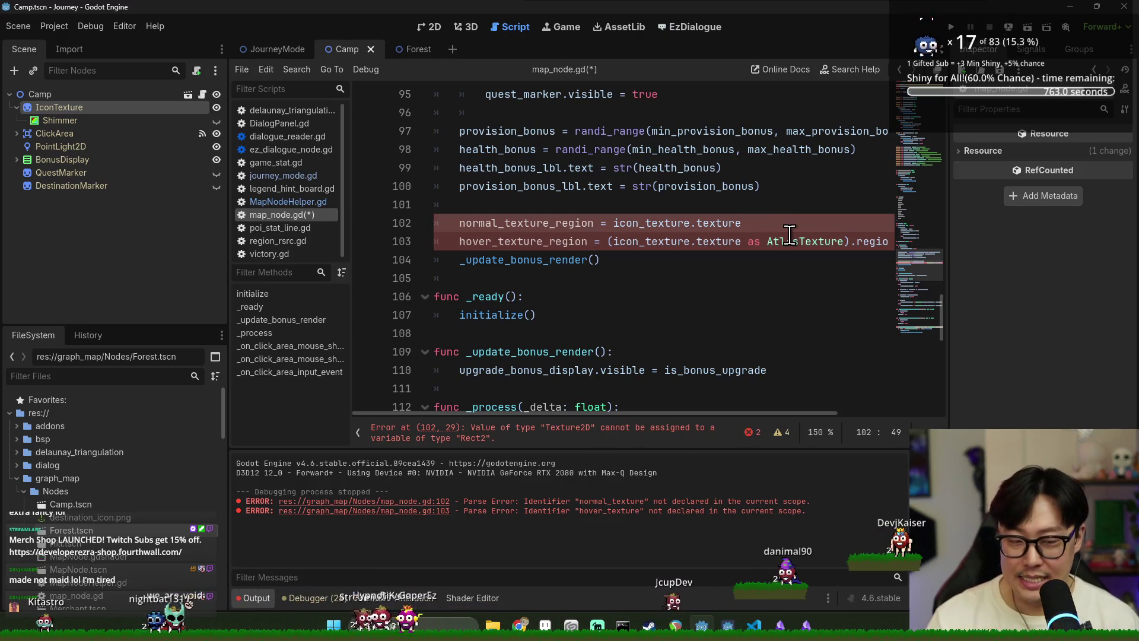
text(.)
key(BackSpace)
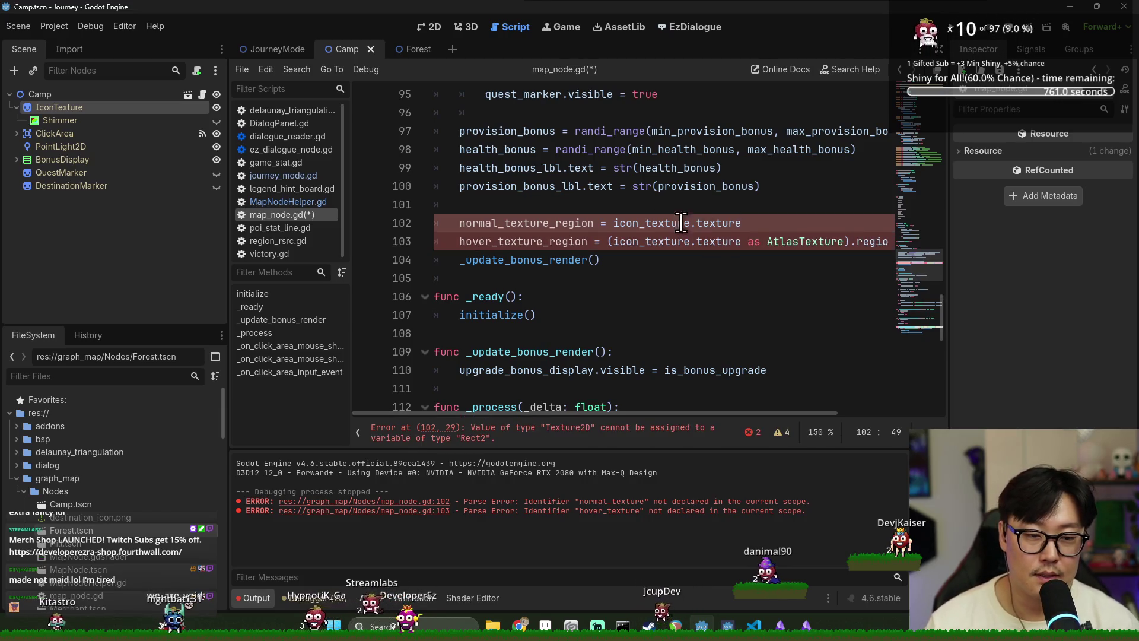
click(610, 244)
ctrl+click(870, 244)
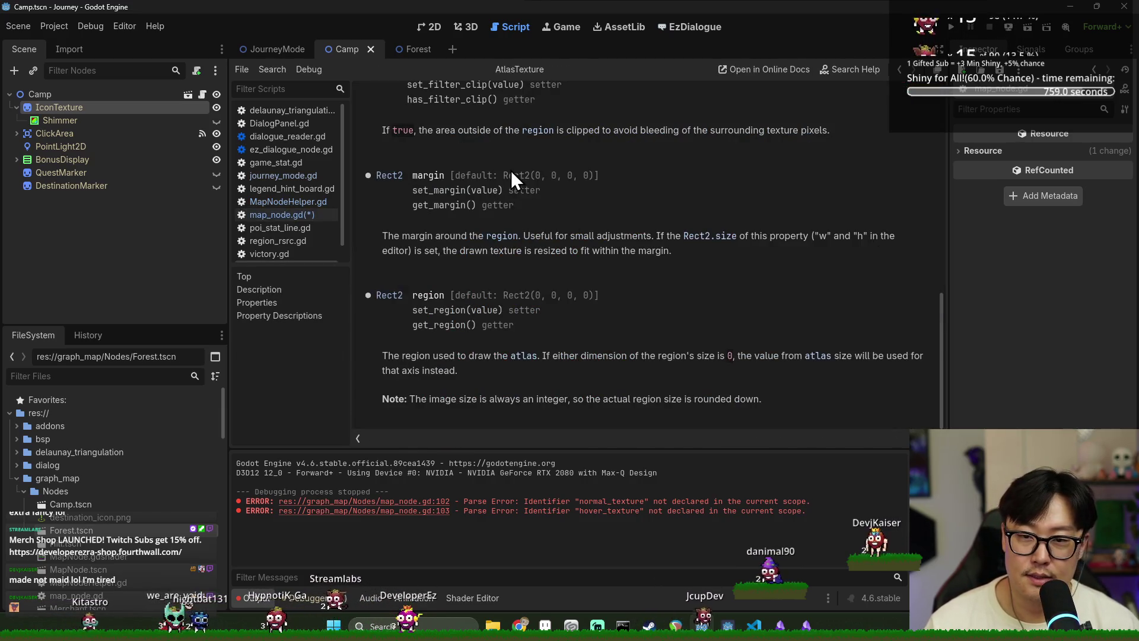
key(alt+Left)
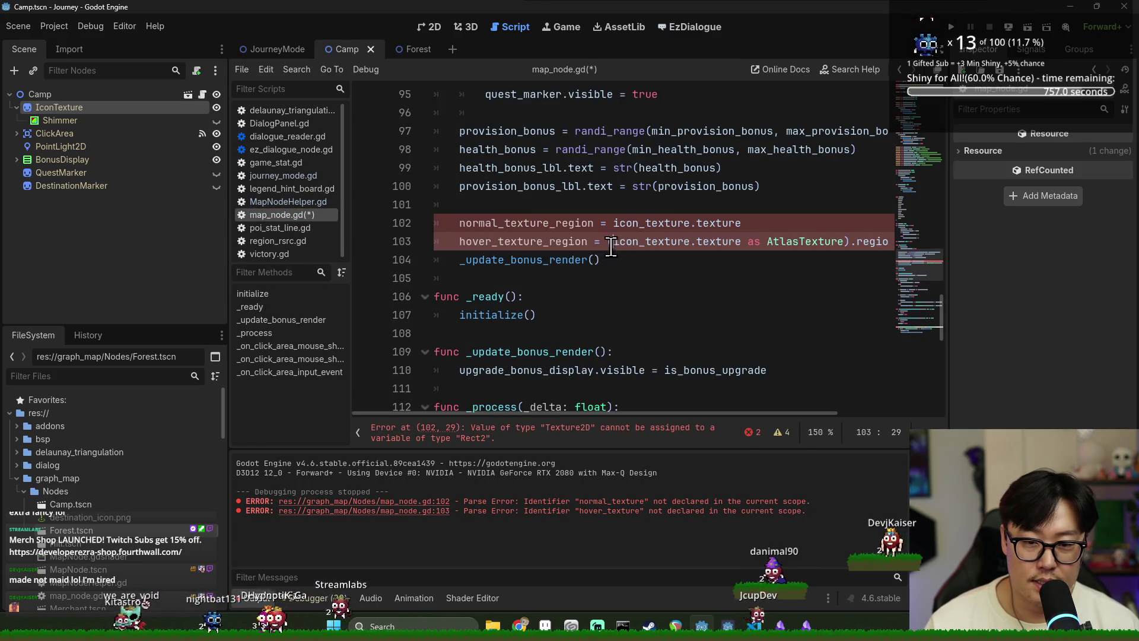
drag(679, 414, 779, 413)
shift+click(831, 241)
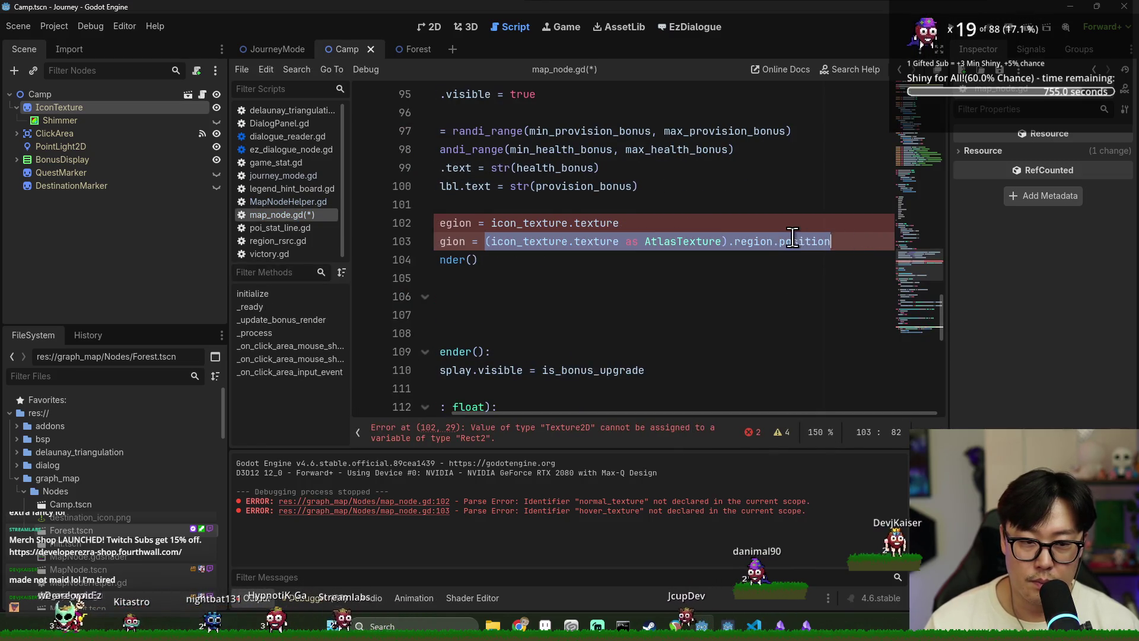
key(ctrl+c)
drag(619, 222, 492, 223)
key(ctrl+v)
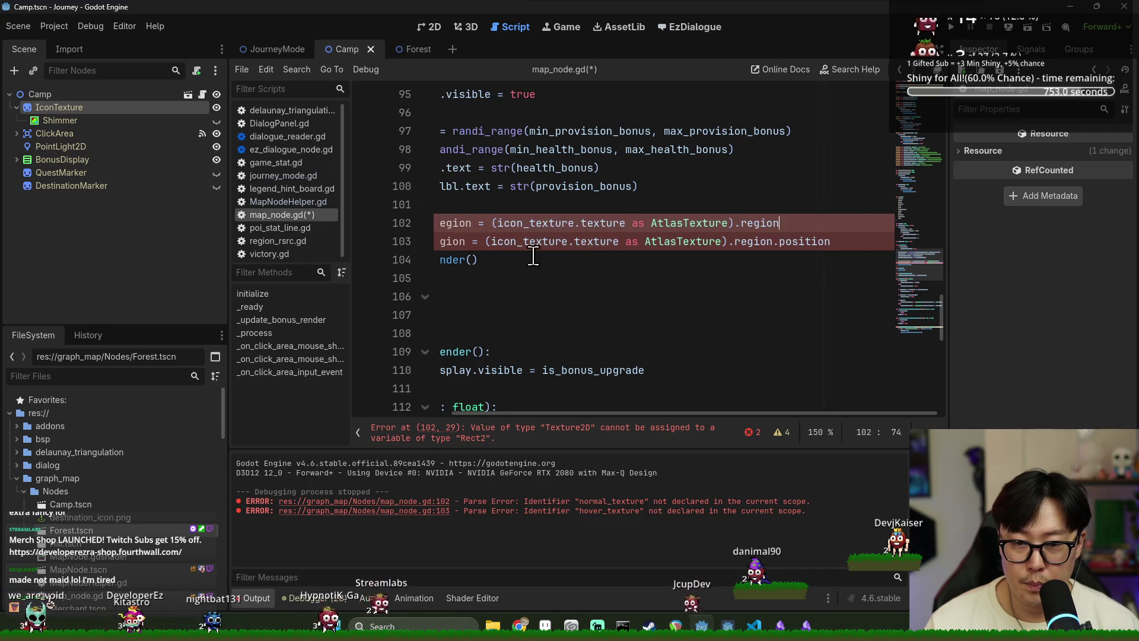
click(522, 241)
Step: Delete the hover_texture_region assignment and its declaration, then save the script
mouse_move(607, 398)
mouse_down()
mouse_move(611, 407)
mouse_move(594, 378)
mouse_move(502, 413)
mouse_up()
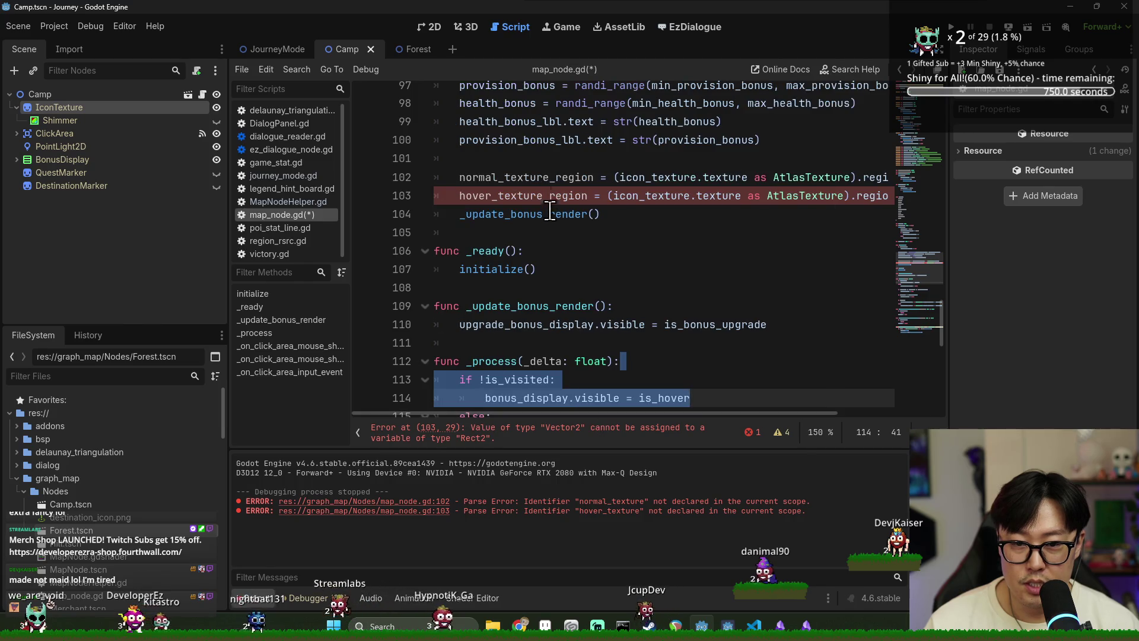
double_click(532, 178)
triple_click(606, 197)
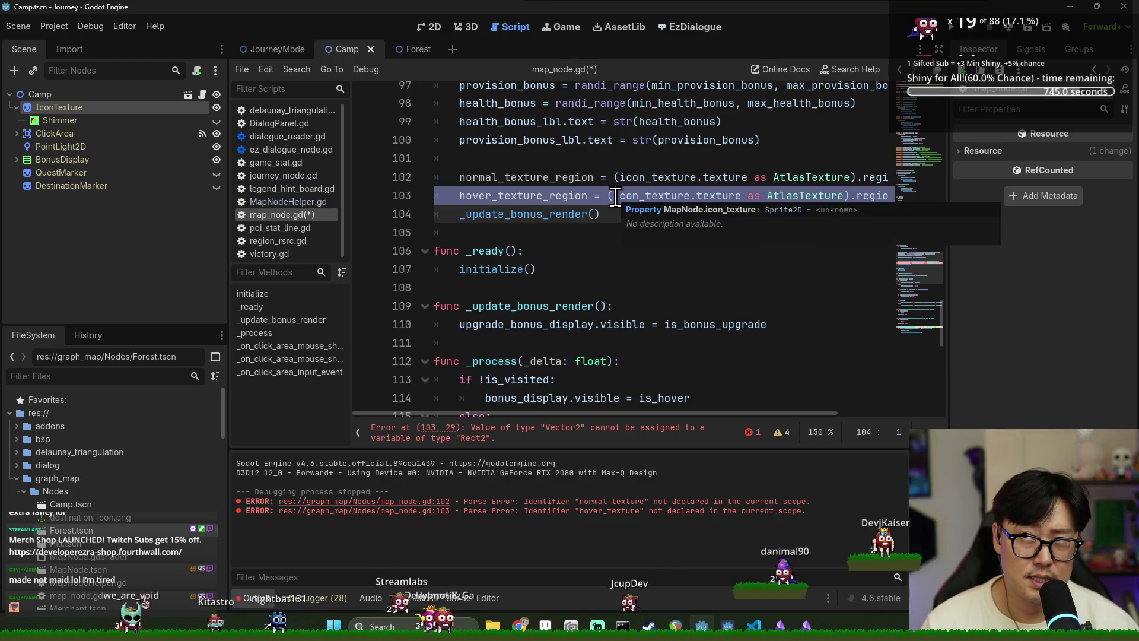
key(Delete)
key(ctrl+s)
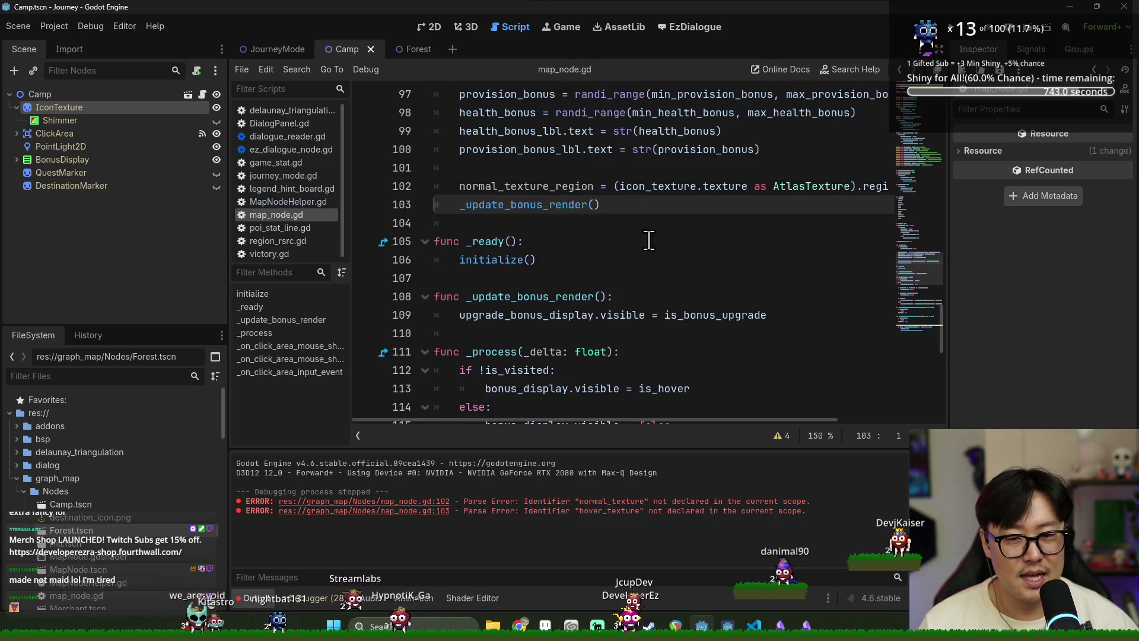
scroll(652, 241, up, 20)
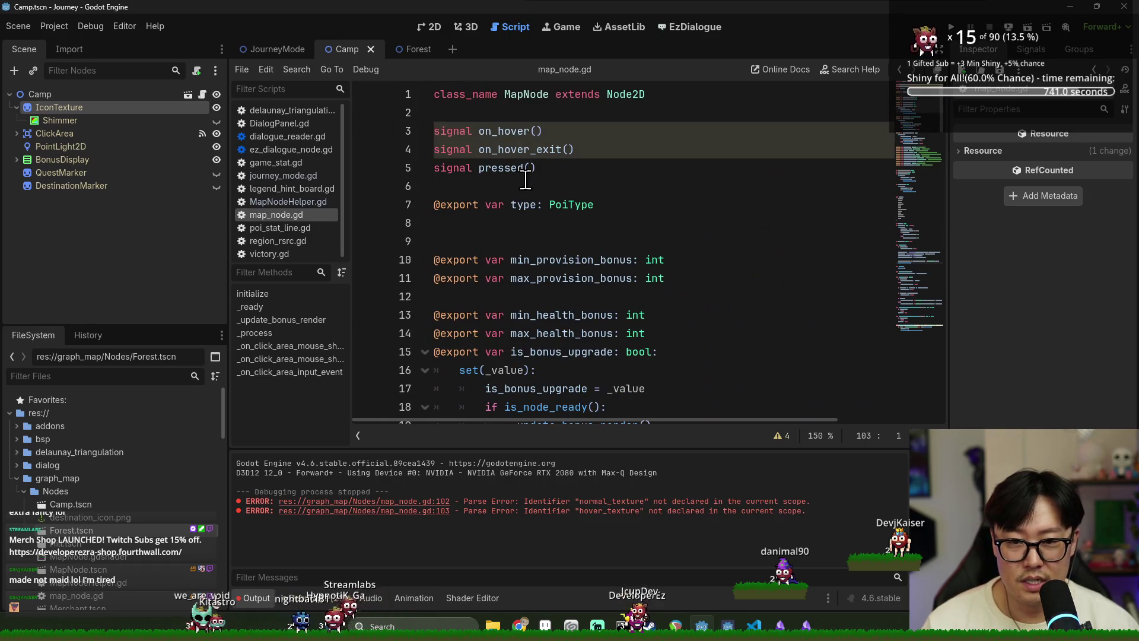
scroll(523, 178, down, 15)
click(531, 156)
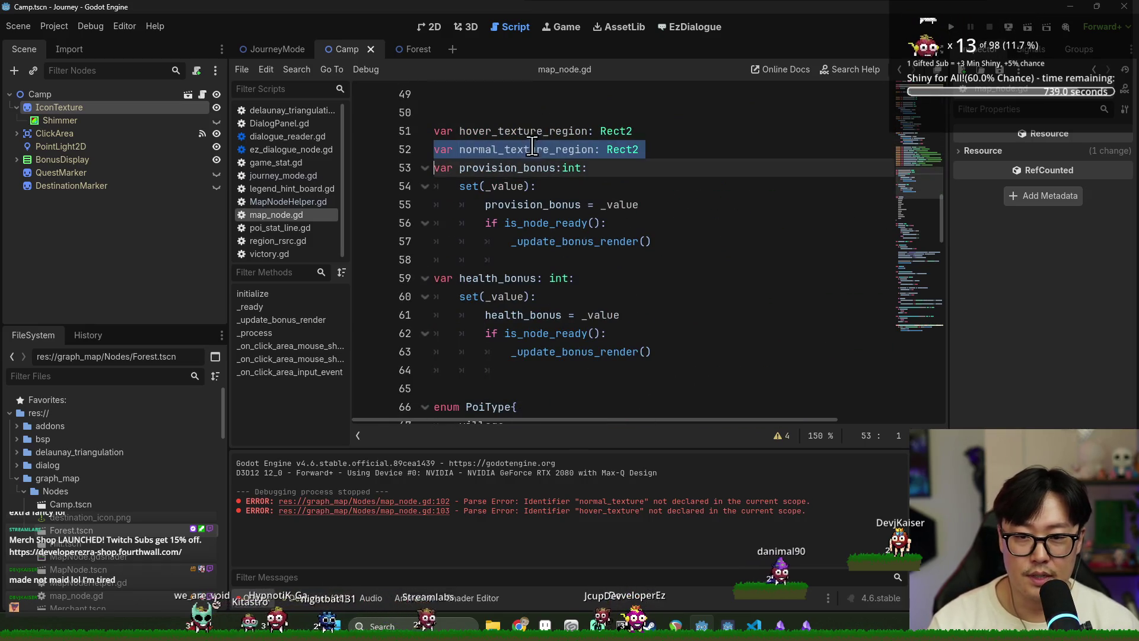
triple_click(532, 131)
key(Delete)
click(679, 131)
key(ctrl+s)
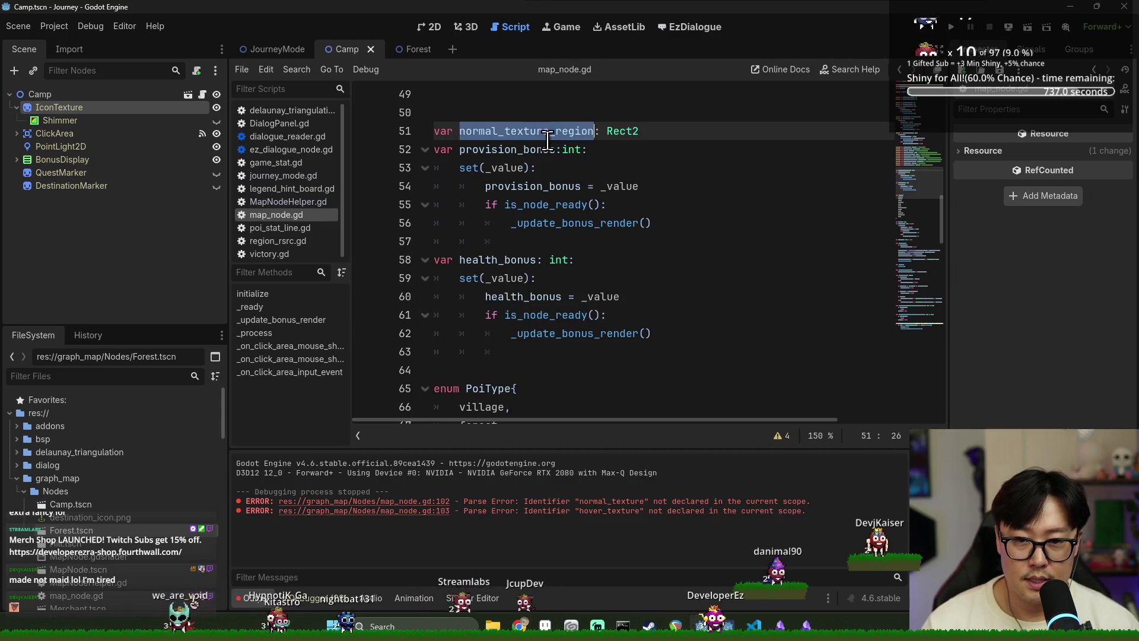
Step: On line 123, replace the texture_size offset with region.position = normal_texture_region.position
scroll(604, 269, down, 20)
scroll(604, 268, up, 3)
scroll(593, 284, down, 3)
scroll(584, 309, up, 5)
scroll(577, 323, down, 1)
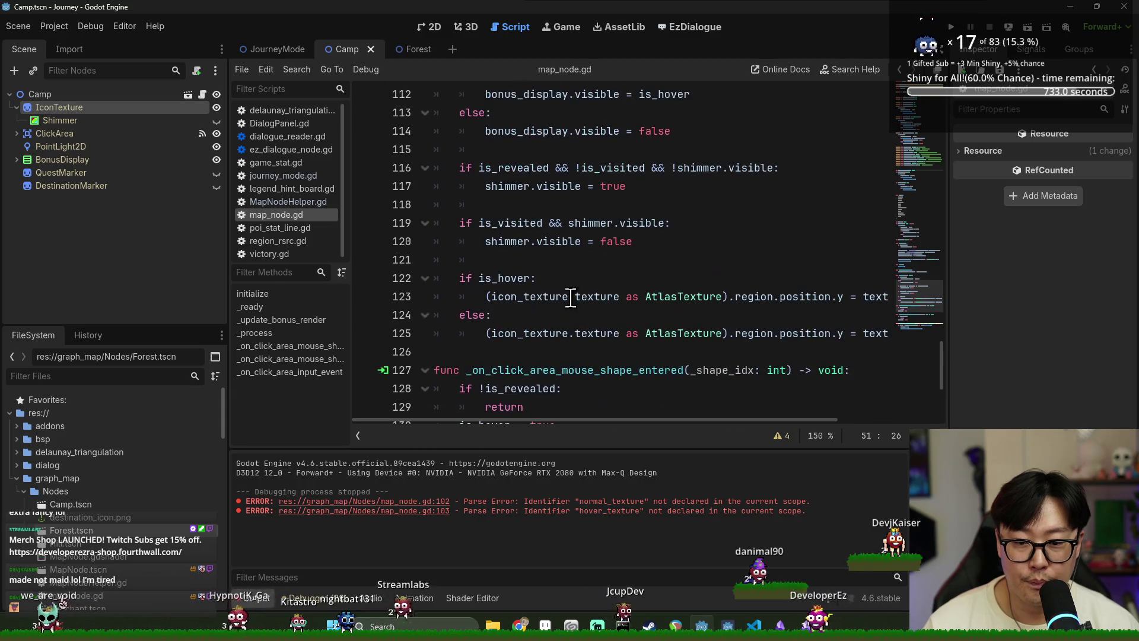
double_click(606, 296)
drag(619, 420, 729, 422)
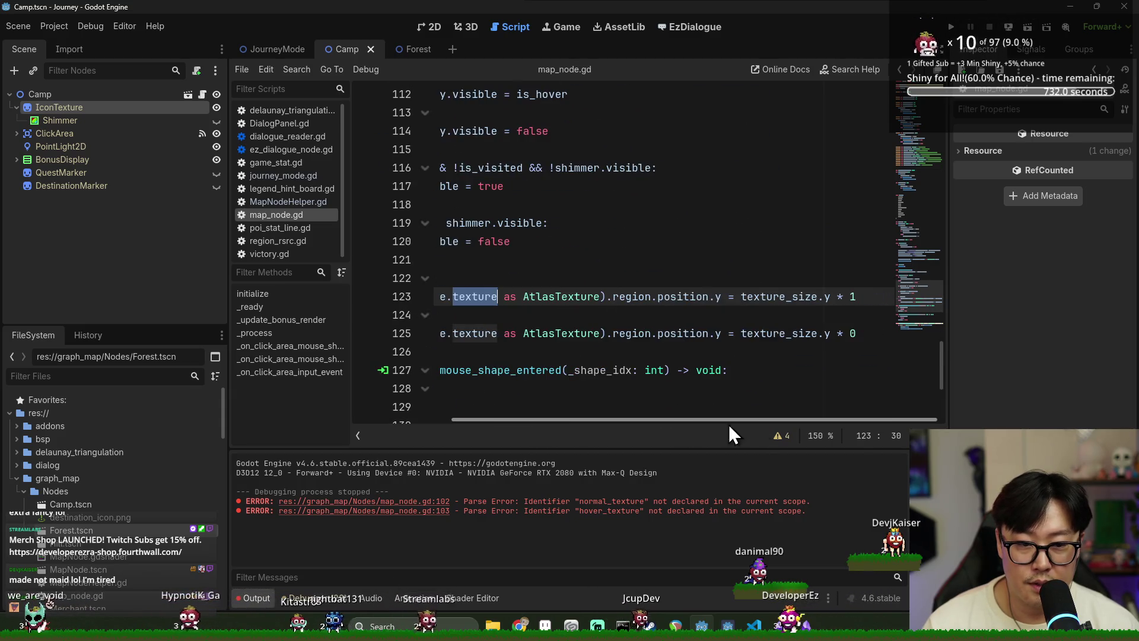
click(657, 296)
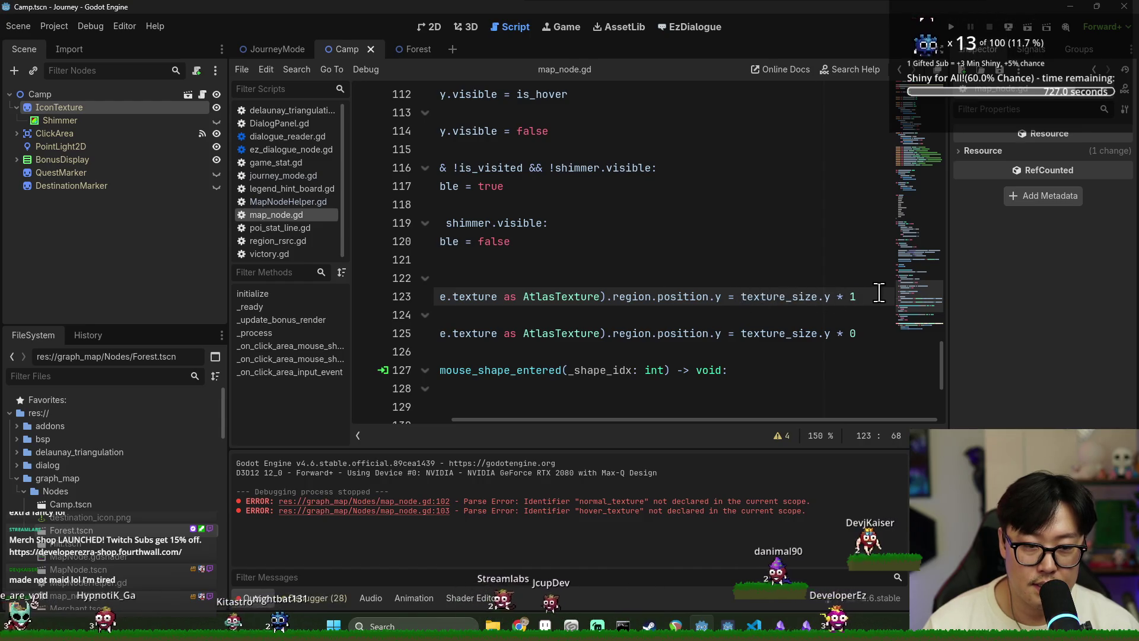
key(shift+End)
click(719, 296)
key(shift+End)
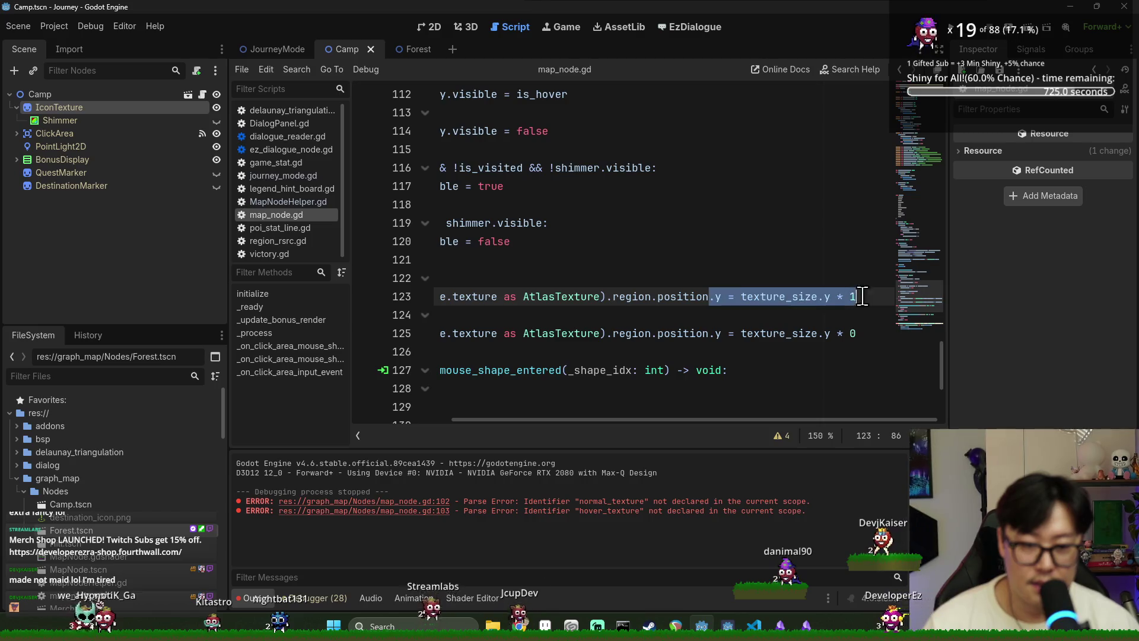
key(BackSpace)
key(BackSpace)
text(= normal_texture_region.pos)
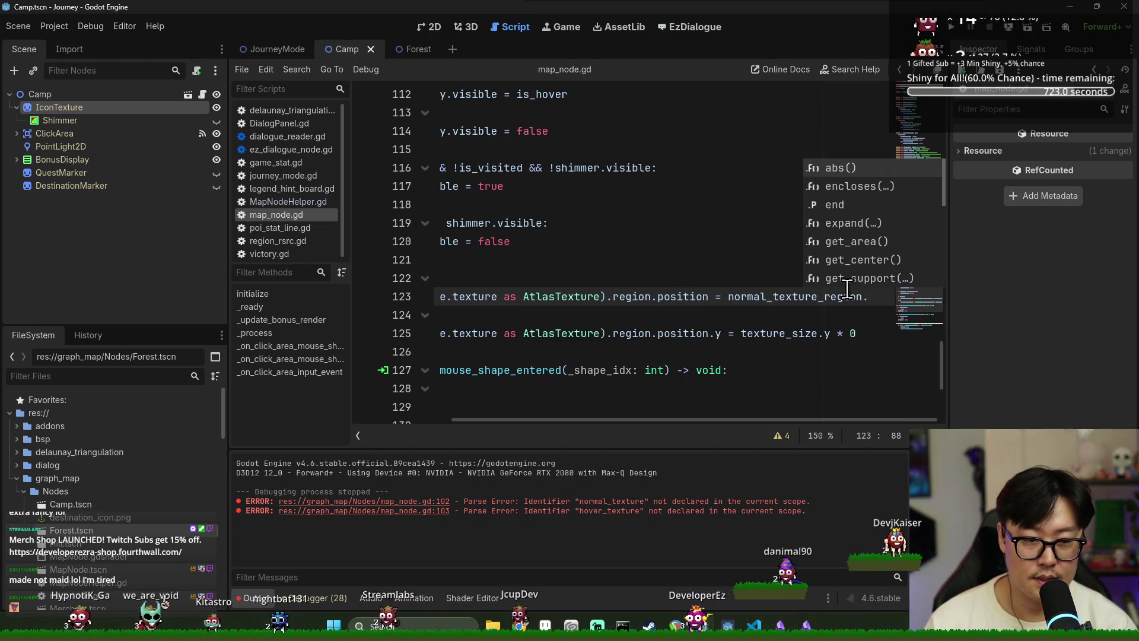
key(Return)
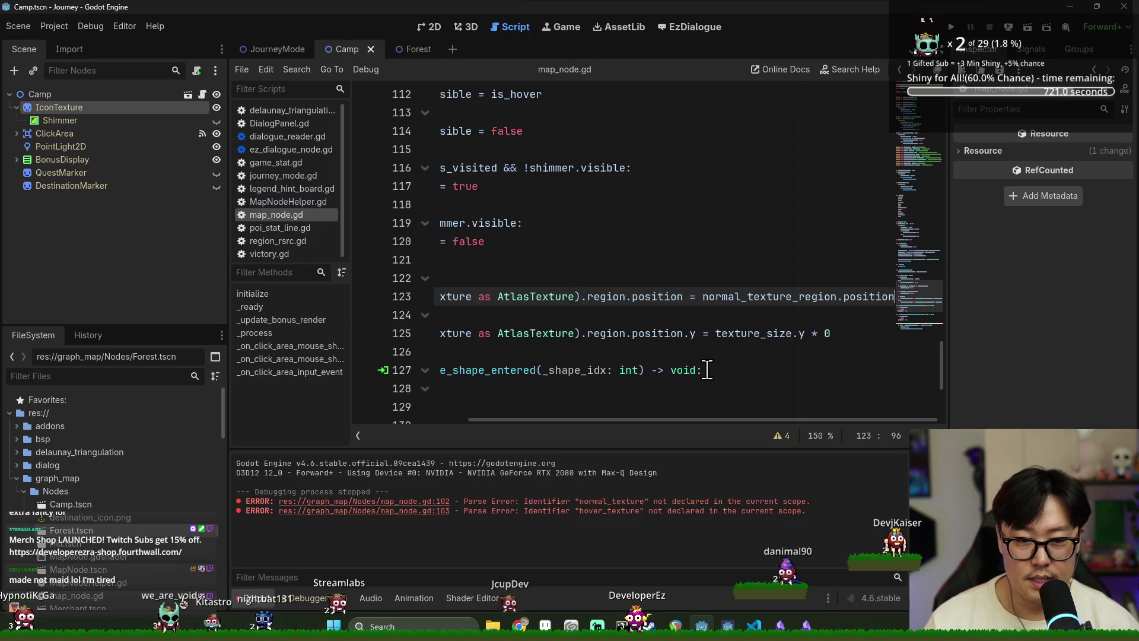
Step: Set line 125 to normal_texture_region.position.y + normal_texture_region.size.y, fix the size error, and save
click(713, 334)
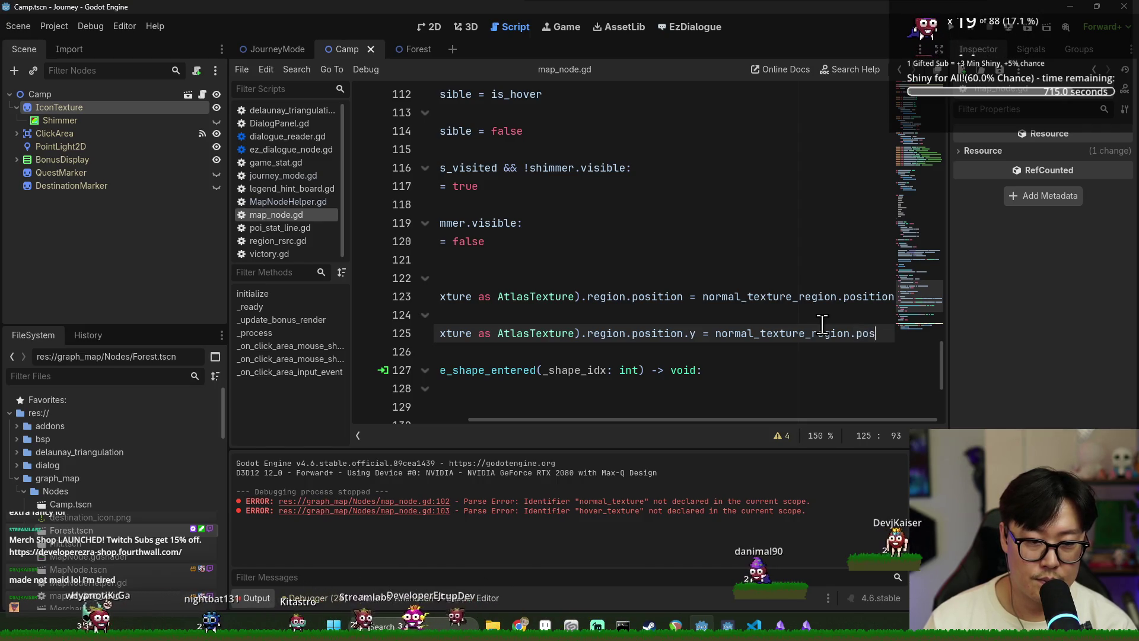
text(ition.y + )
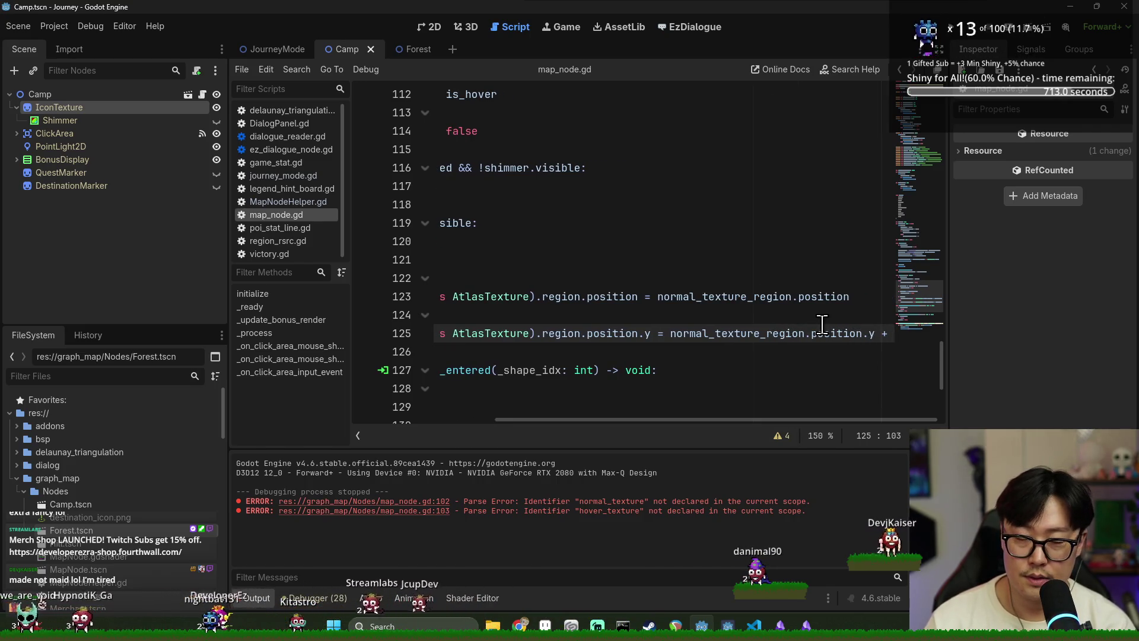
text(normal_texture_region.si)
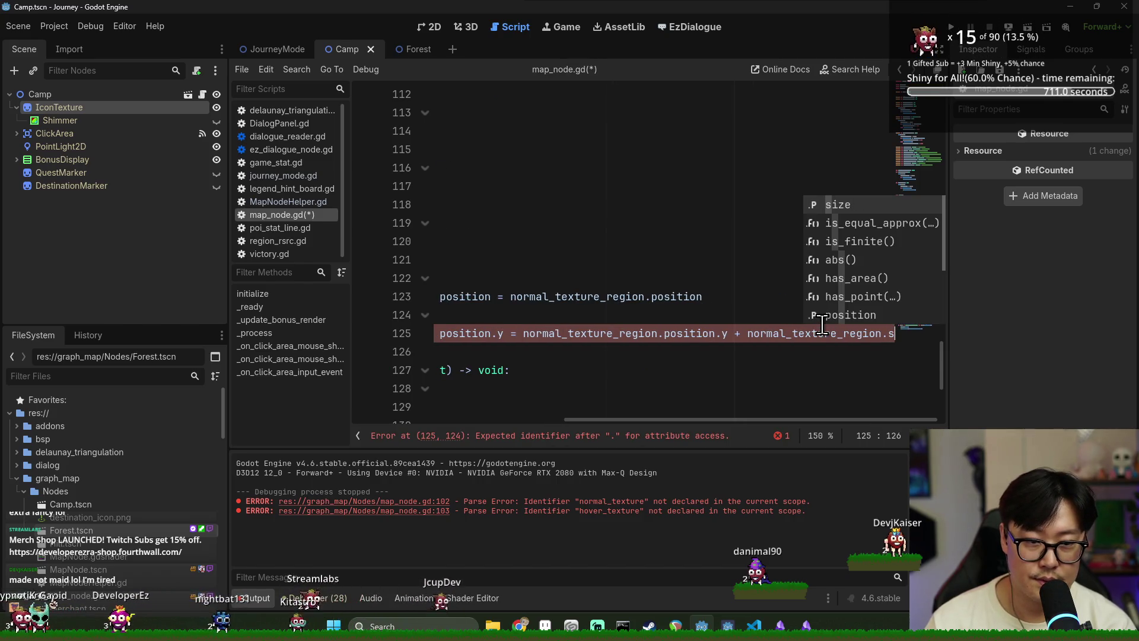
key(Return)
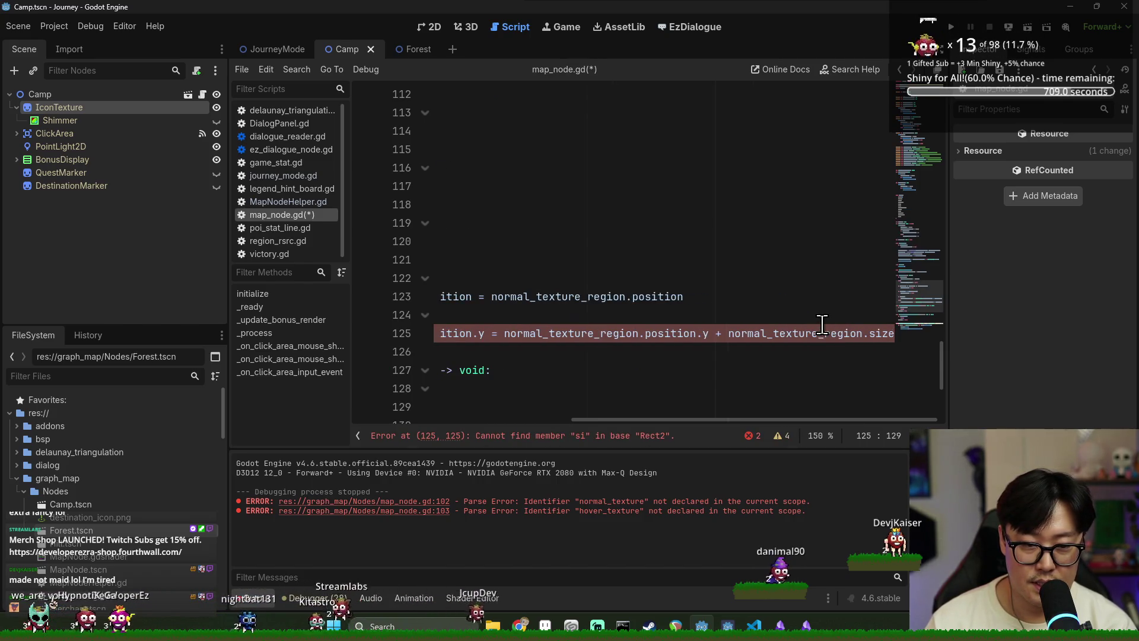
mouse_move(733, 415)
mouse_down()
mouse_move(675, 416)
mouse_move(733, 416)
mouse_up()
text(())
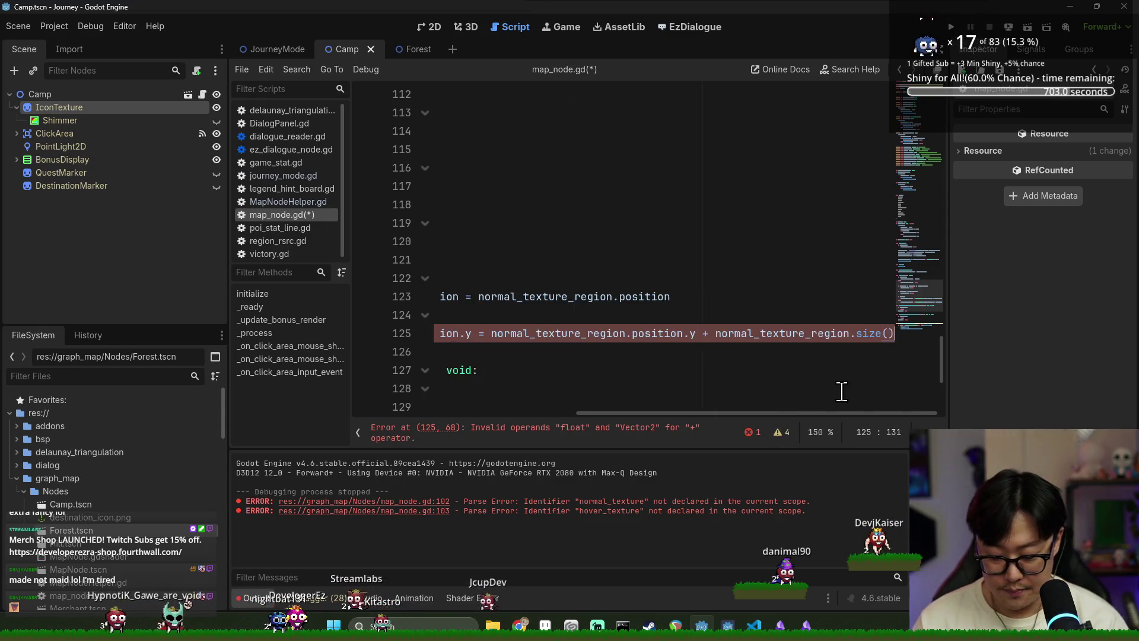
text(.y)
key(ctrl+s)
mouse_move(743, 415)
mouse_down()
mouse_move(635, 419)
mouse_move(810, 413)
mouse_up()
key(Up)
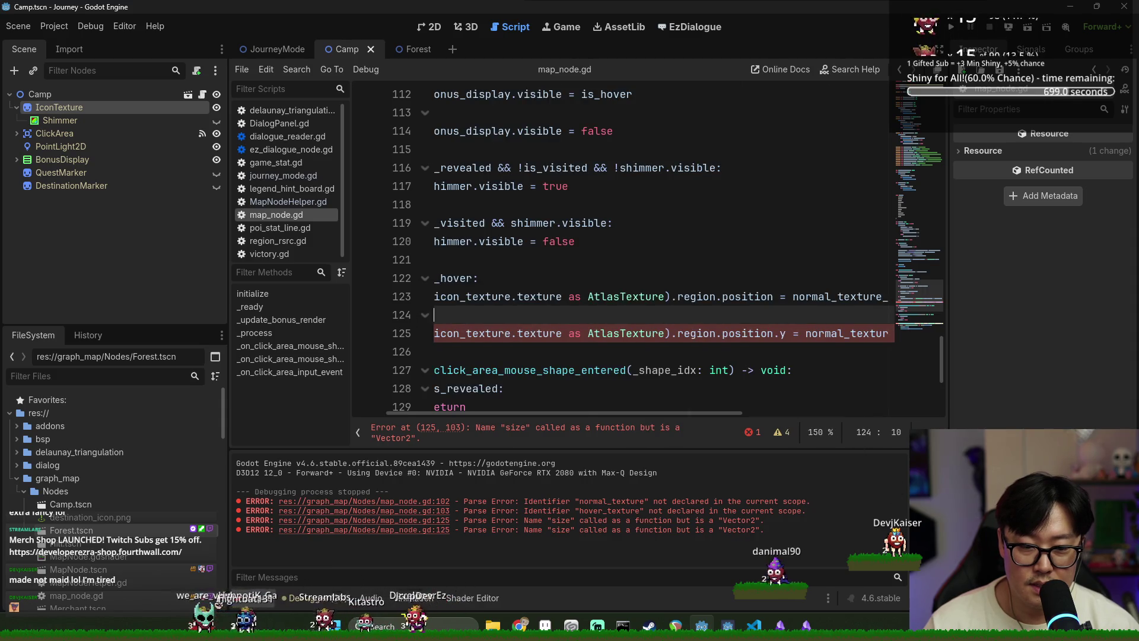
drag(713, 414, 848, 412)
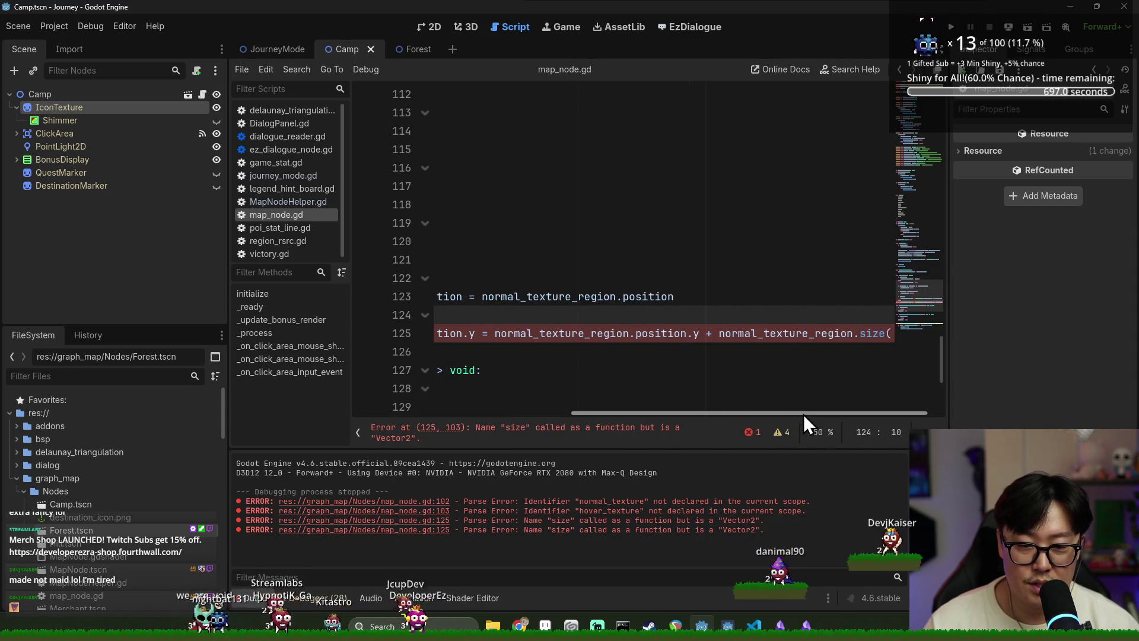
key(ctrl+z)
key(ctrl+z)
key(ctrl+z)
key(ctrl+s)
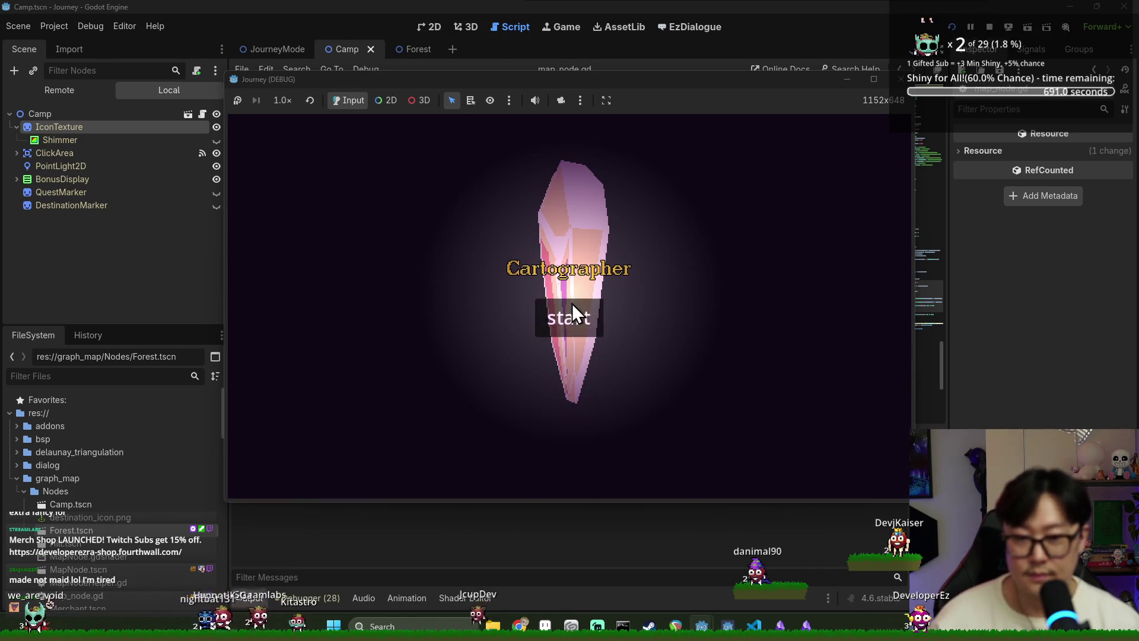
Step: Start a new game and travel to two nodes on the map, including the upper pink one
click(572, 309)
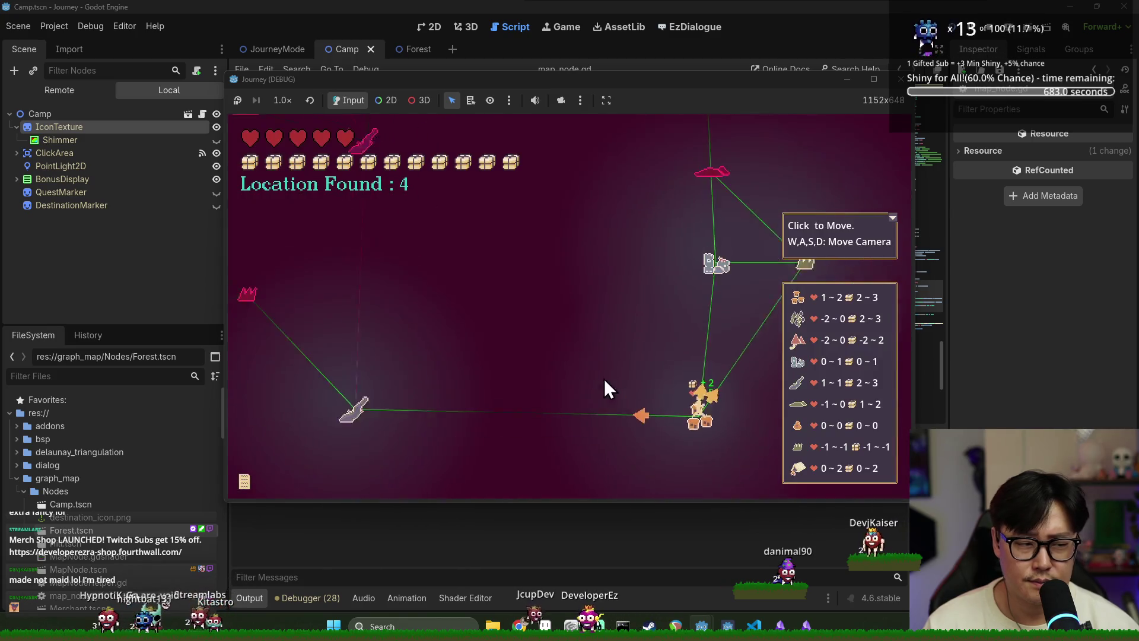
click(641, 323)
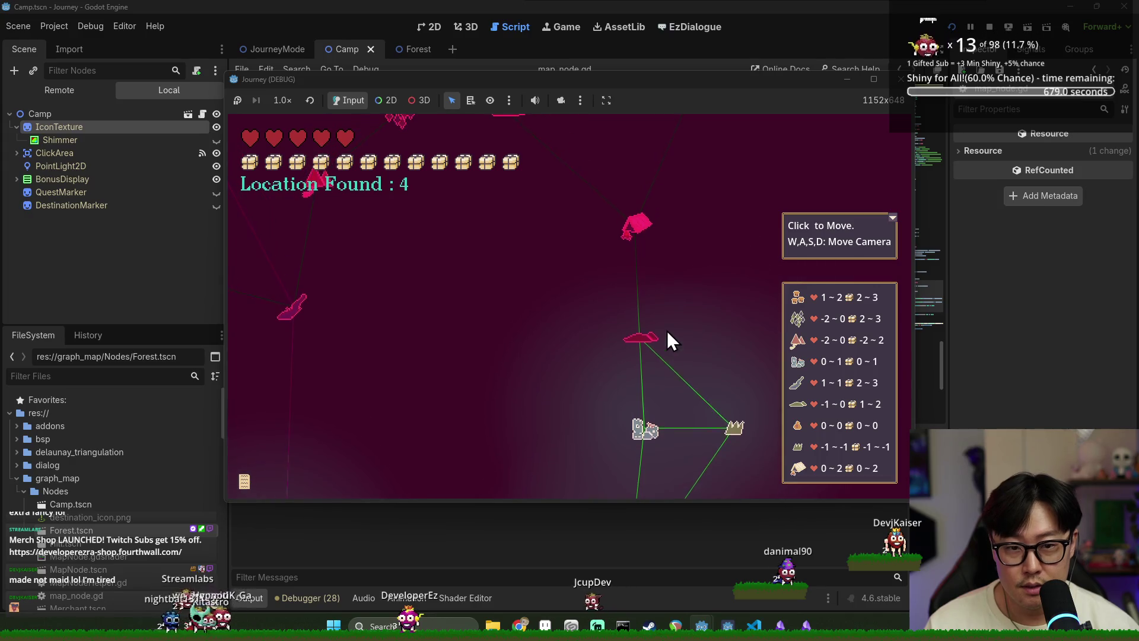
click(634, 226)
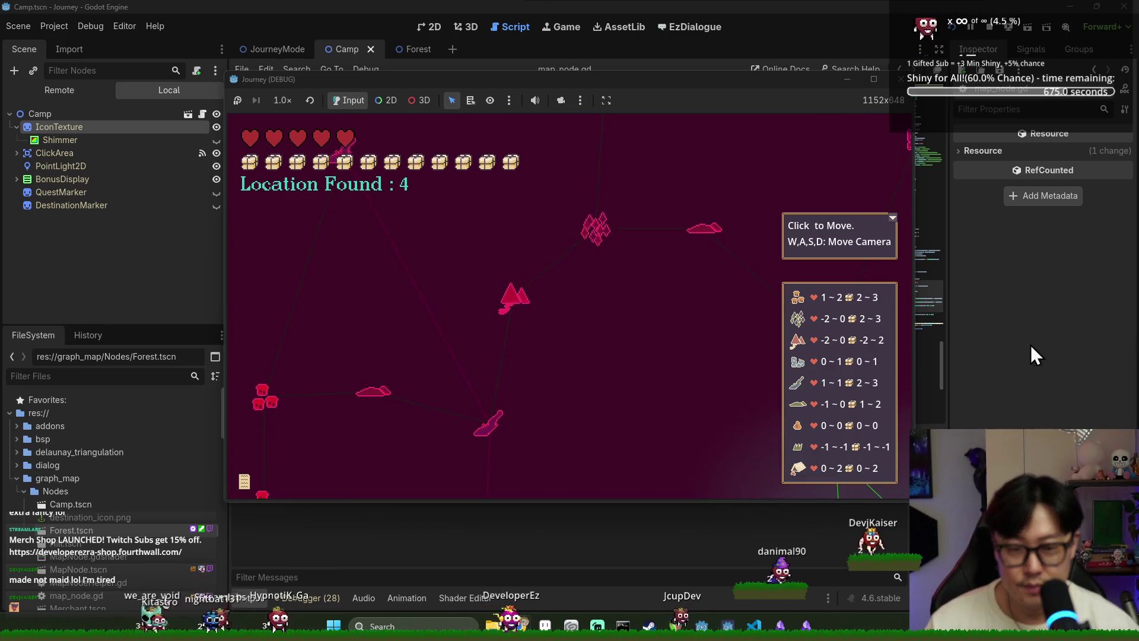
Step: Return to the running game, hover map nodes to check their icons, then switch back to the editor
click(1013, 344)
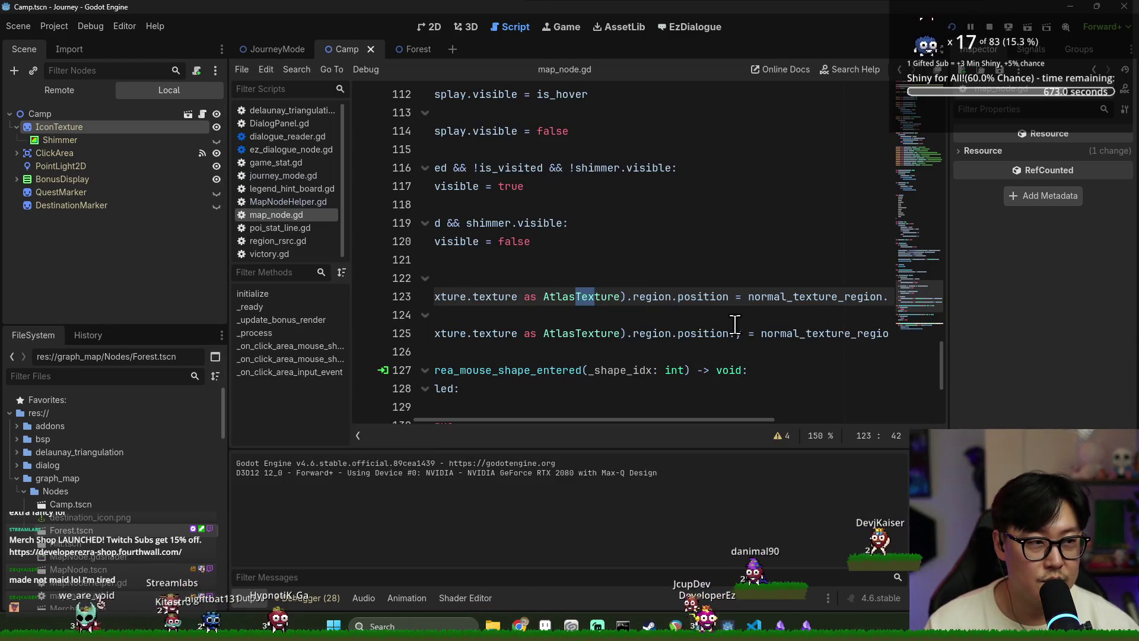
mouse_move(608, 422)
mouse_down()
mouse_move(810, 429)
mouse_move(536, 423)
mouse_up()
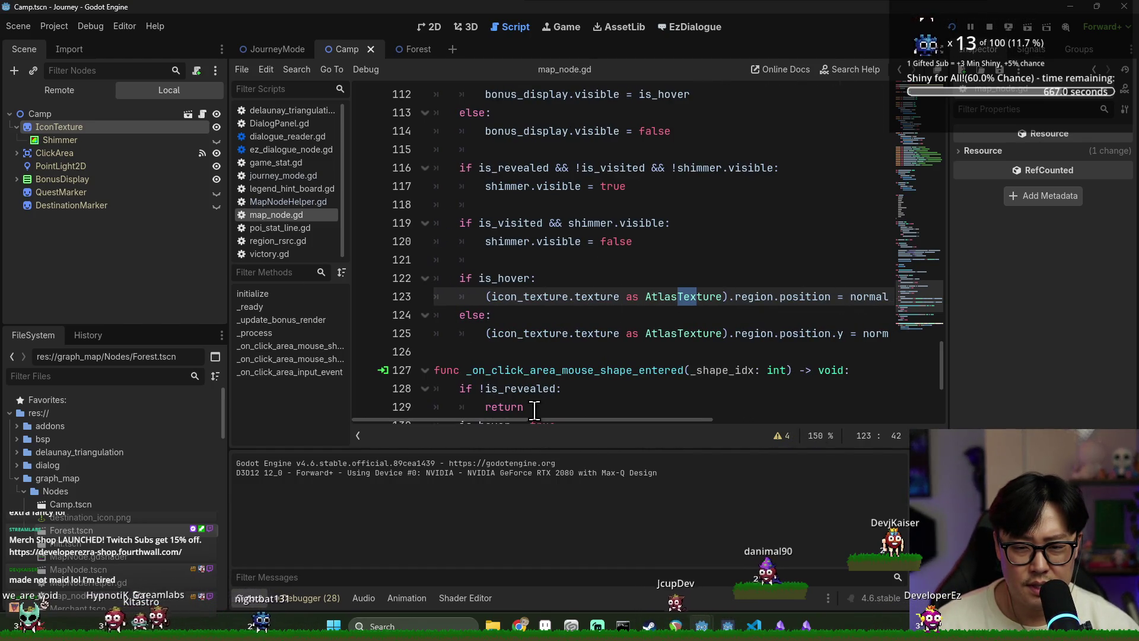
key(alt+Tab)
click(793, 264)
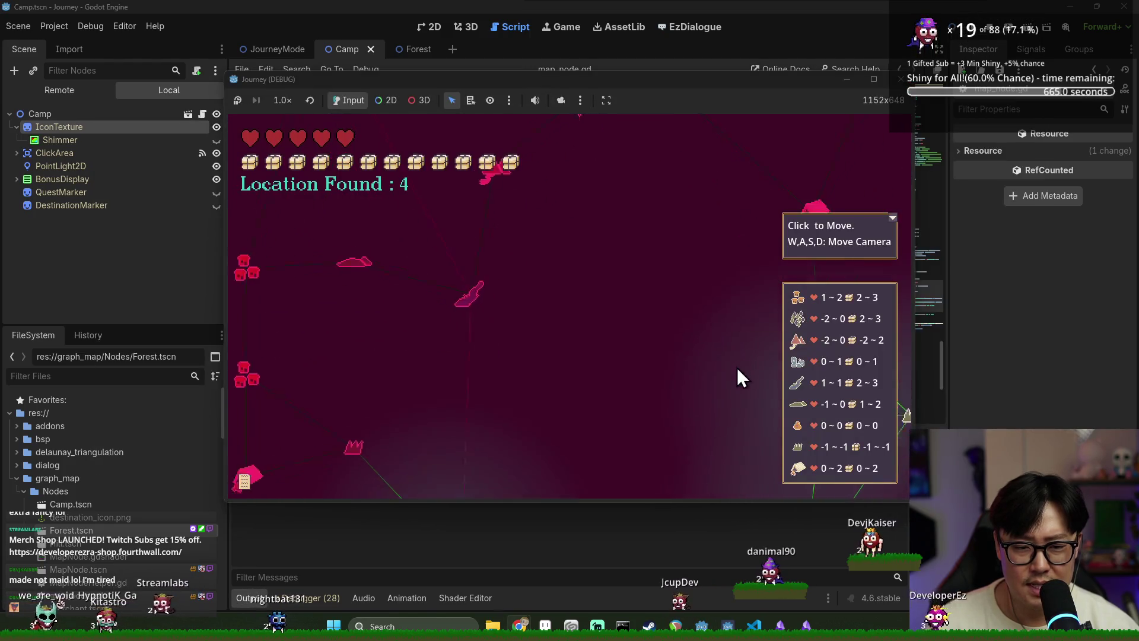
mouse_move(641, 243)
mouse_move(279, 393)
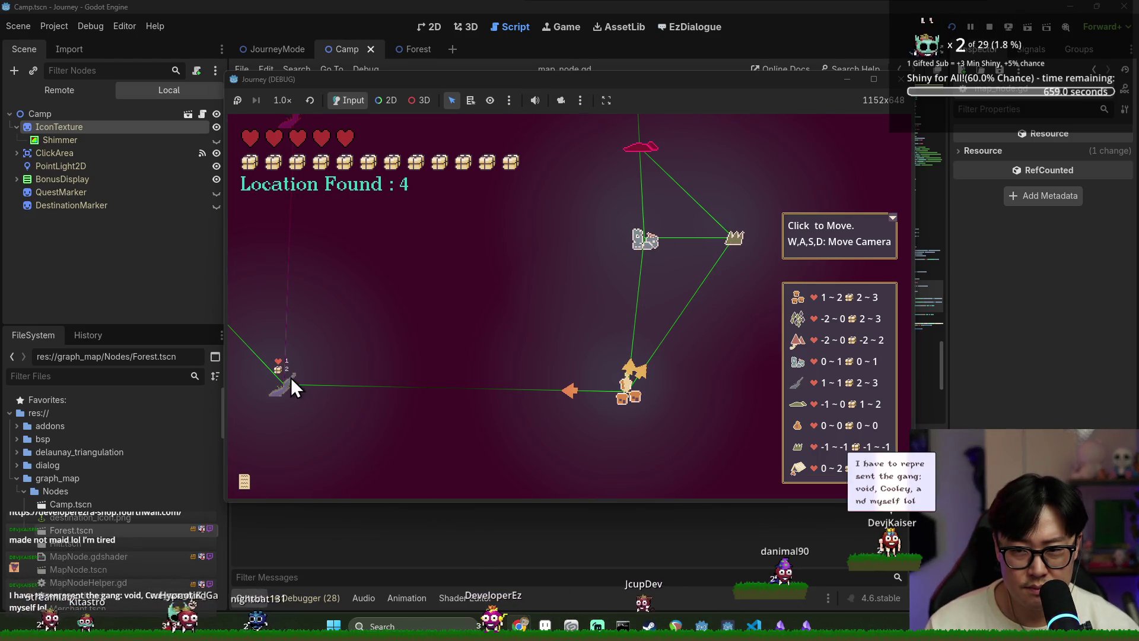
key(alt+Tab)
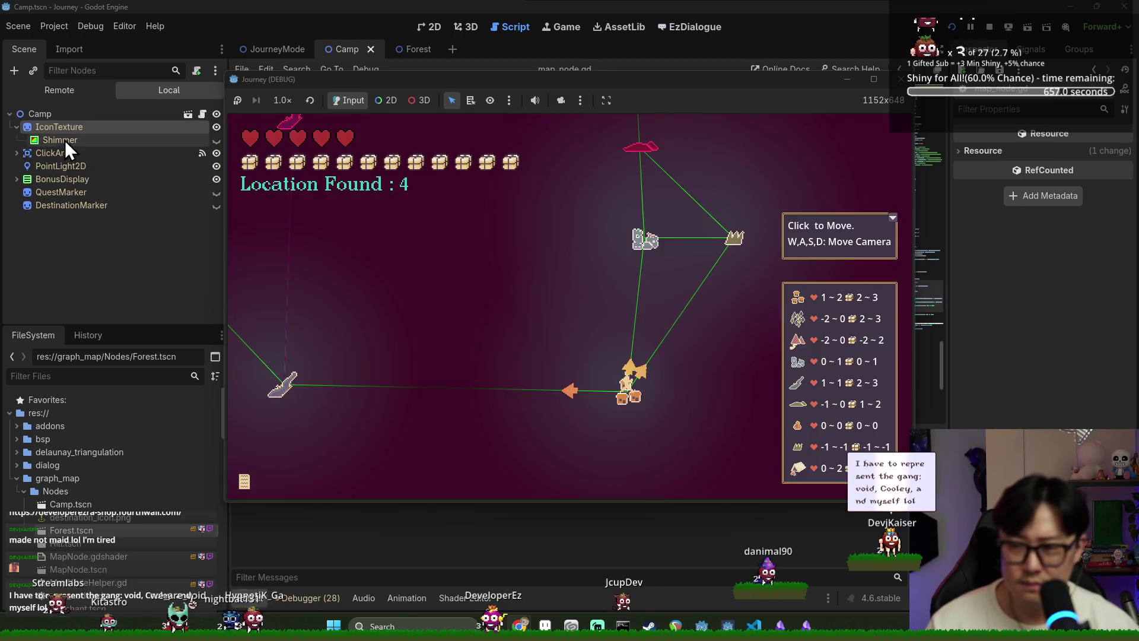
key(alt+Tab)
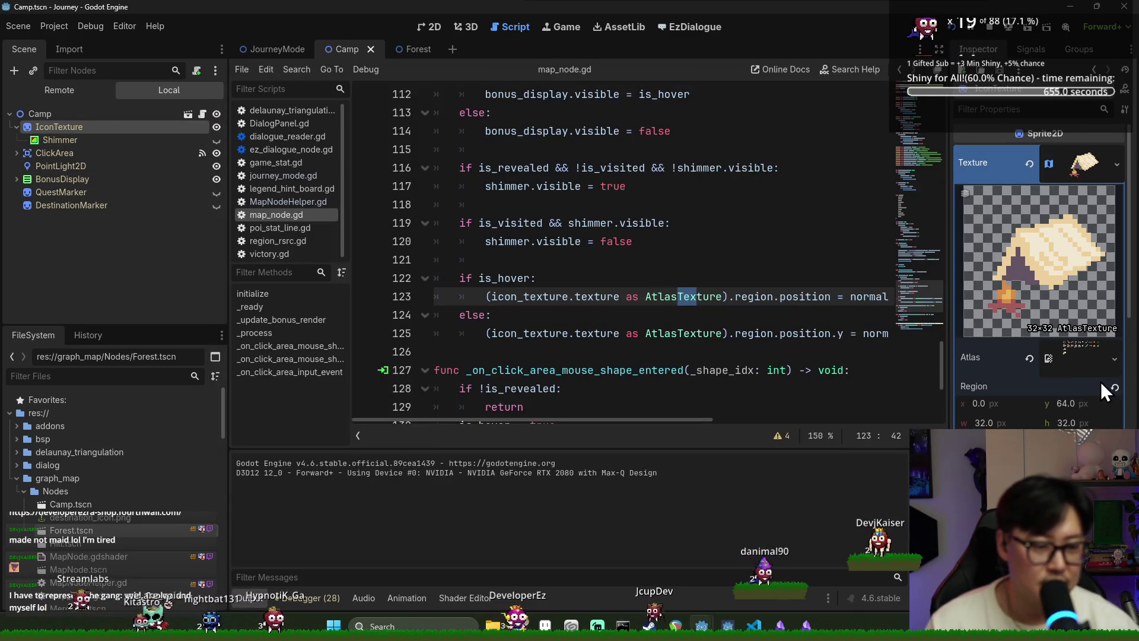
Step: Move the position.y + size.y offset expression from line 125 into line 123
scroll(1098, 386, down, 2)
key(ctrl+s)
scroll(112, 436, down, 3)
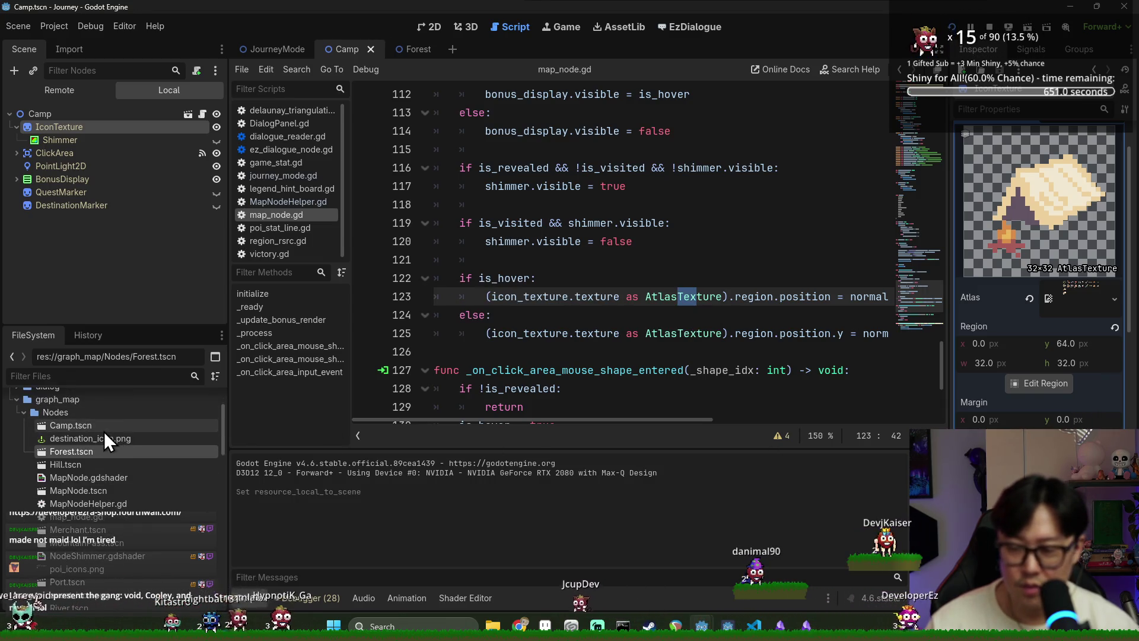
click(102, 430)
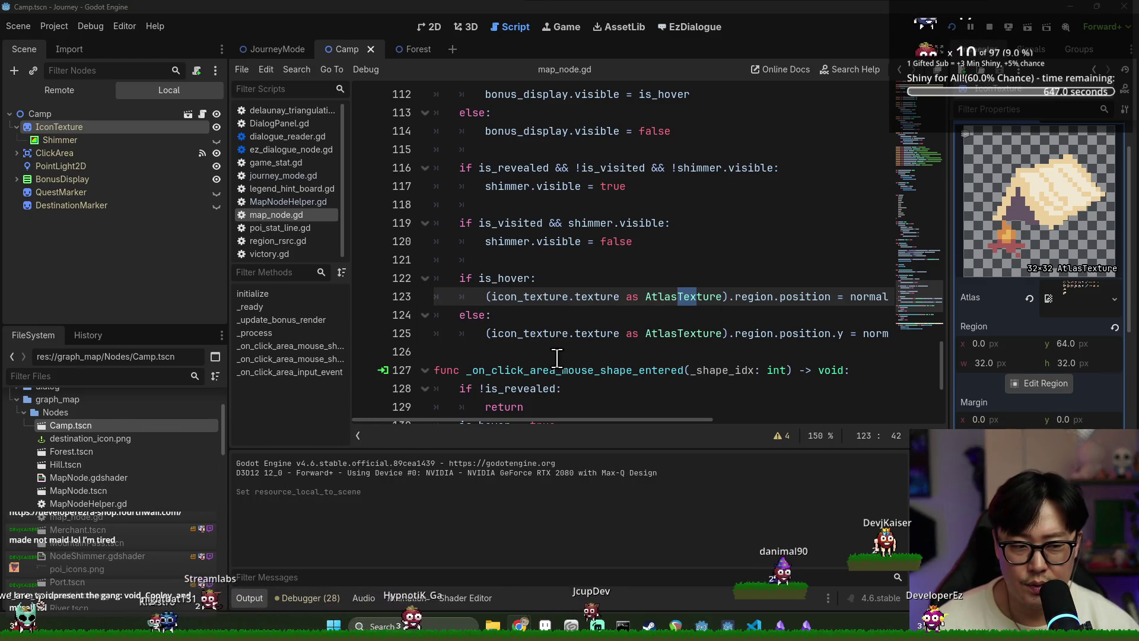
key(Down)
drag(593, 423, 764, 439)
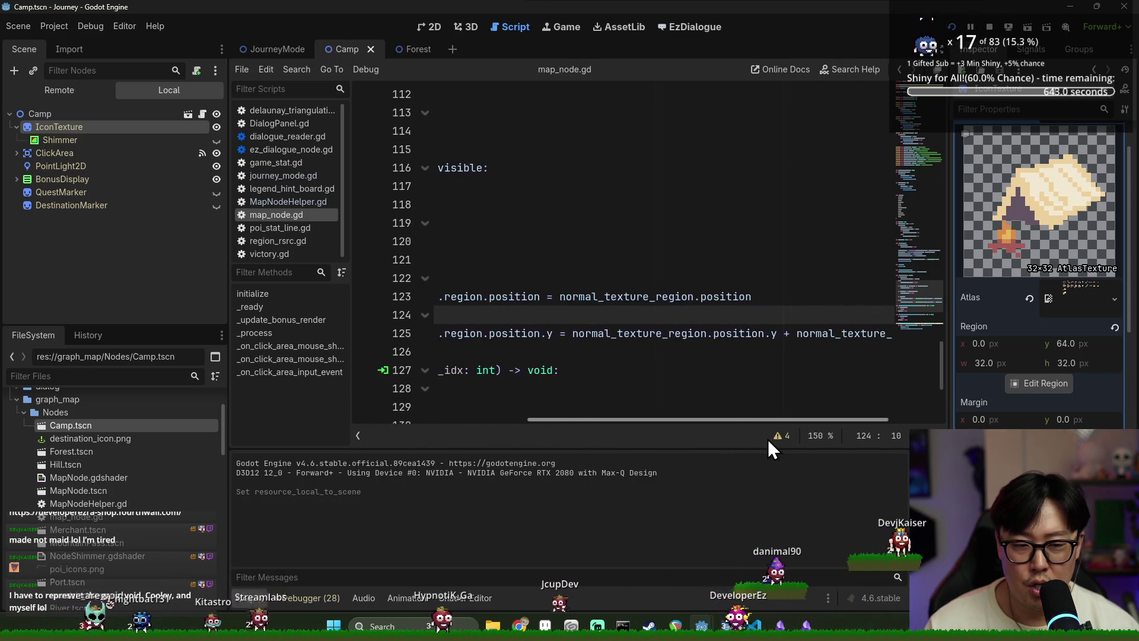
double_click(593, 334)
drag(688, 421, 818, 429)
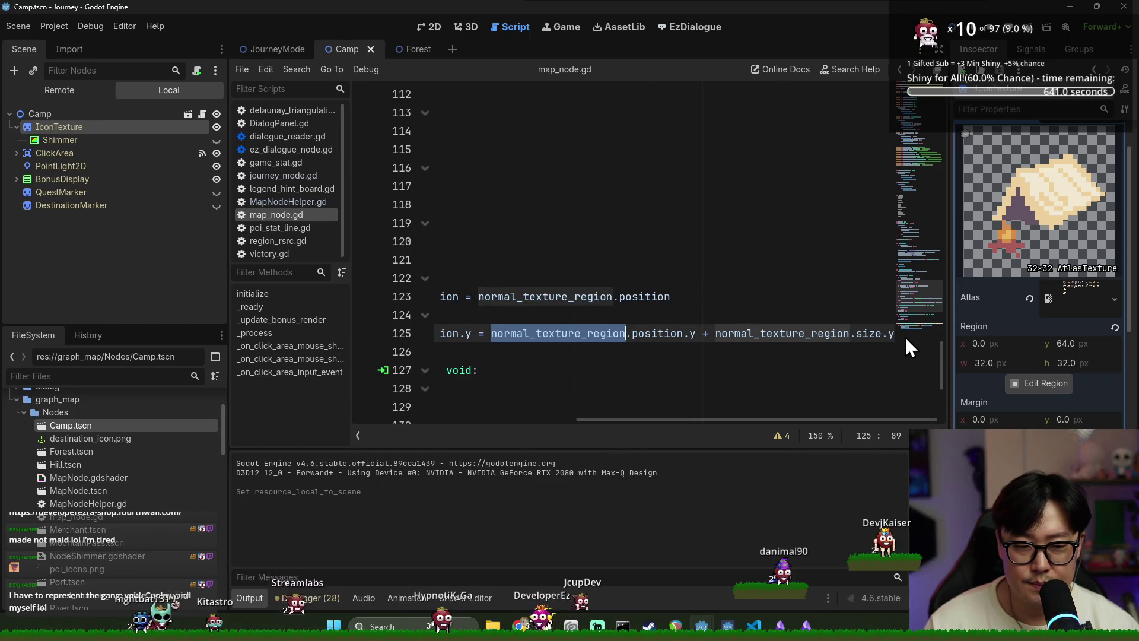
key(shift+End)
key(BackSpace)
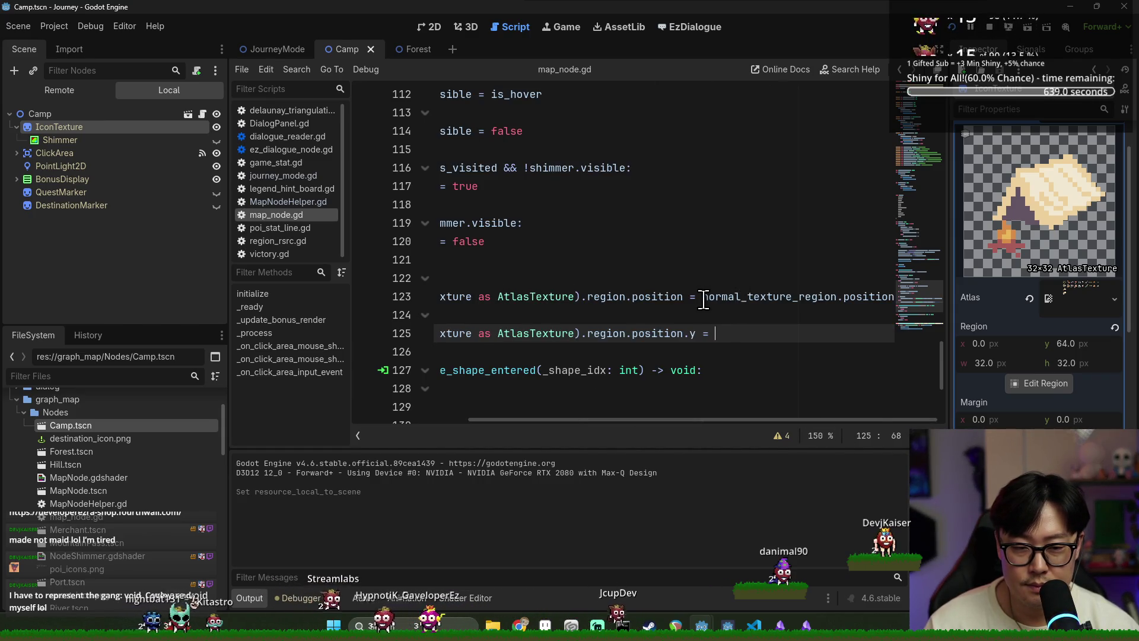
click(703, 300)
text(normal_texture_region.position.y + normal_texture_region.size.y)
Step: Move line 123's trailing normal_texture_region.position expression down into line 125
drag(734, 420, 857, 381)
key(shift+End)
key(ctrl+x)
click(645, 332)
key(ctrl+v)
Step: Add .y to region.position on line 123, remove .y on line 125, and save
click(629, 435)
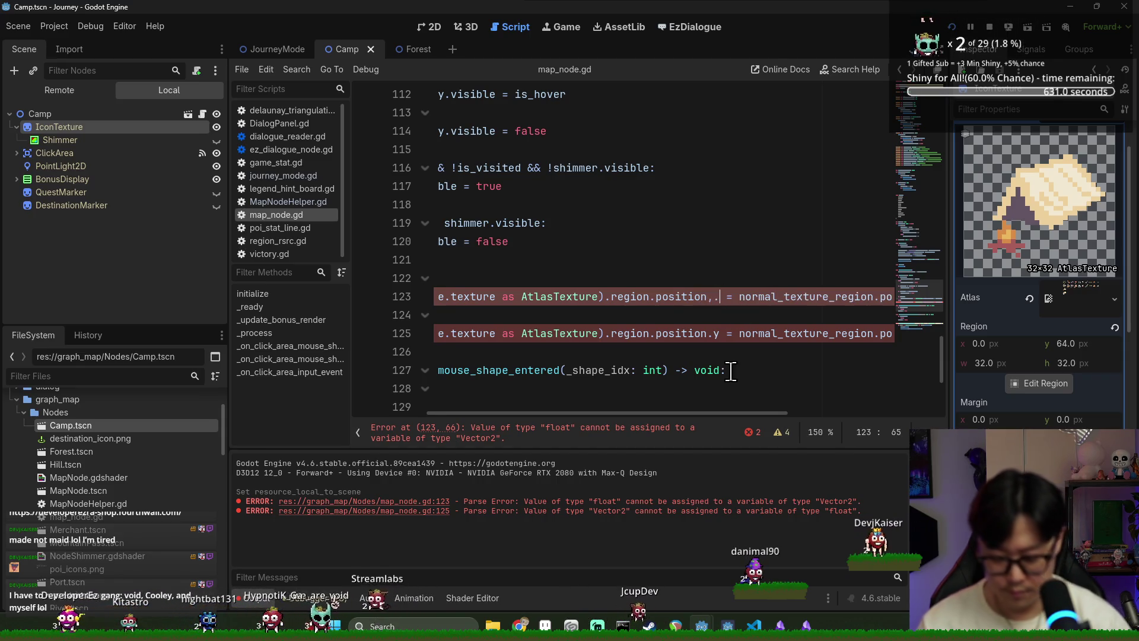
text(.y)
click(718, 332)
key(BackSpace)
key(BackSpace)
key(ctrl+s)
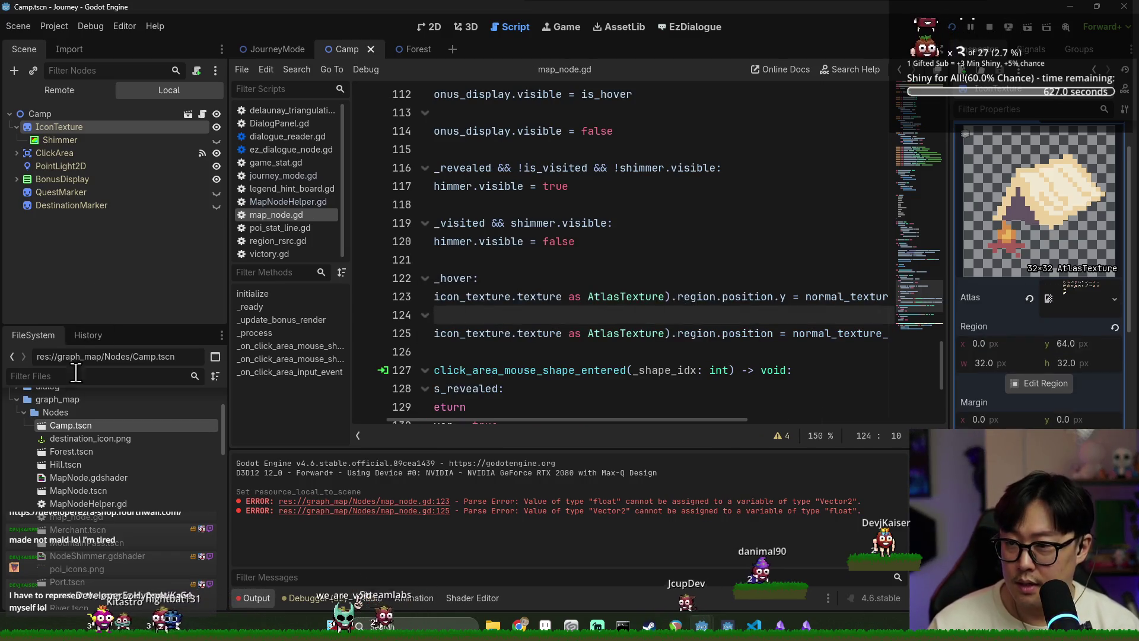
Step: Open the Hill and Merchant scenes and inspect their icon textures, including Merchant's coin bag
double_click(80, 464)
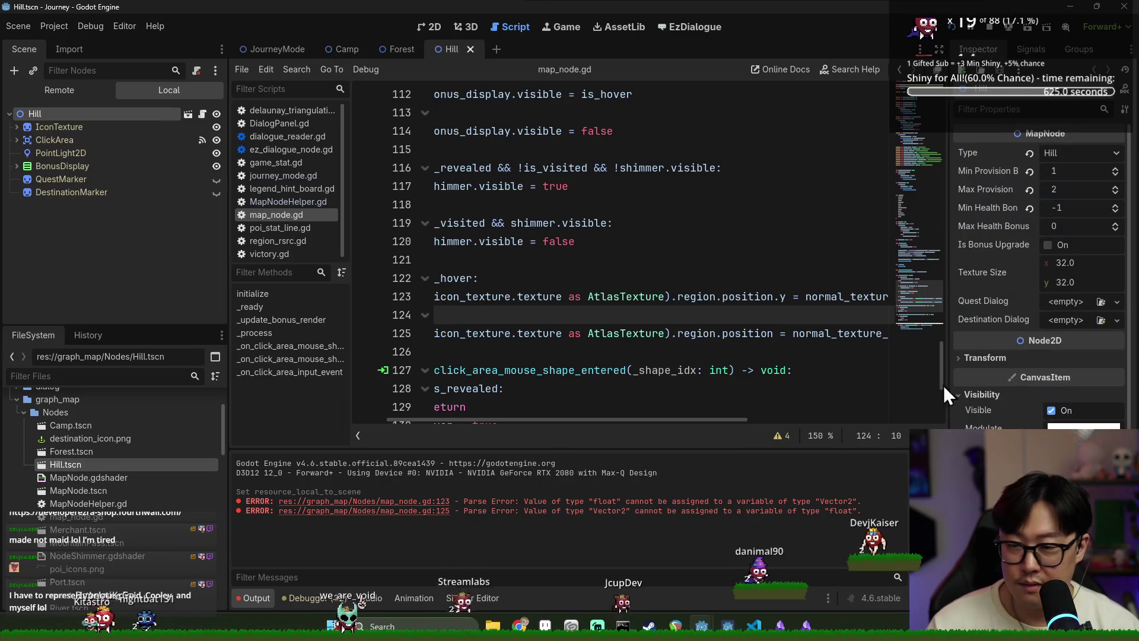
click(36, 126)
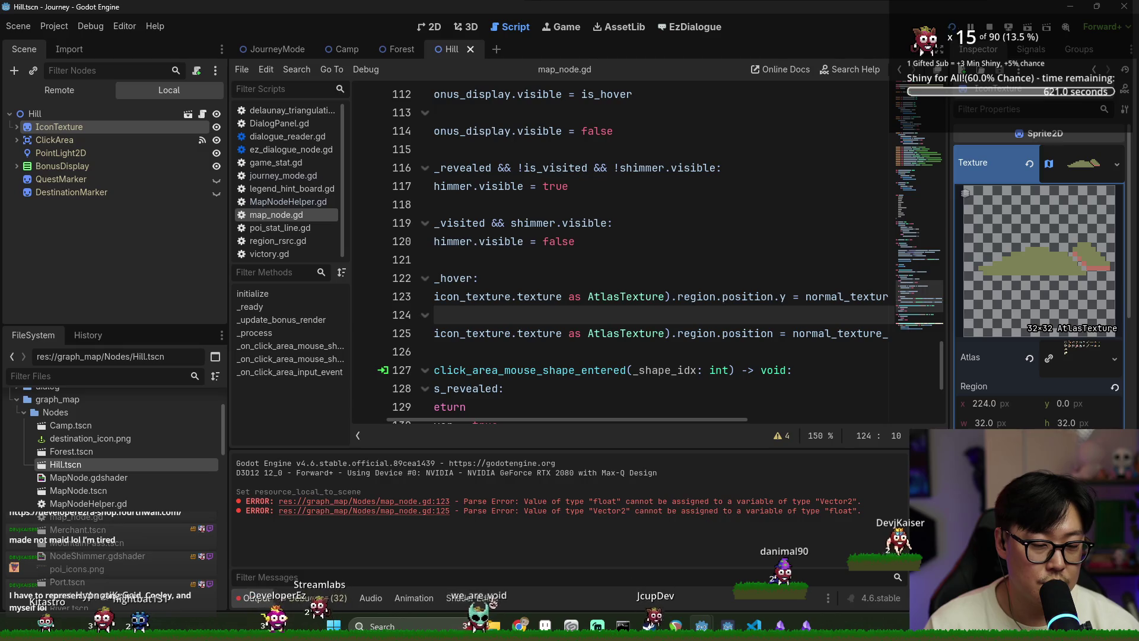
scroll(1038, 267, down, 2)
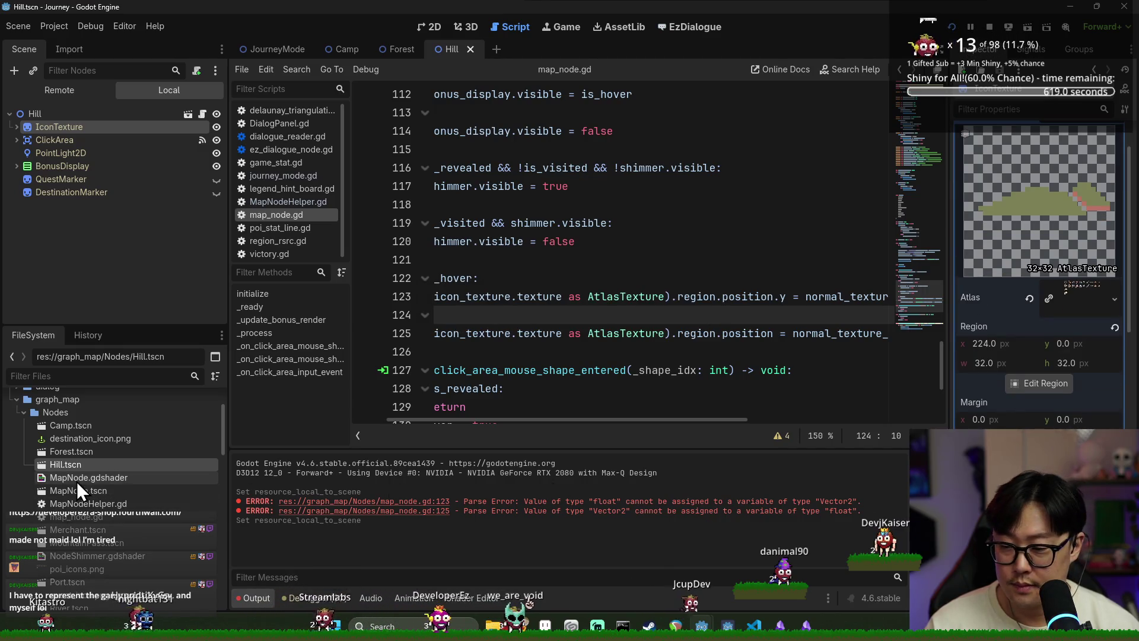
click(87, 532)
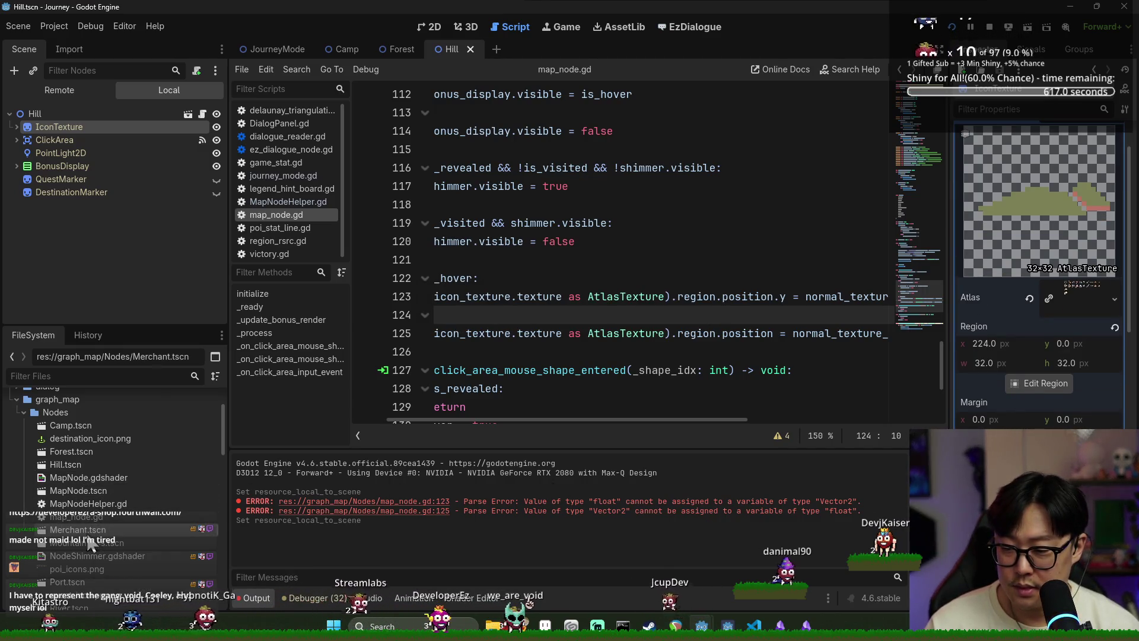
double_click(87, 534)
click(62, 127)
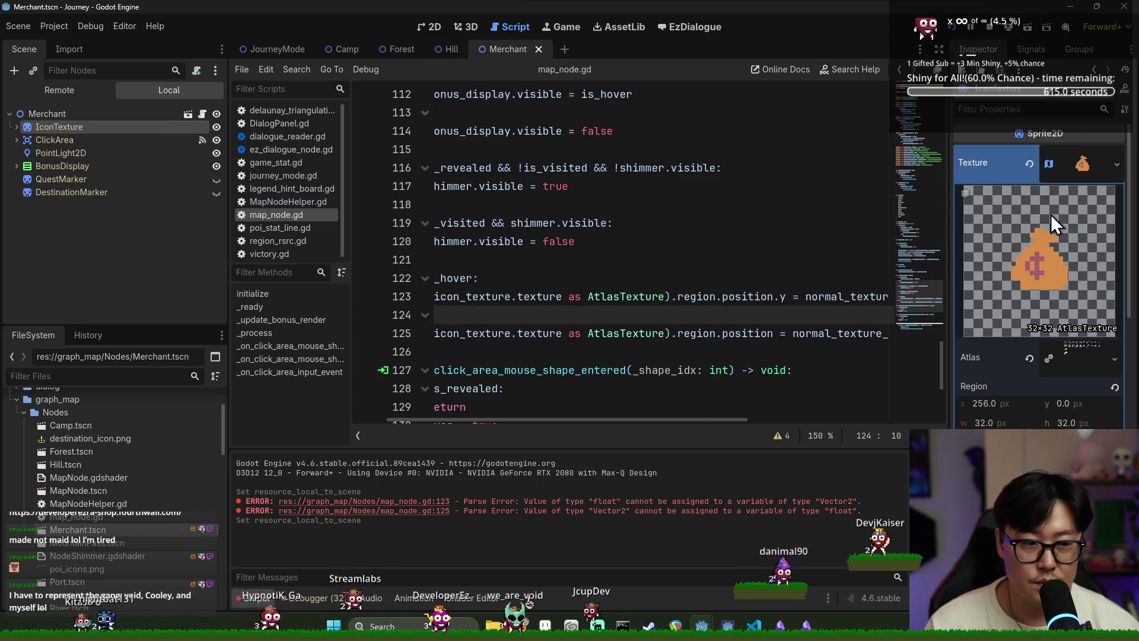
scroll(94, 554, down, 2)
Step: Open and save River and TallGrass, checking TallGrass's atlas icon texture, then run the game
double_click(97, 554)
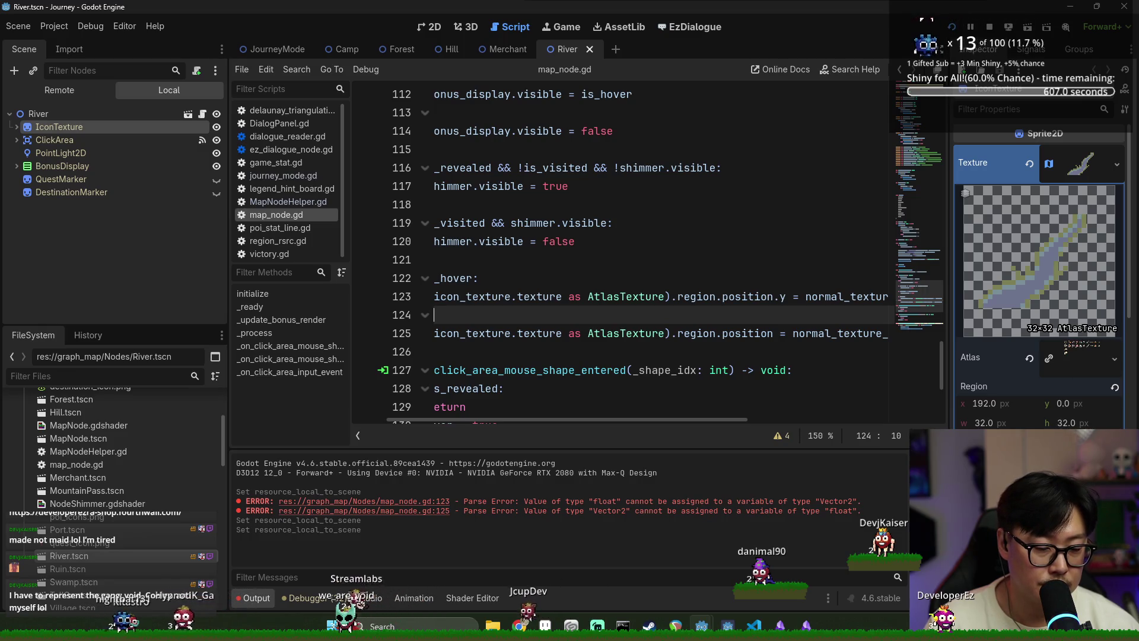
key(ctrl+s)
scroll(90, 502, down, 2)
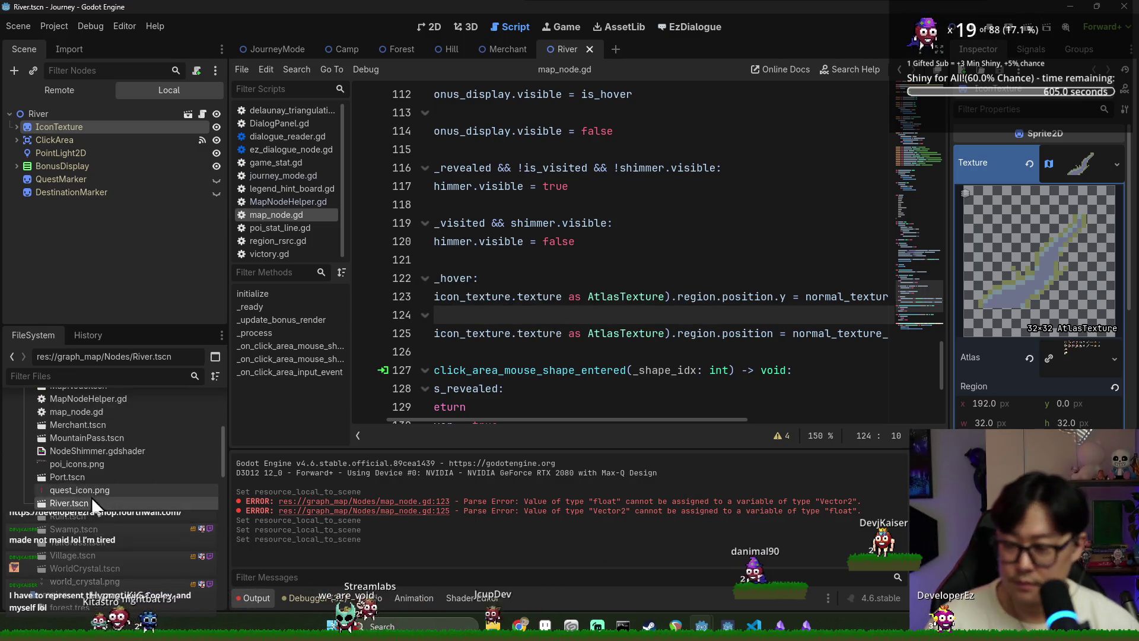
double_click(94, 545)
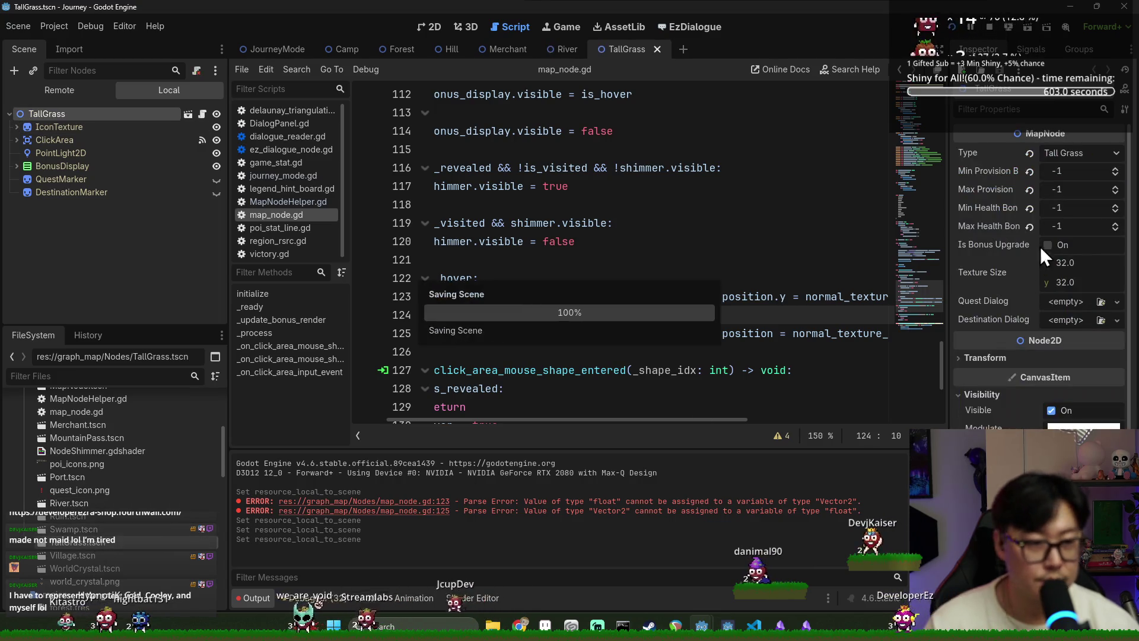
click(58, 127)
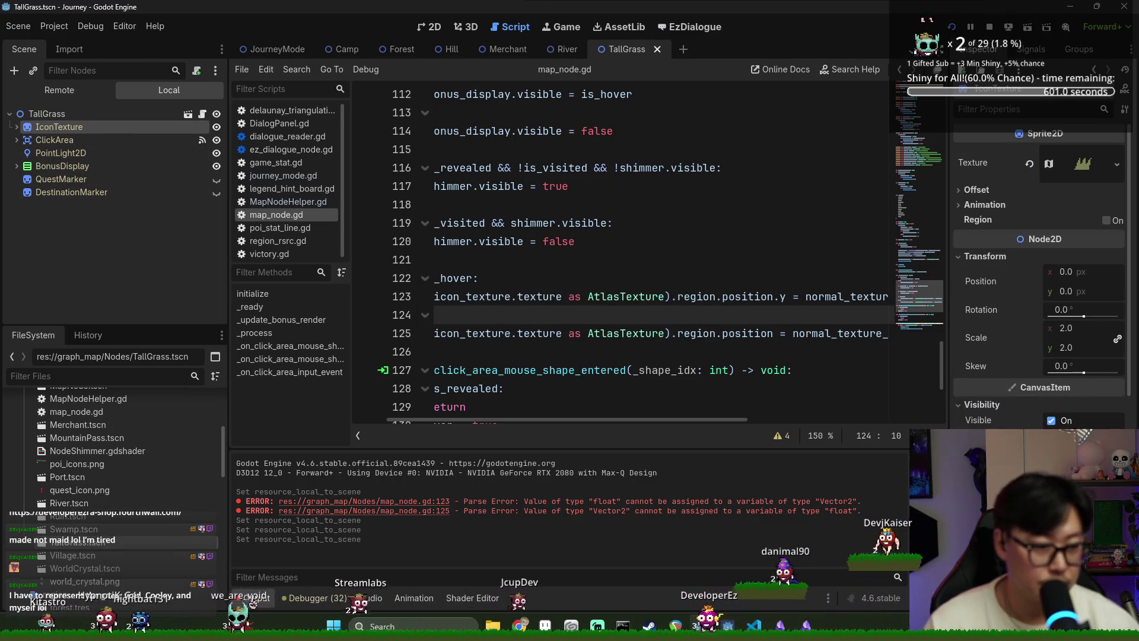
click(1082, 164)
scroll(1060, 373, down, 1)
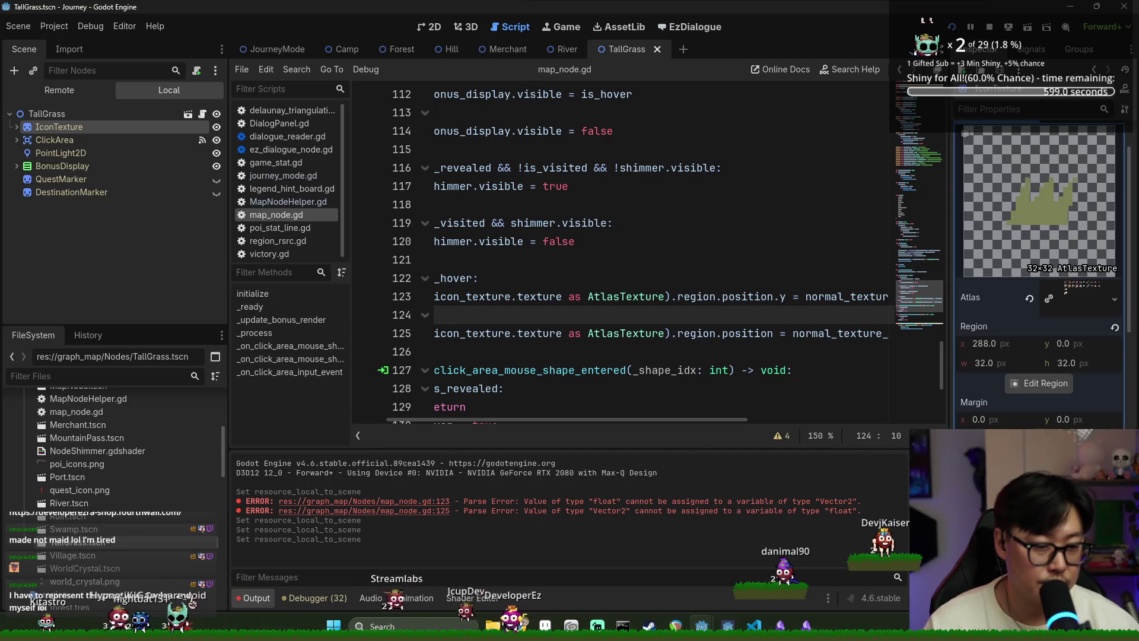
key(ctrl+s)
scroll(113, 541, down, 1)
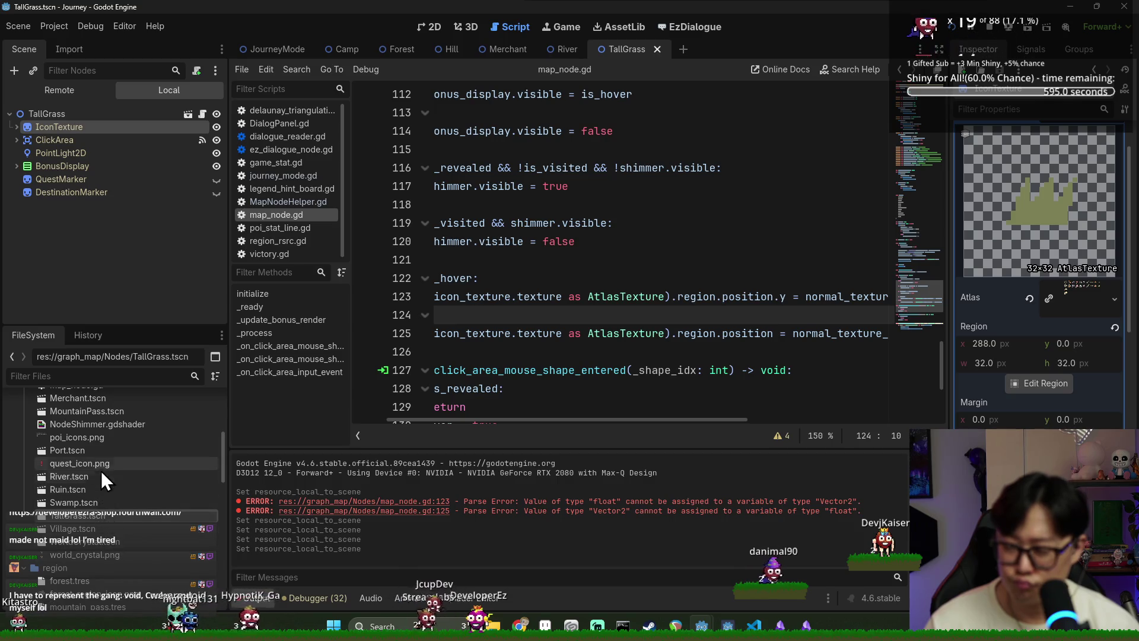
scroll(107, 451, up, 1)
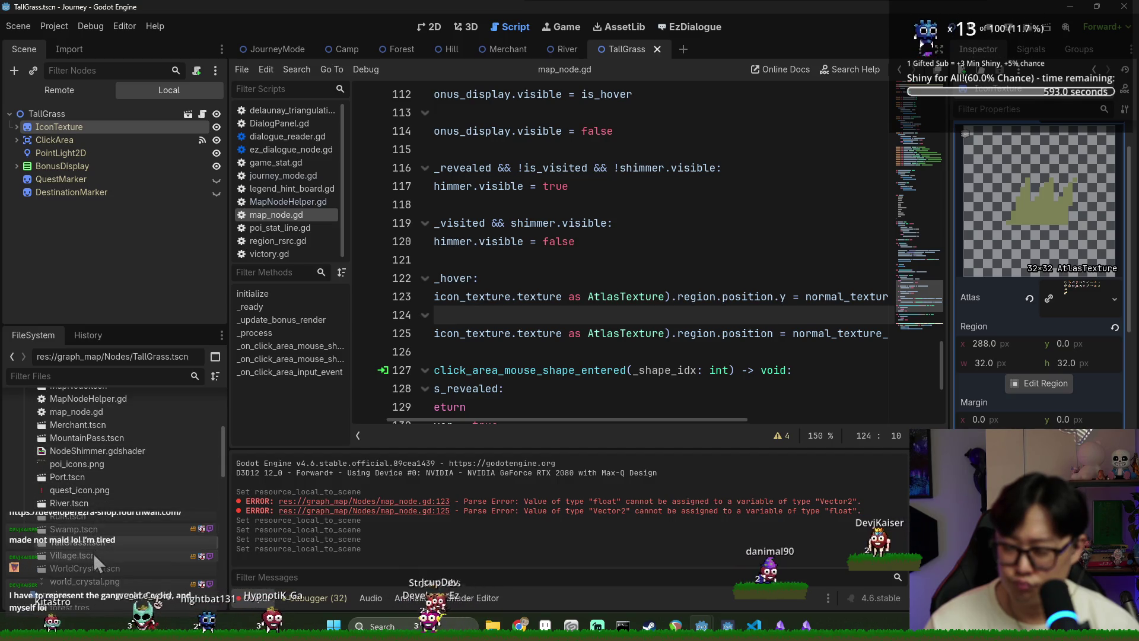
click(952, 30)
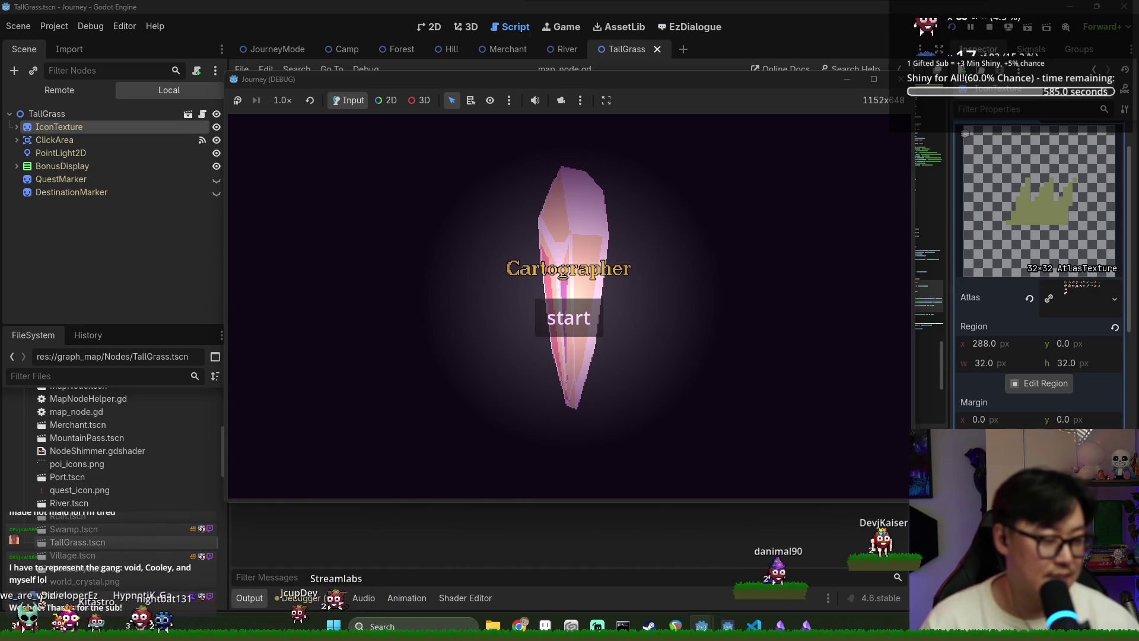
Step: Start a new game, pan the map, and travel to the sword location
click(567, 324)
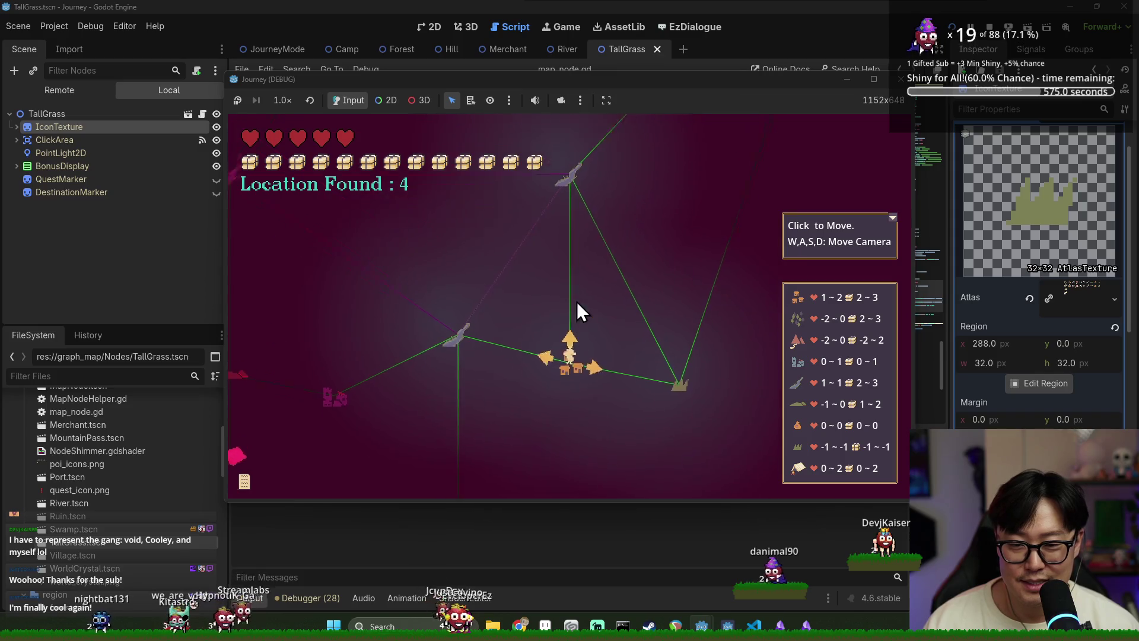
mouse_move(447, 326)
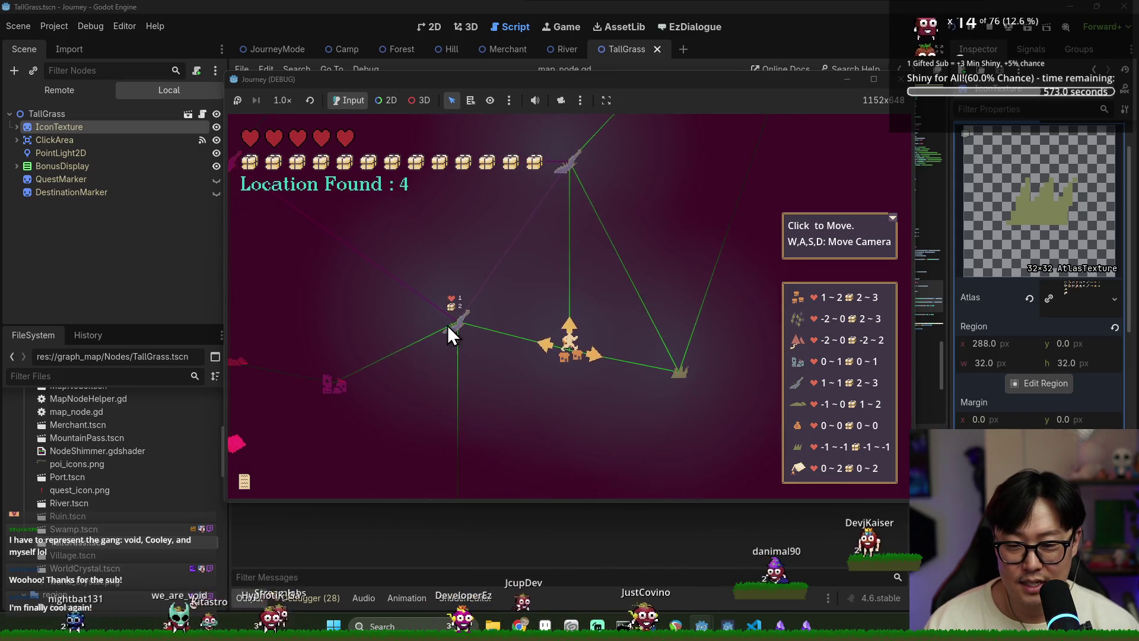
key(s)
key(w)
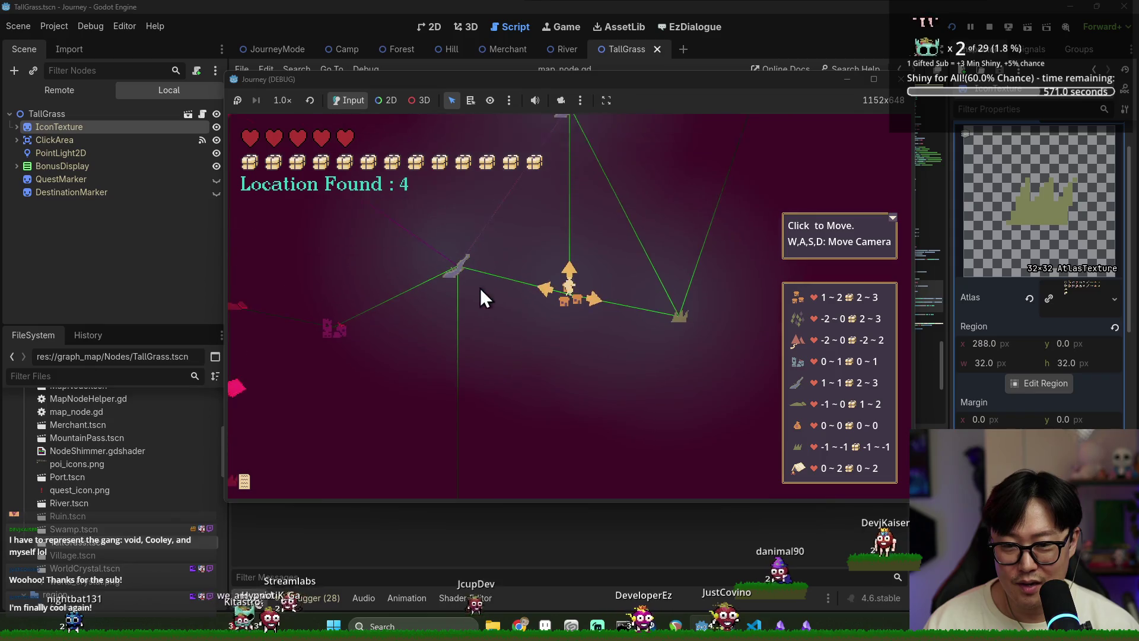
key(w)
click(552, 356)
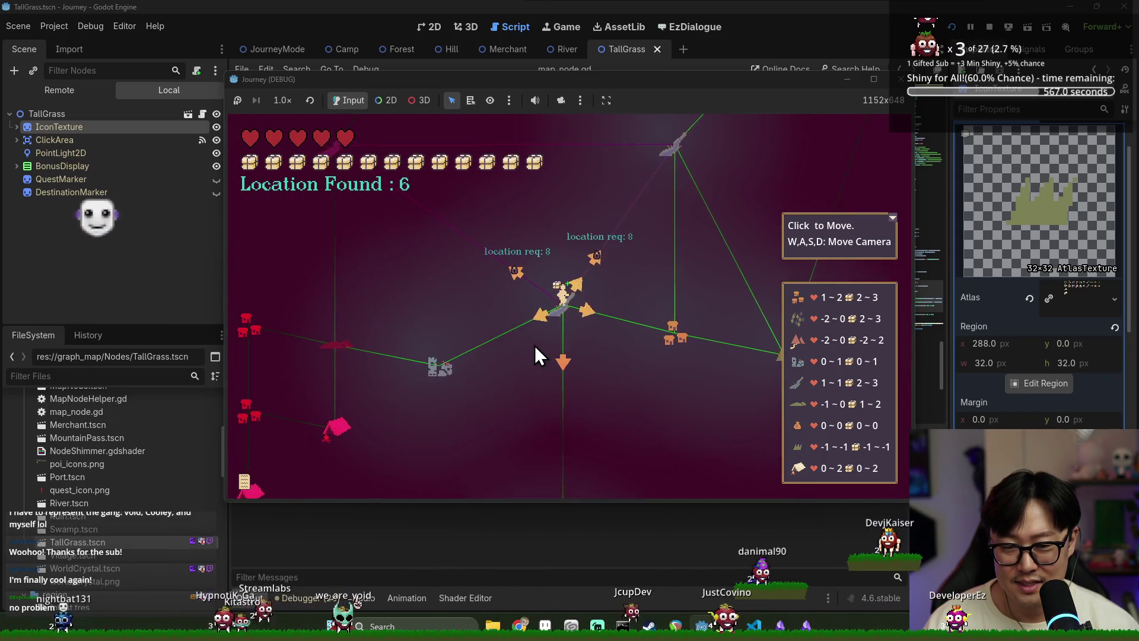
Step: Pan around the map with W/A/S/D, travel to the town, and pick the Healthy Diet upgrade
mouse_move(448, 367)
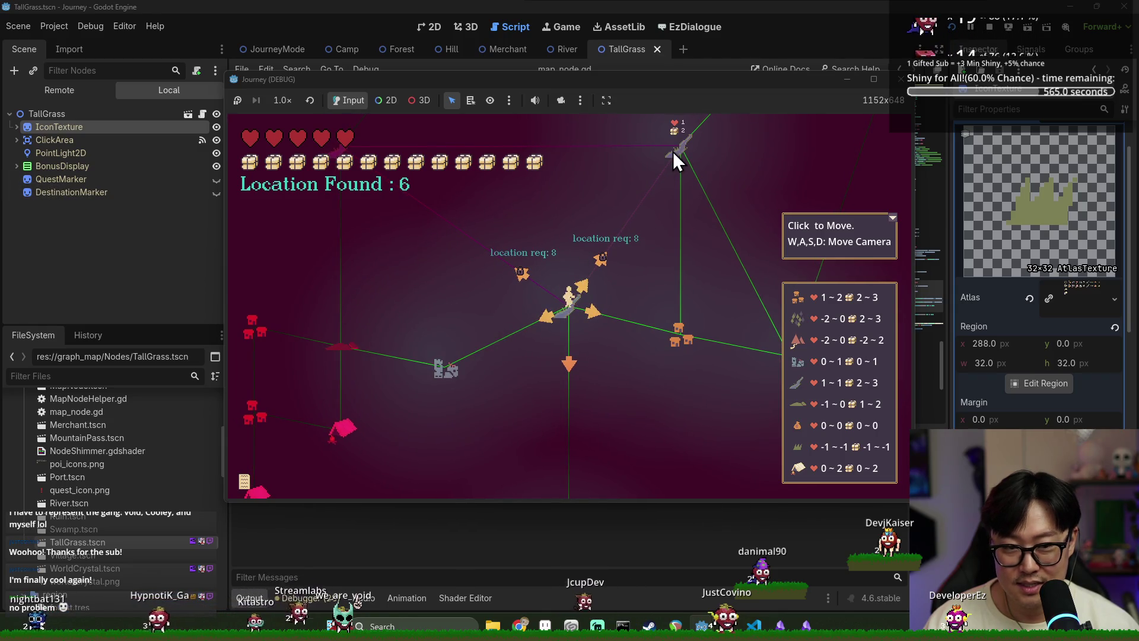
key(s)
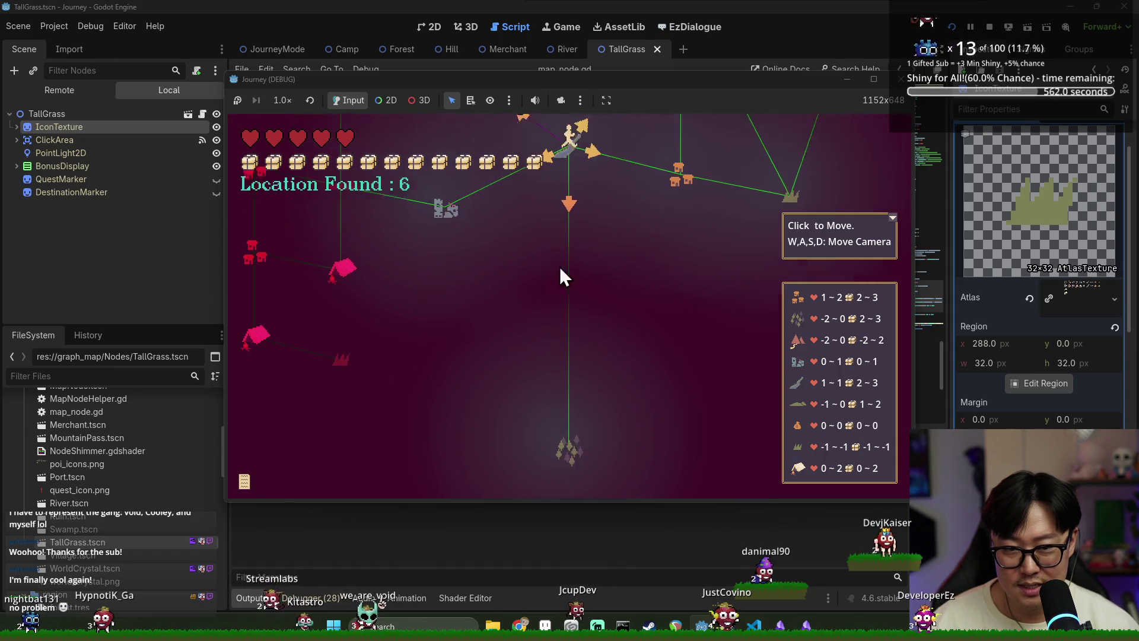
key(w)
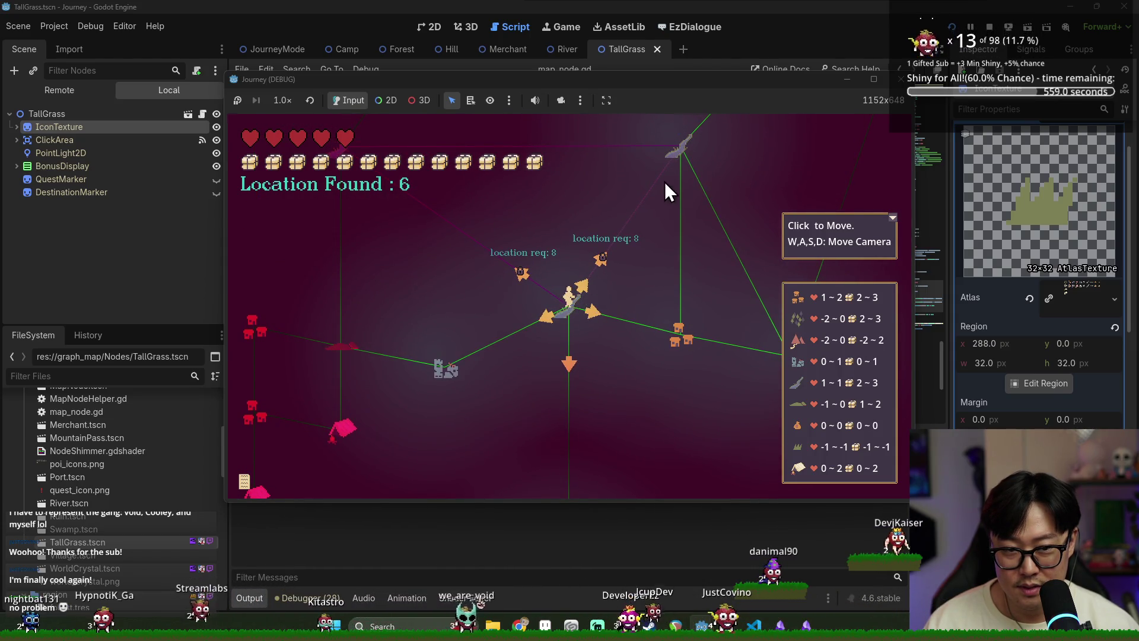
key(w)
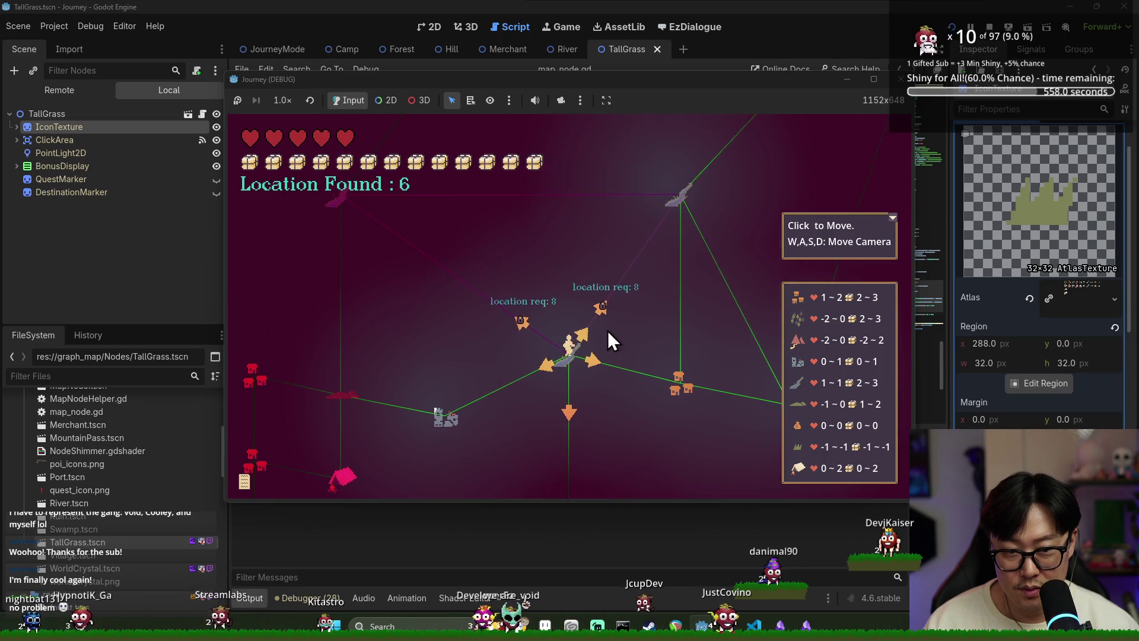
mouse_move(582, 343)
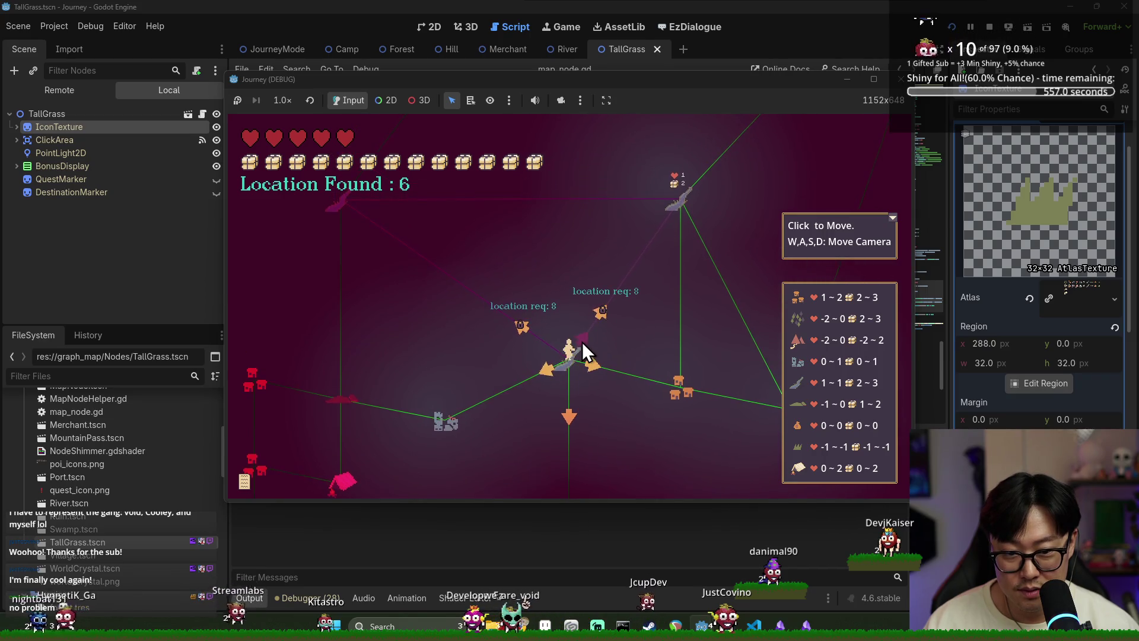
key(w)
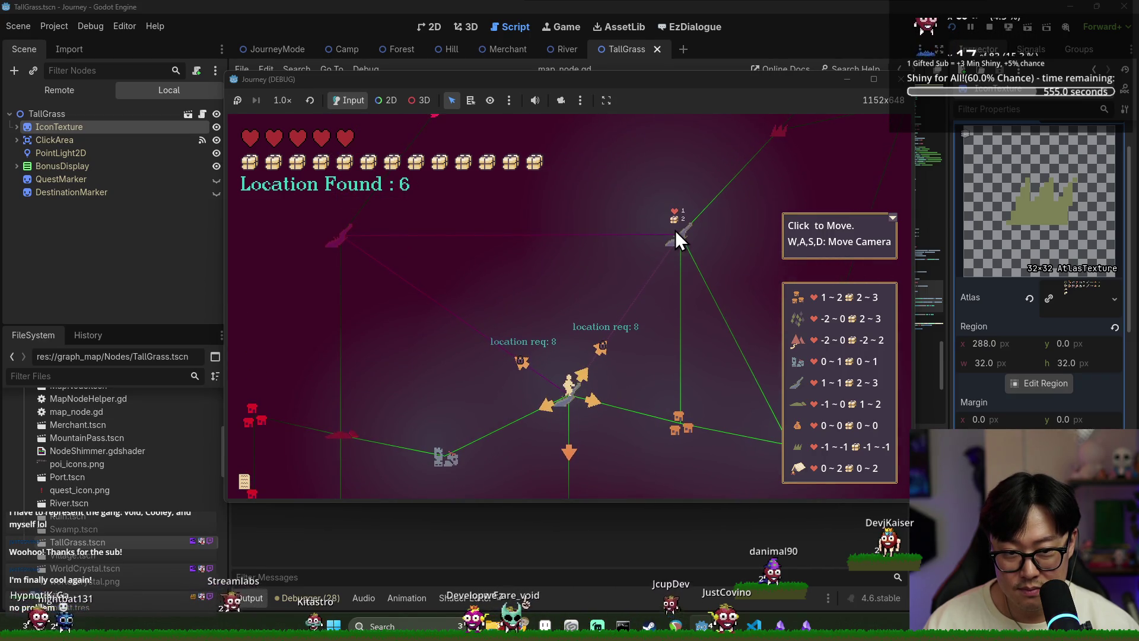
key(s)
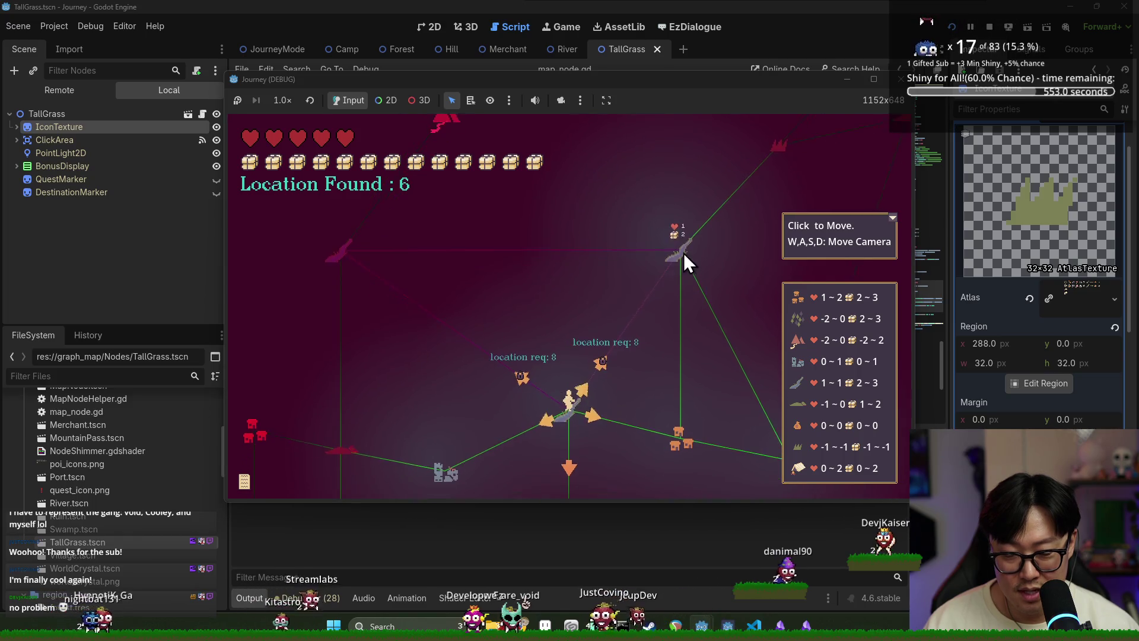
key(a)
key(s)
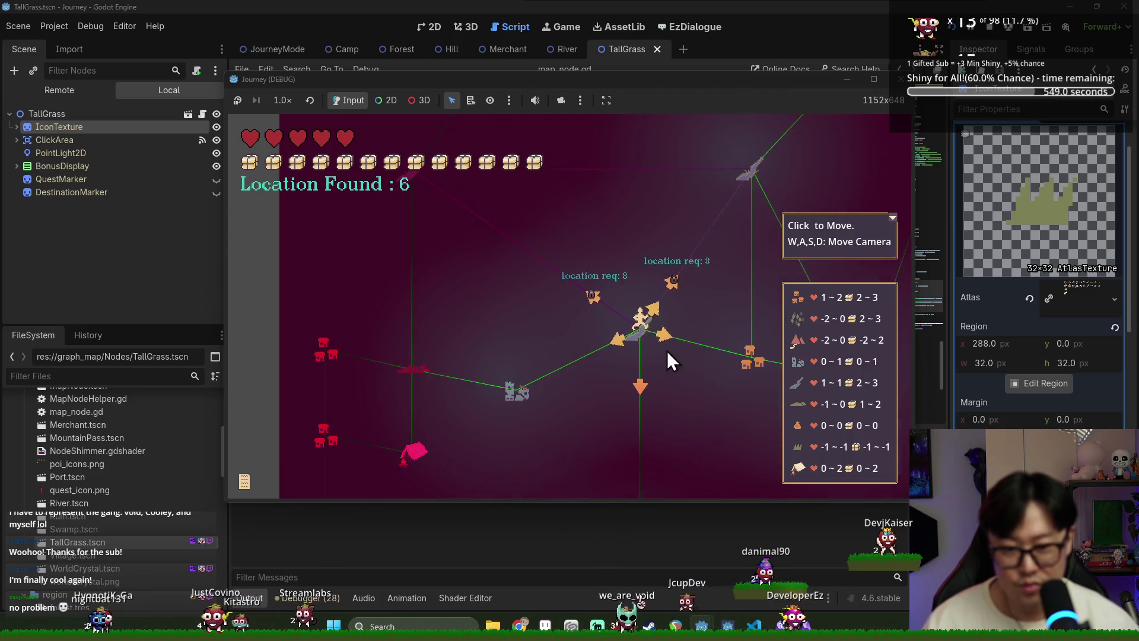
key(w)
key(d)
key(d)
key(s)
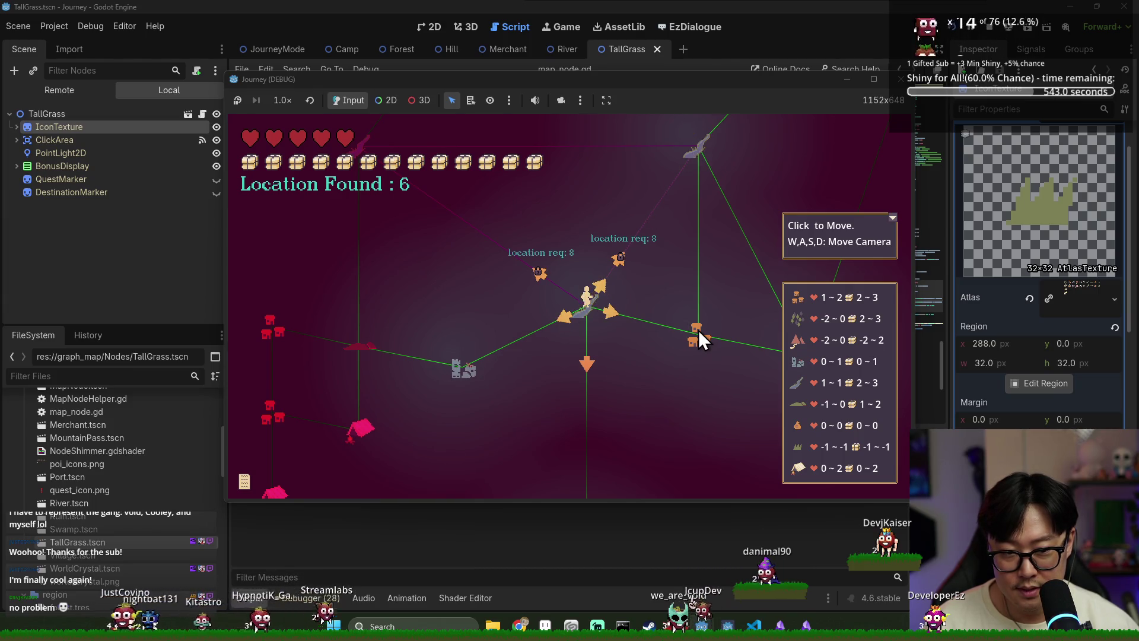
key(d)
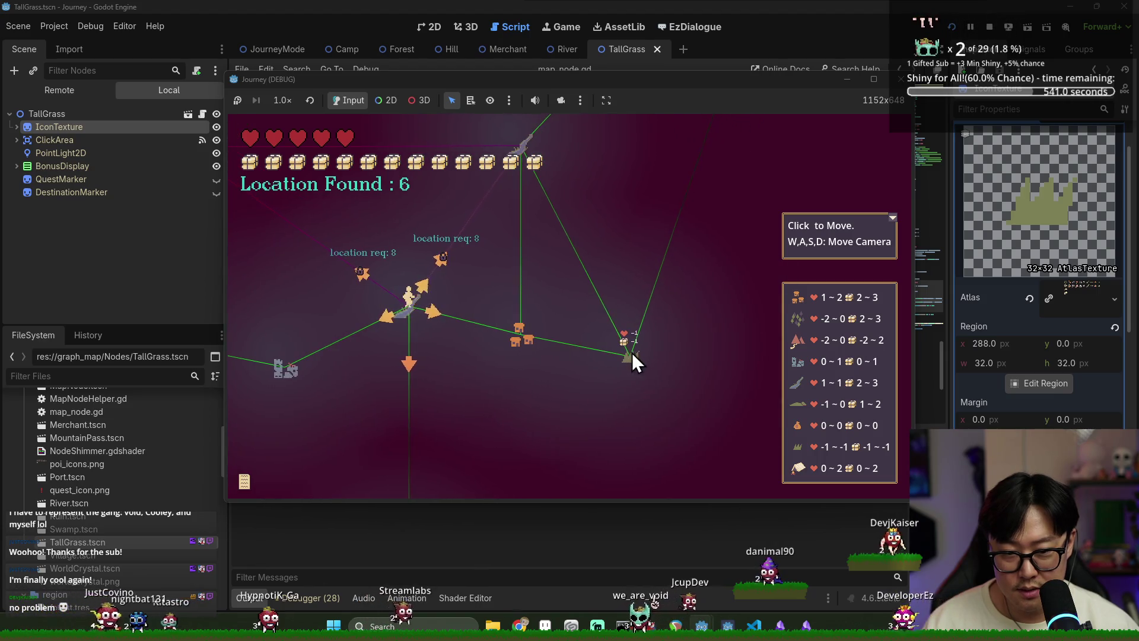
key(a)
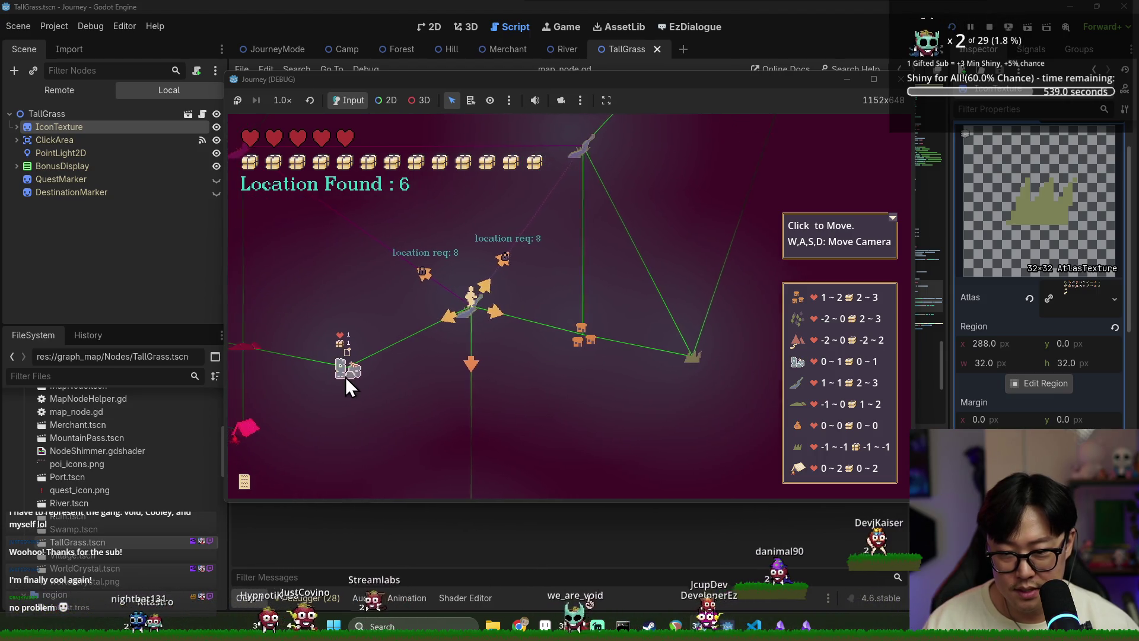
key(w)
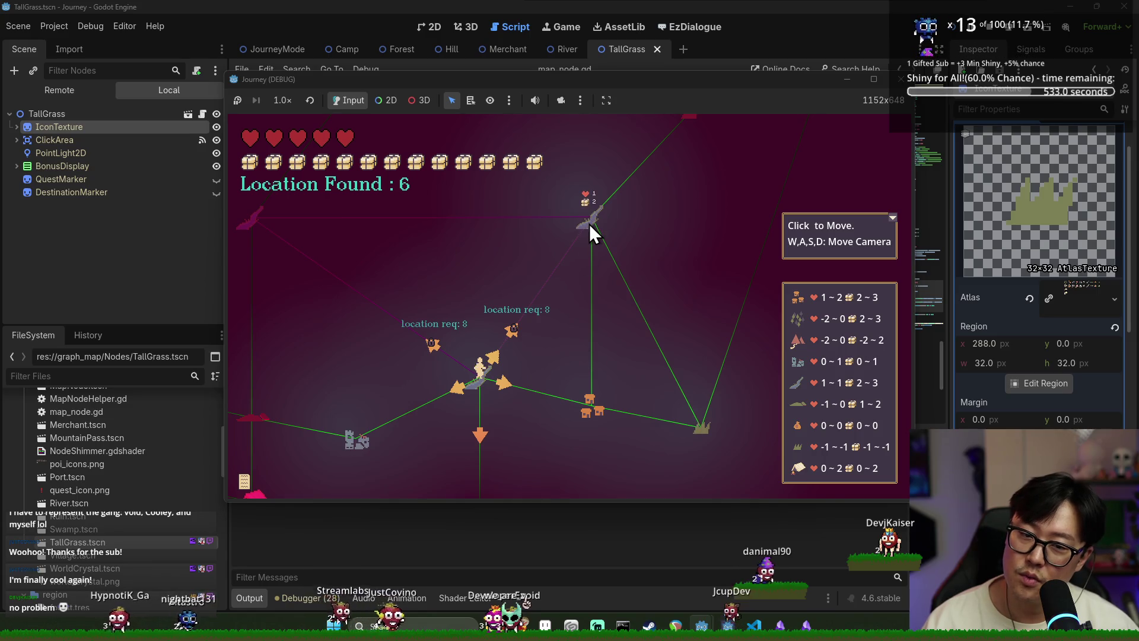
key(a)
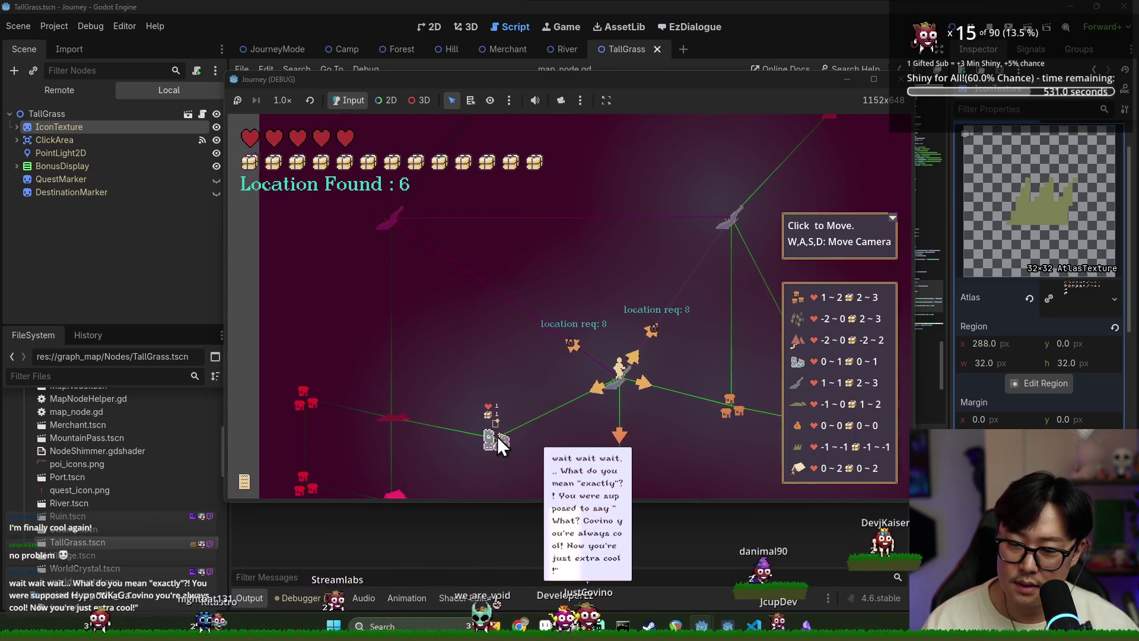
key(s)
click(524, 386)
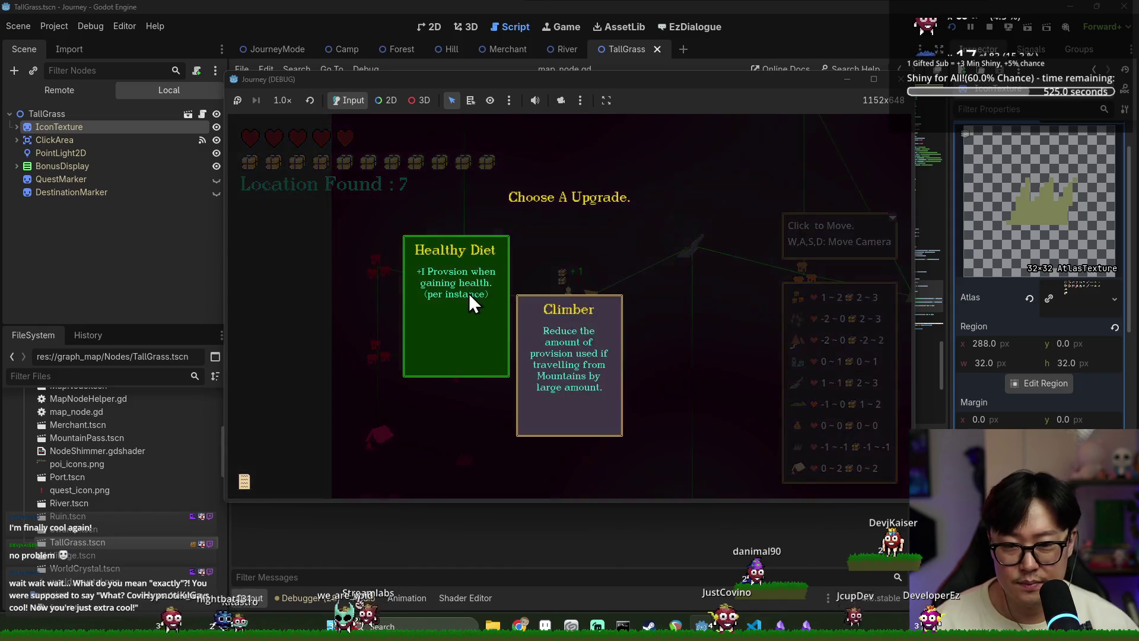
click(468, 318)
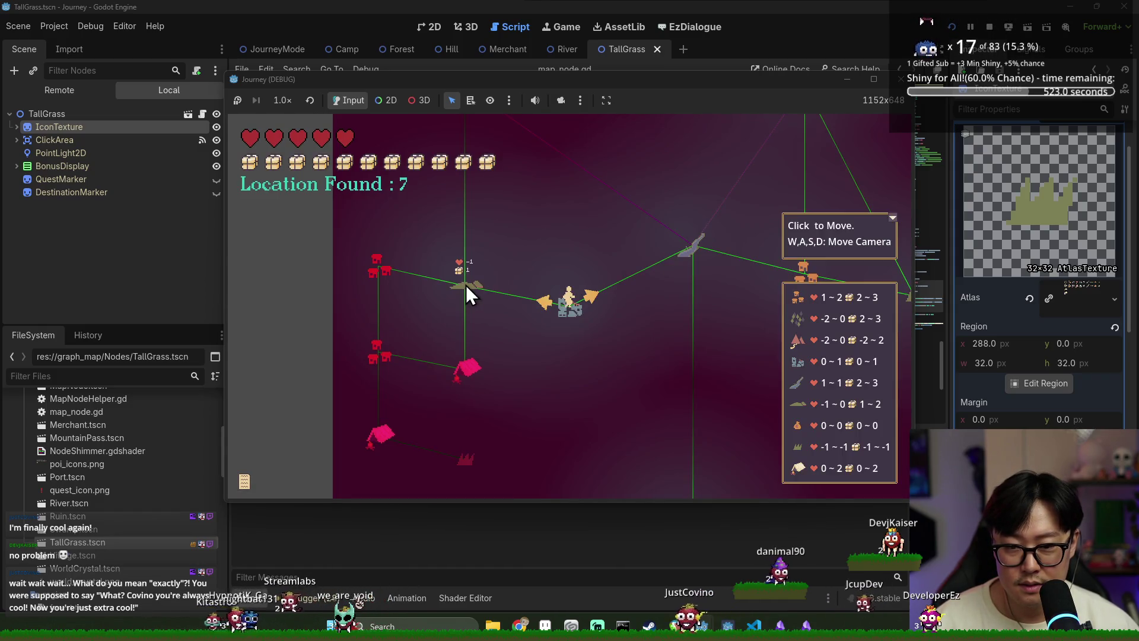
Step: Hover a map node in the running game to hit the line 123 breakpoint
click(730, 41)
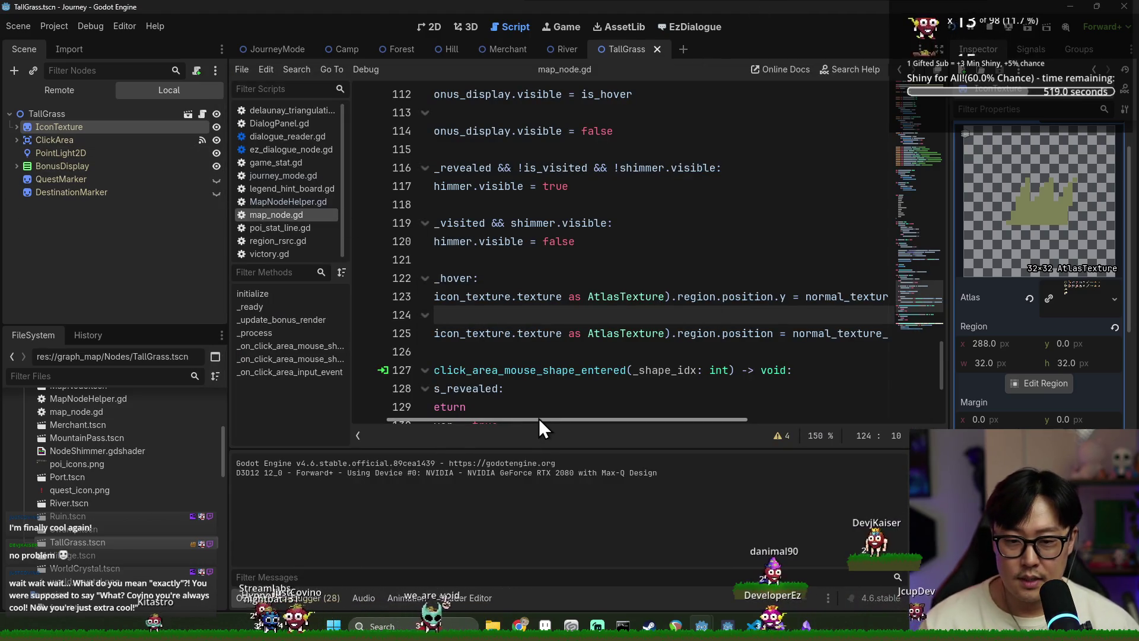
double_click(684, 297)
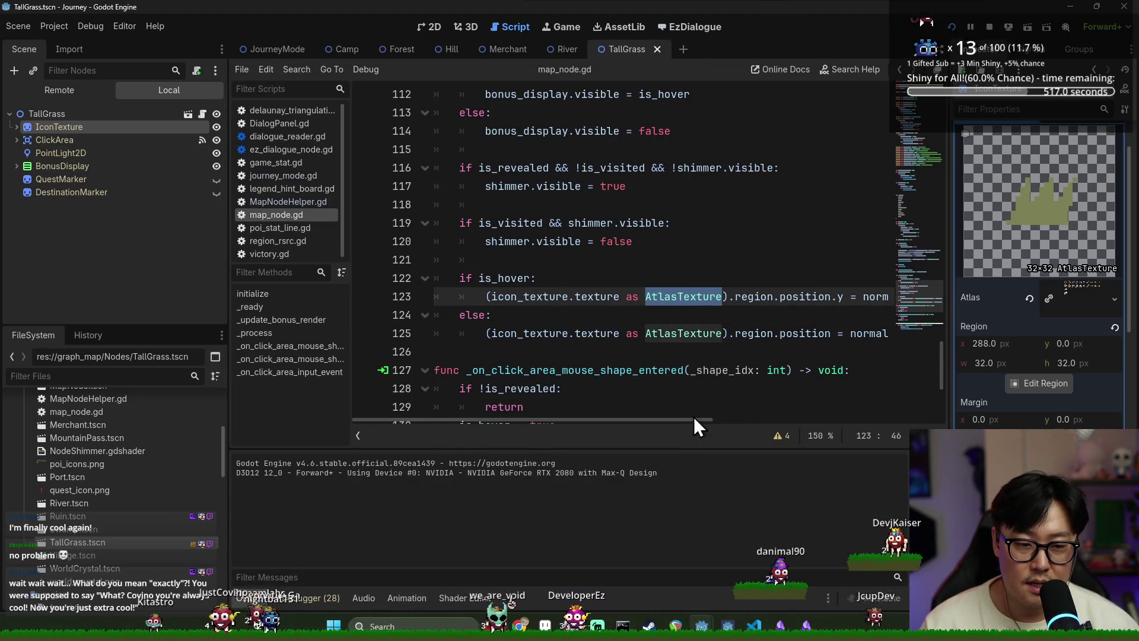
mouse_move(668, 420)
mouse_down()
mouse_move(724, 421)
mouse_move(629, 430)
mouse_move(408, 415)
mouse_up()
click(364, 297)
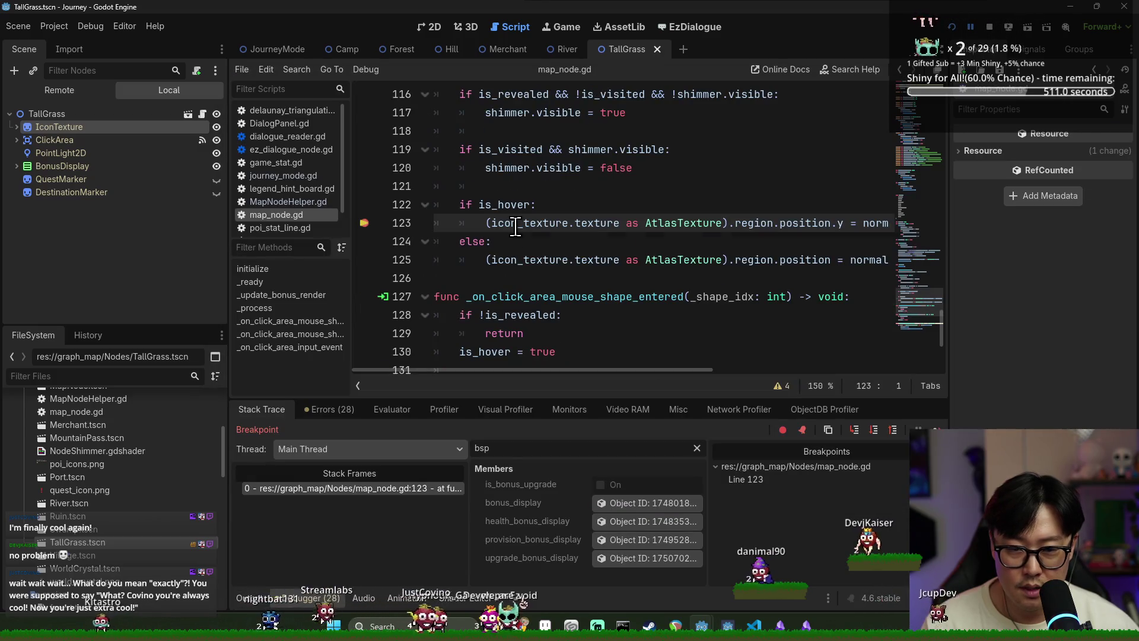
mouse_move(556, 371)
mouse_down()
mouse_move(646, 380)
mouse_move(788, 364)
mouse_move(863, 379)
mouse_up()
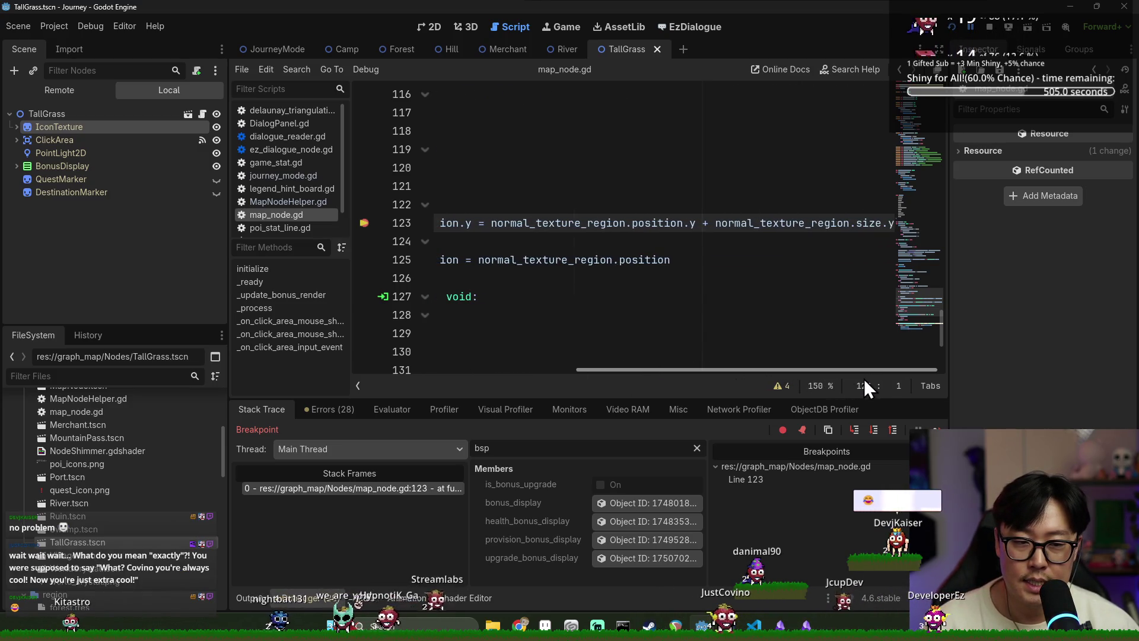
Step: Filter the debugger Members by 'normal' to see normal_texture_region as x 224, y 0, 32×32
double_click(593, 225)
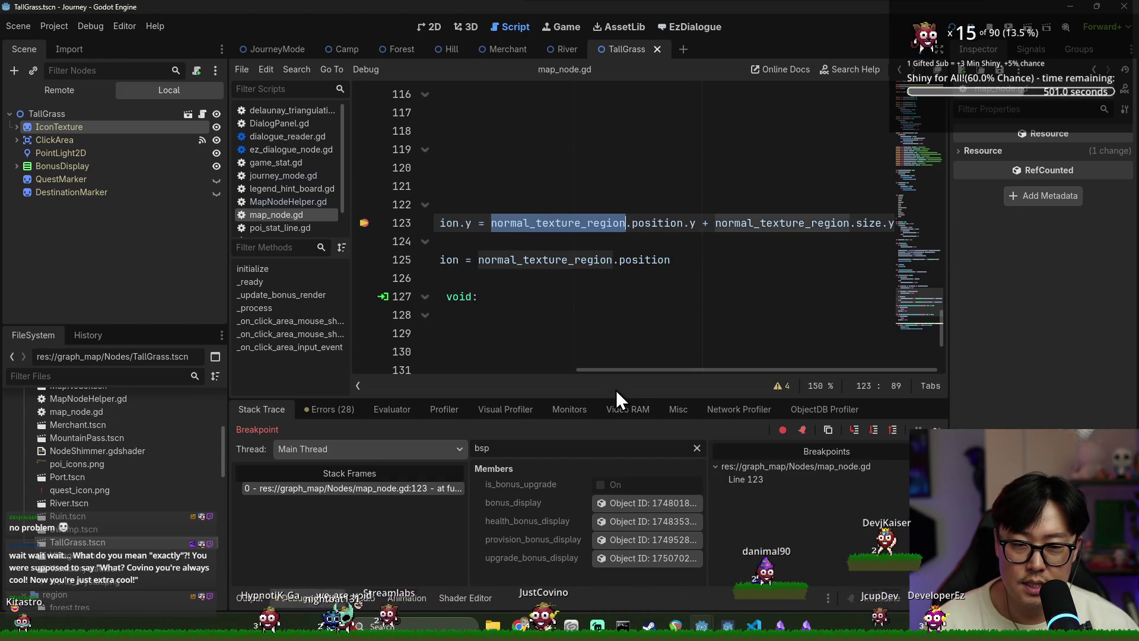
key(ctrl+a)
text(normal)
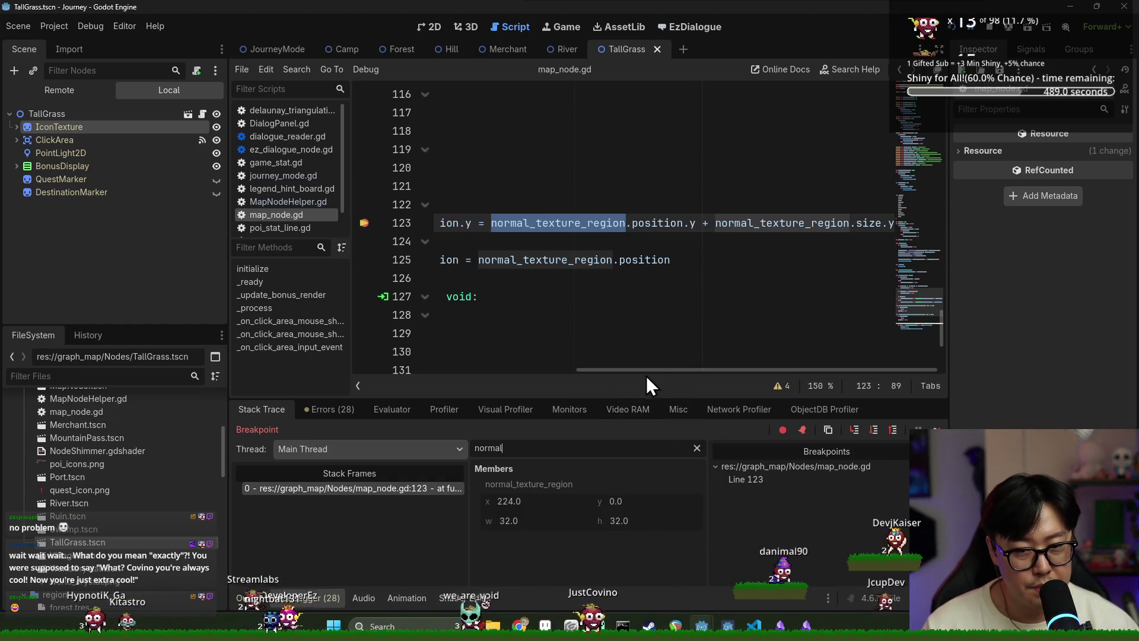
drag(646, 372, 418, 397)
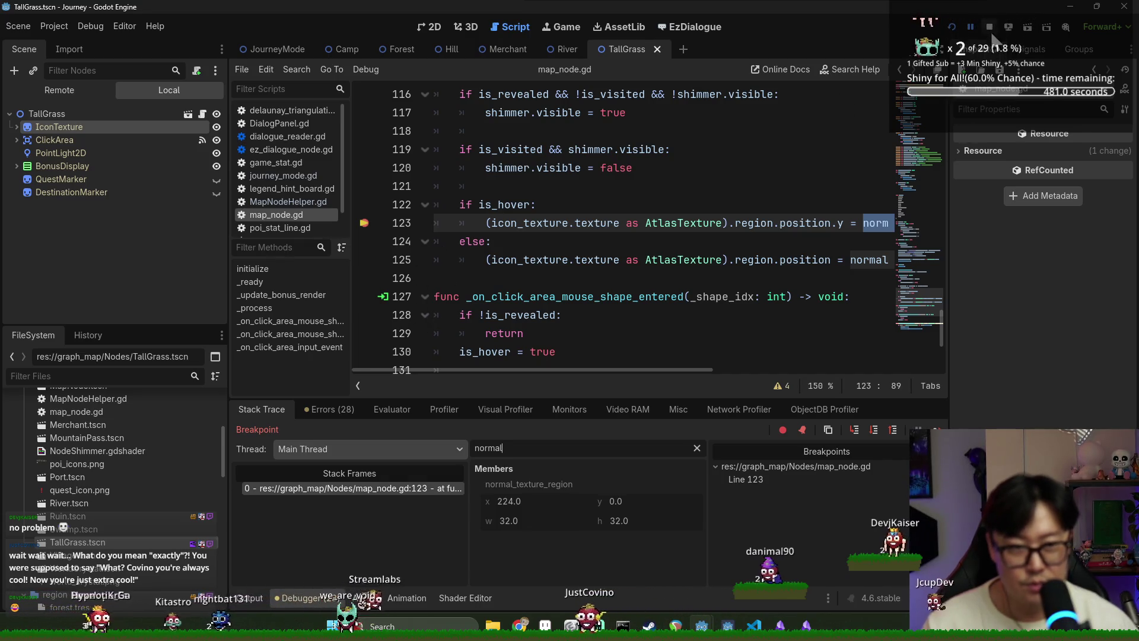
Step: Resume from the breakpoint and unindent line 123 in map_node.gd
key(F12)
key(alt+Tab)
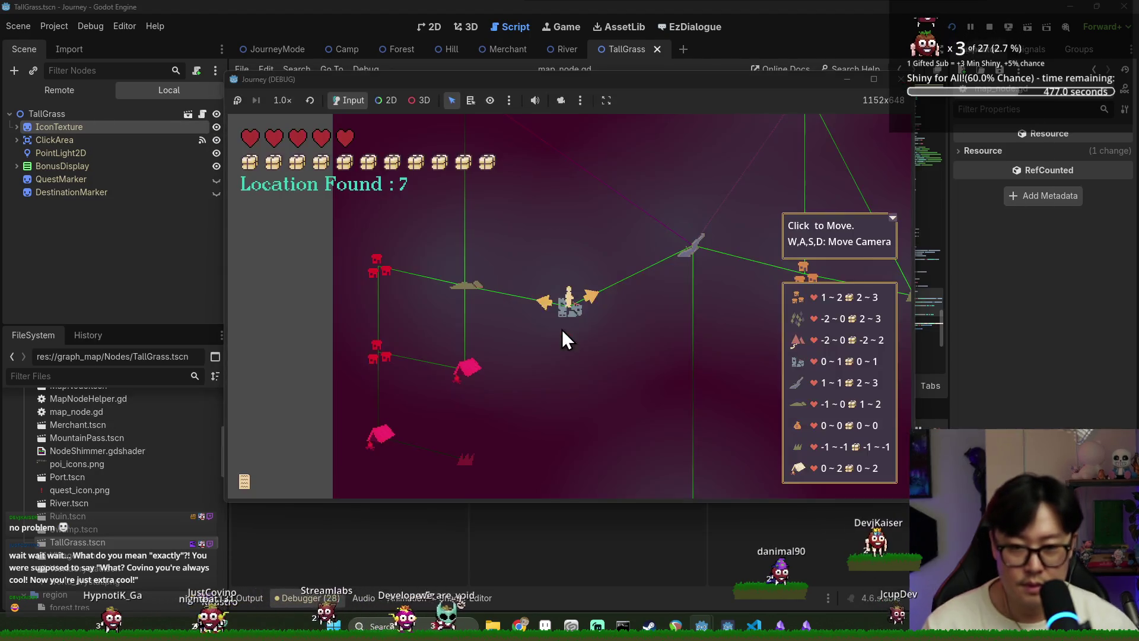
key(ctrl+z)
Step: In the running game, travel to two map nodes, panning the map with WASD
key(alt+Tab)
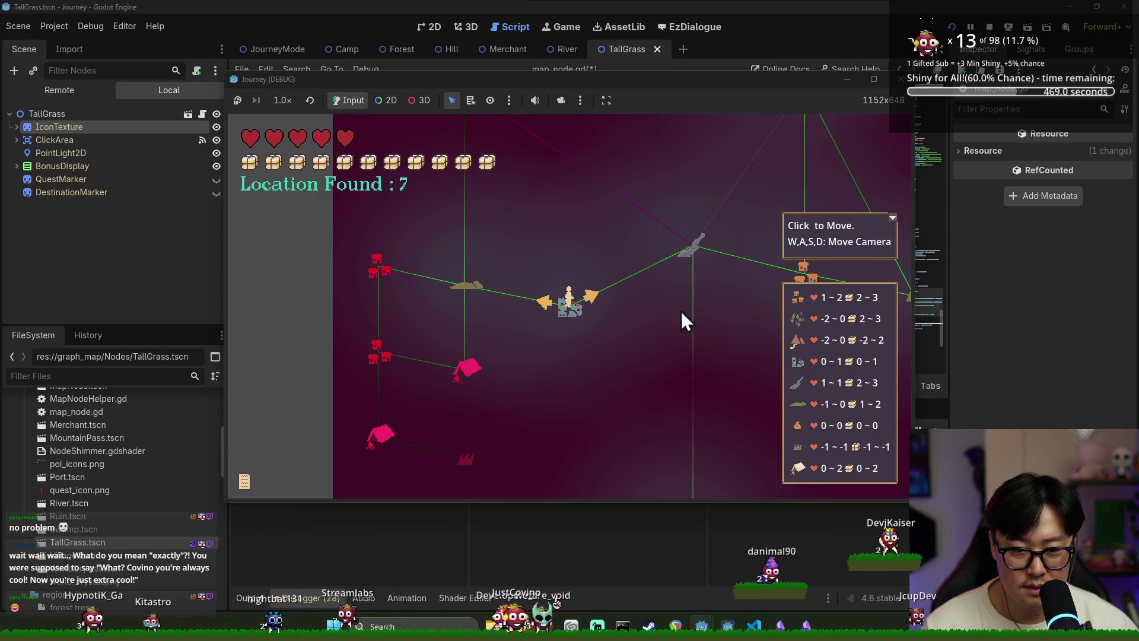
click(468, 286)
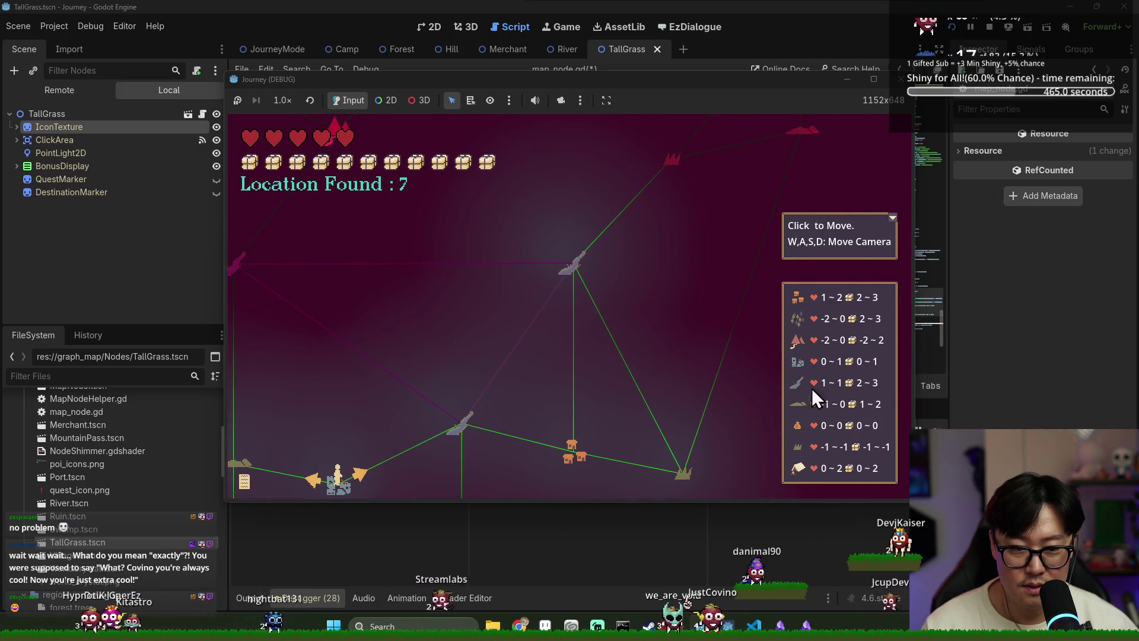
key(a)
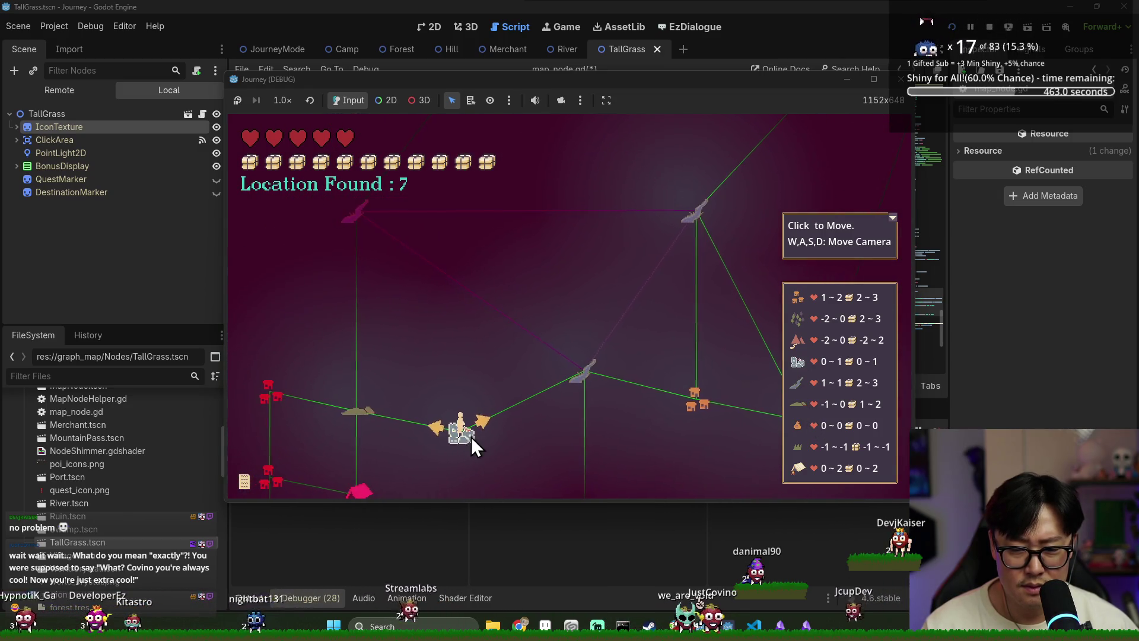
key(s)
key(w)
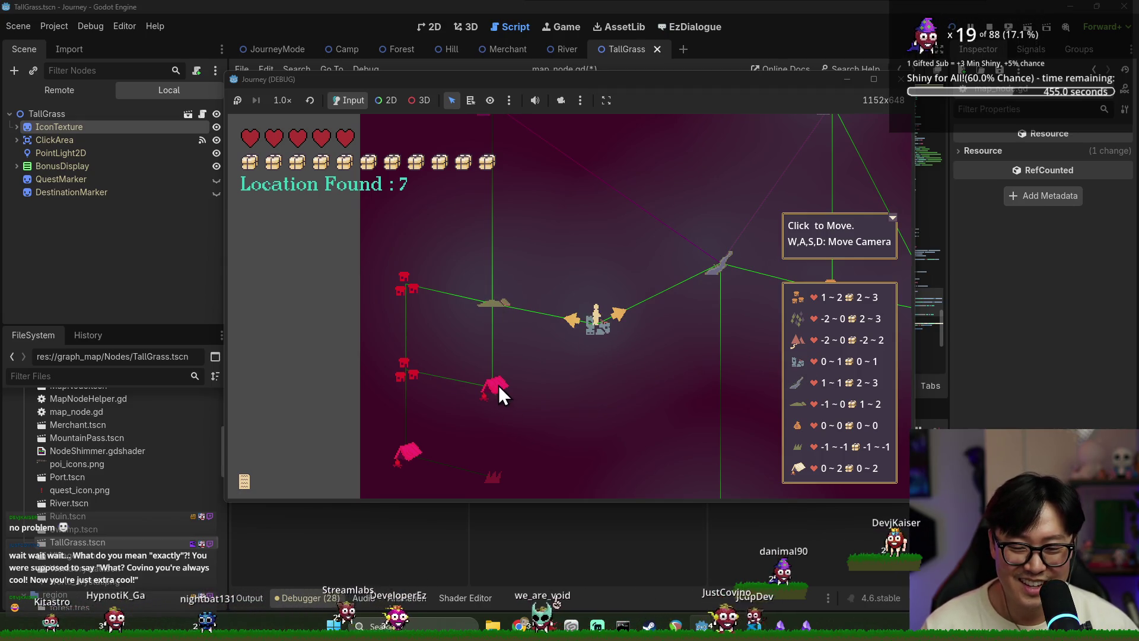
click(492, 306)
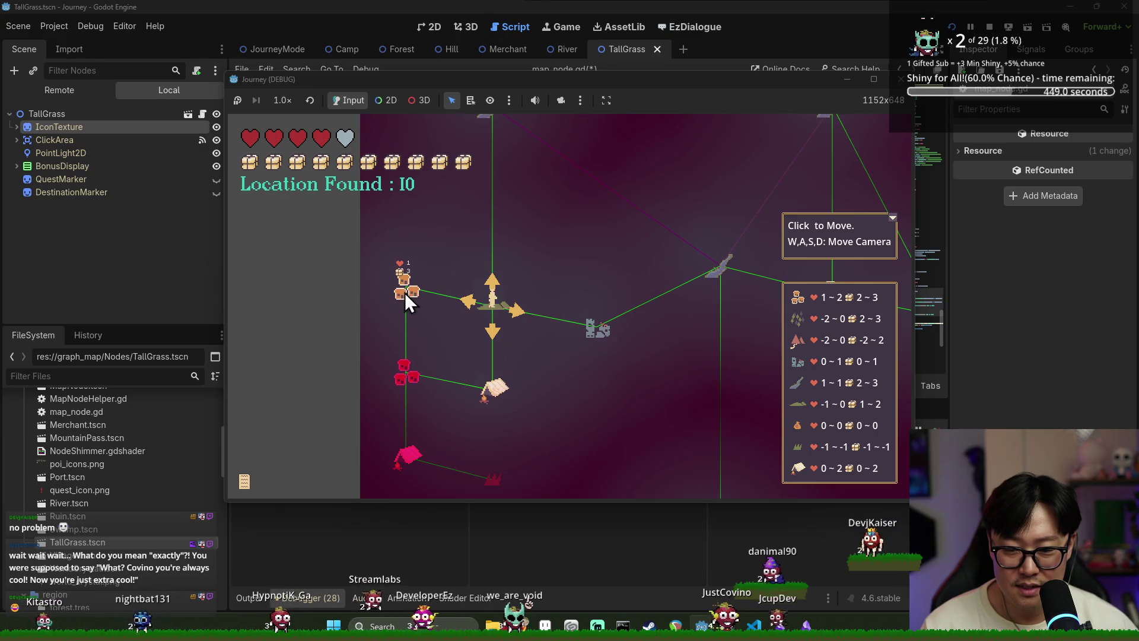
key(w)
key(s)
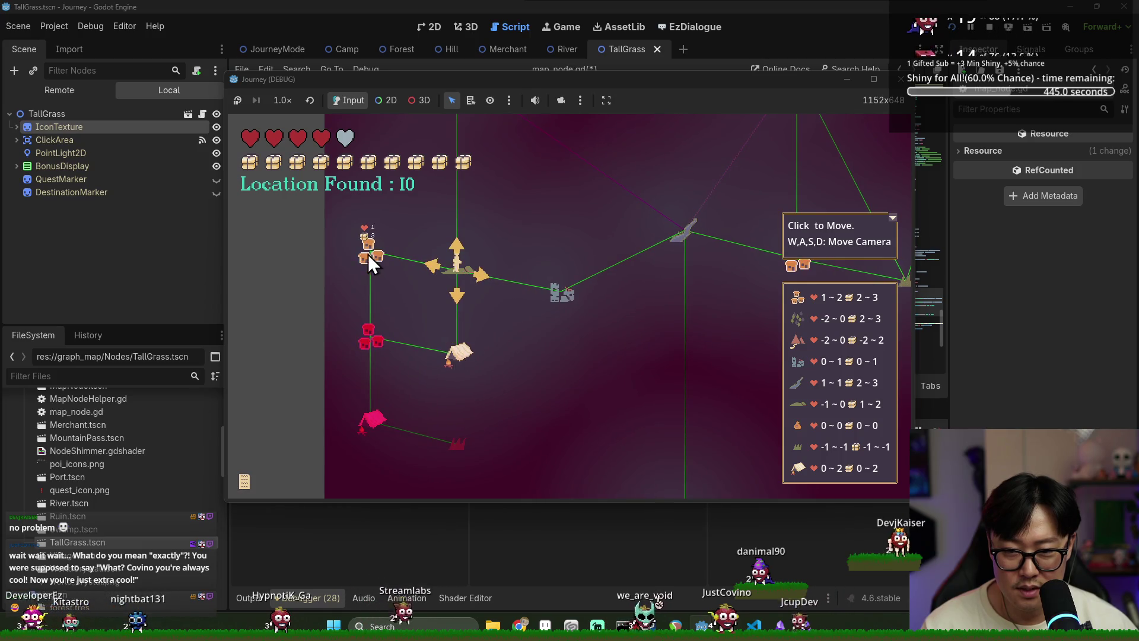
Step: Stop the running game and save map_node.gd
click(136, 241)
click(989, 26)
key(ctrl+s)
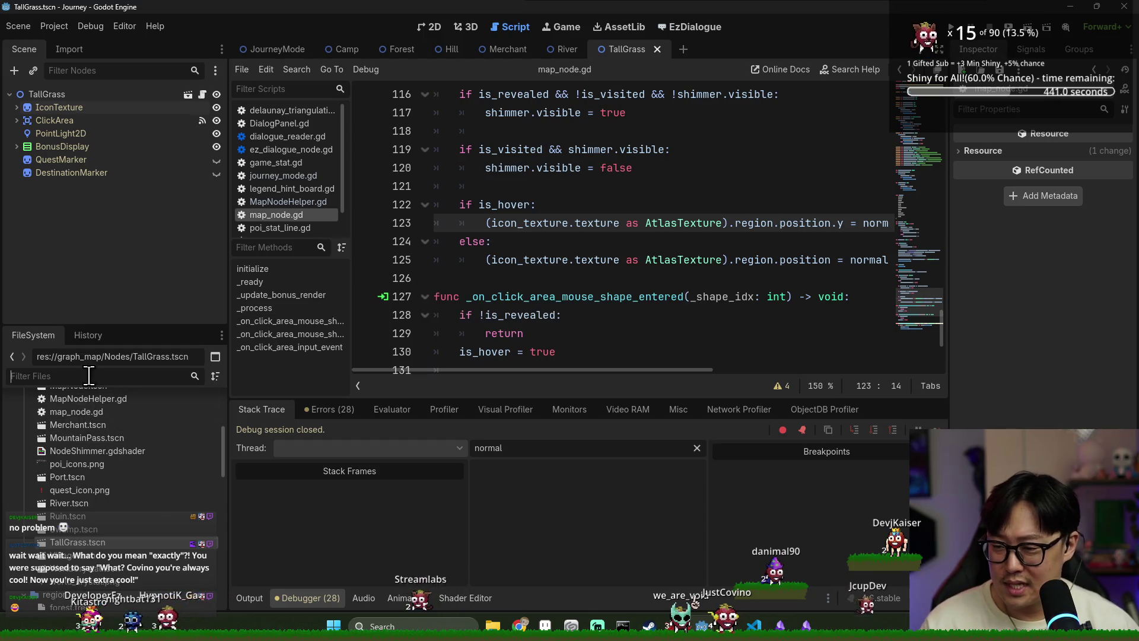
Step: Filter the FileSystem for 'mapnode' and open the MapNode scene
text(villa)
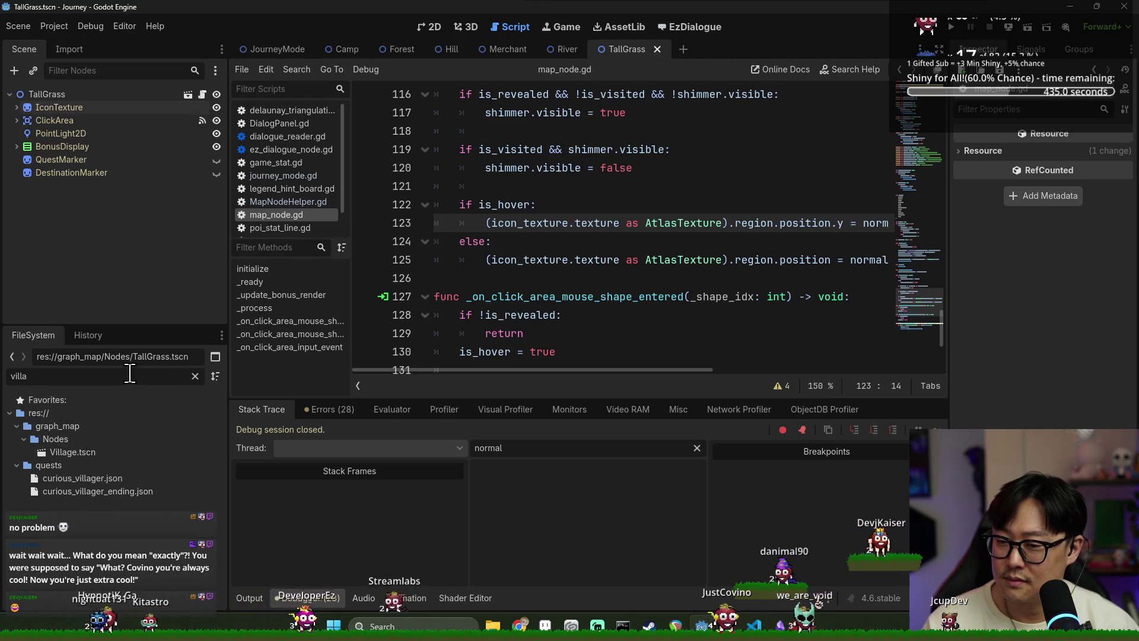
text(mapnode)
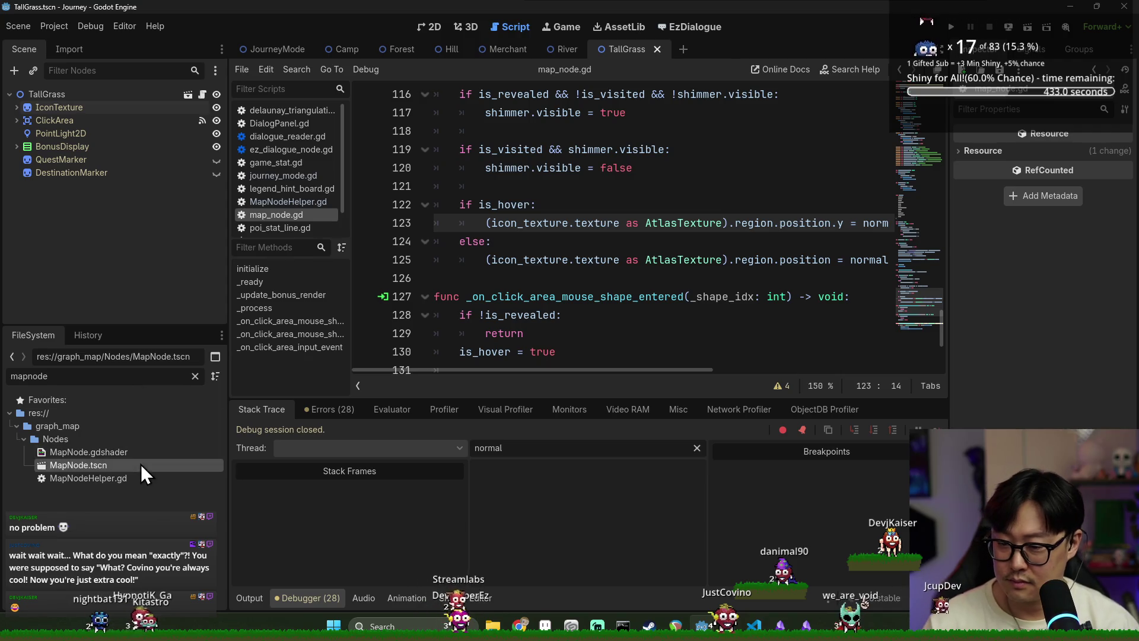
double_click(141, 464)
Step: Check that IconTexture's Material is Local to Scene, using the Inspector filter
click(83, 107)
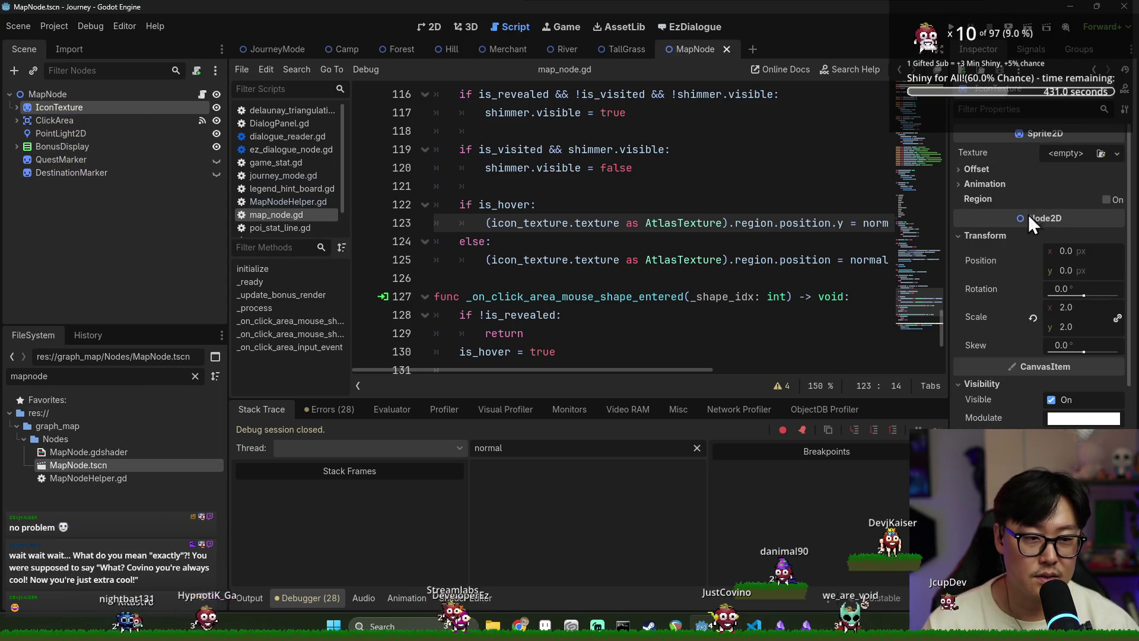
scroll(1024, 201, down, 5)
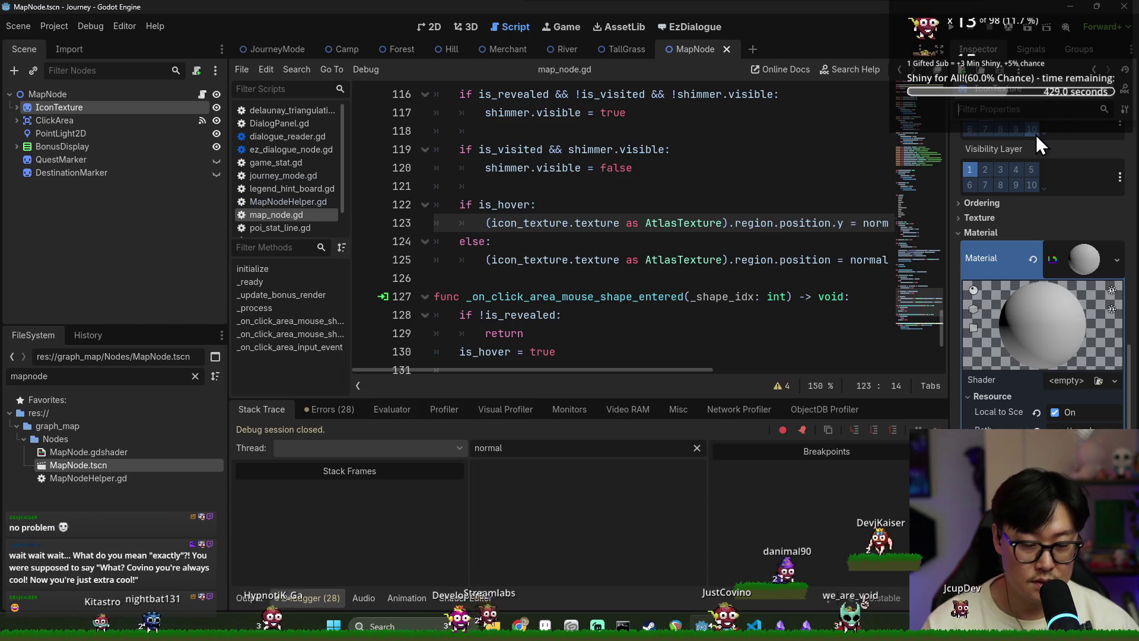
text(scene)
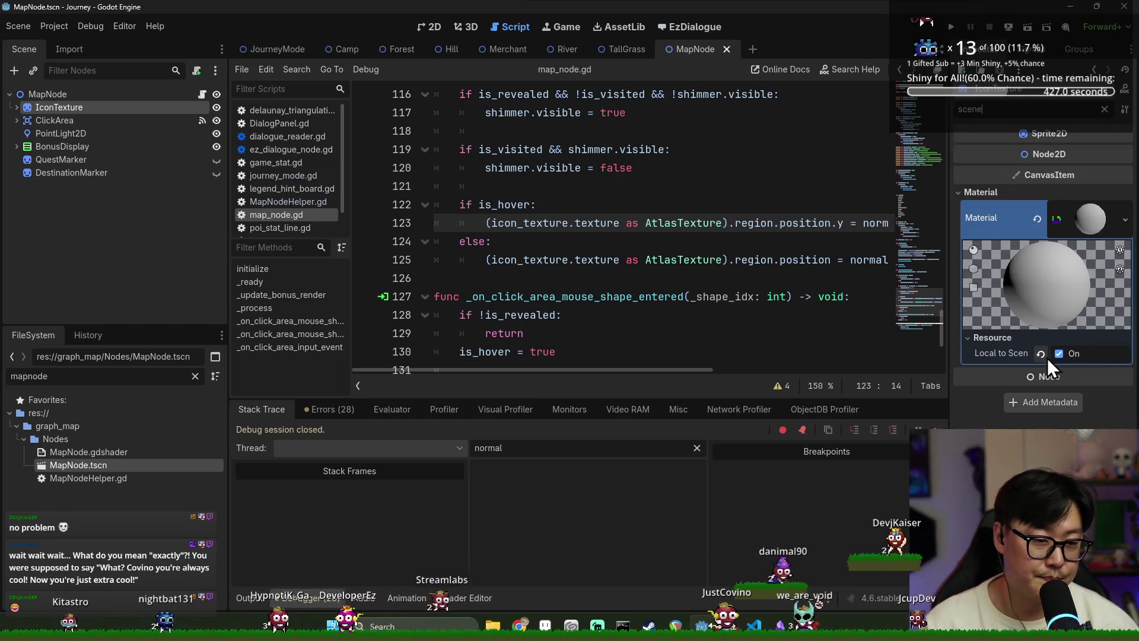
click(1033, 188)
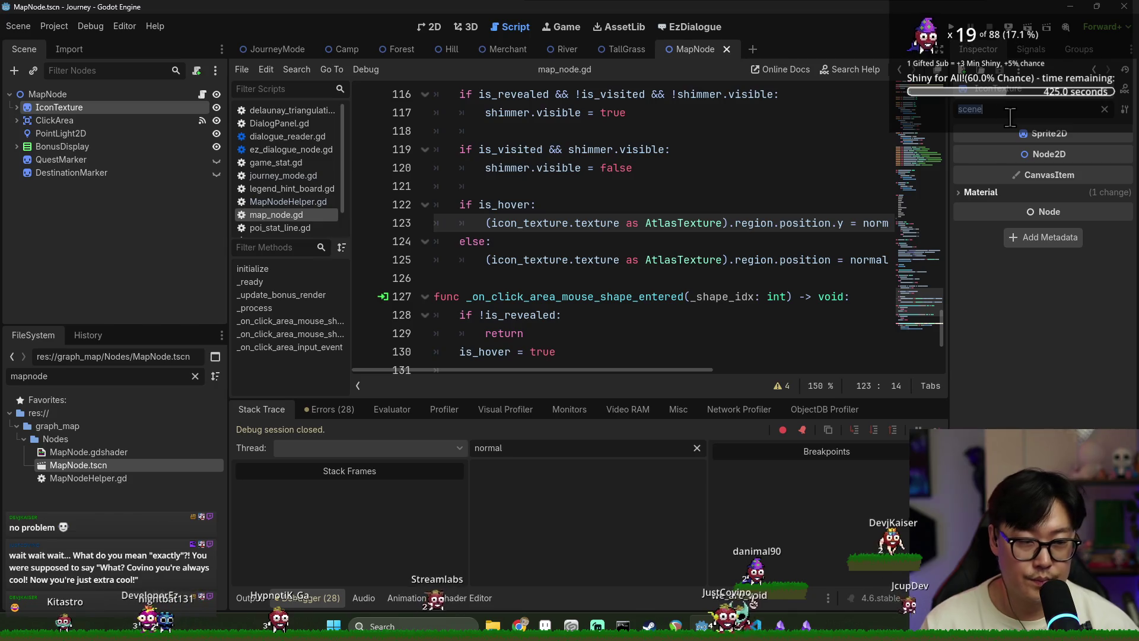
text(local)
click(985, 193)
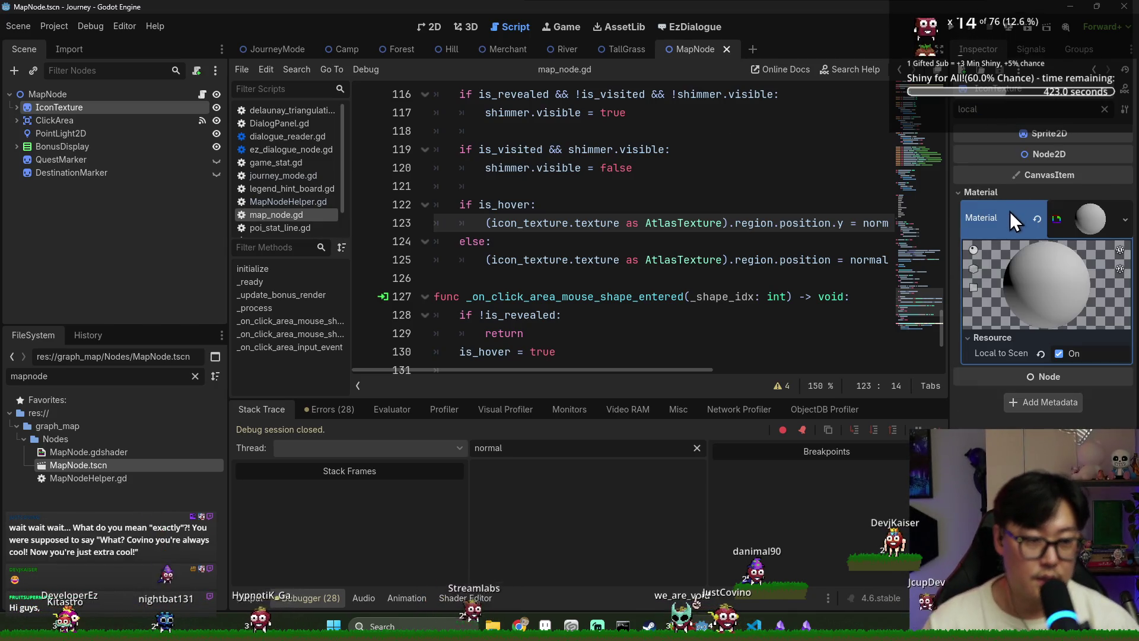
click(113, 95)
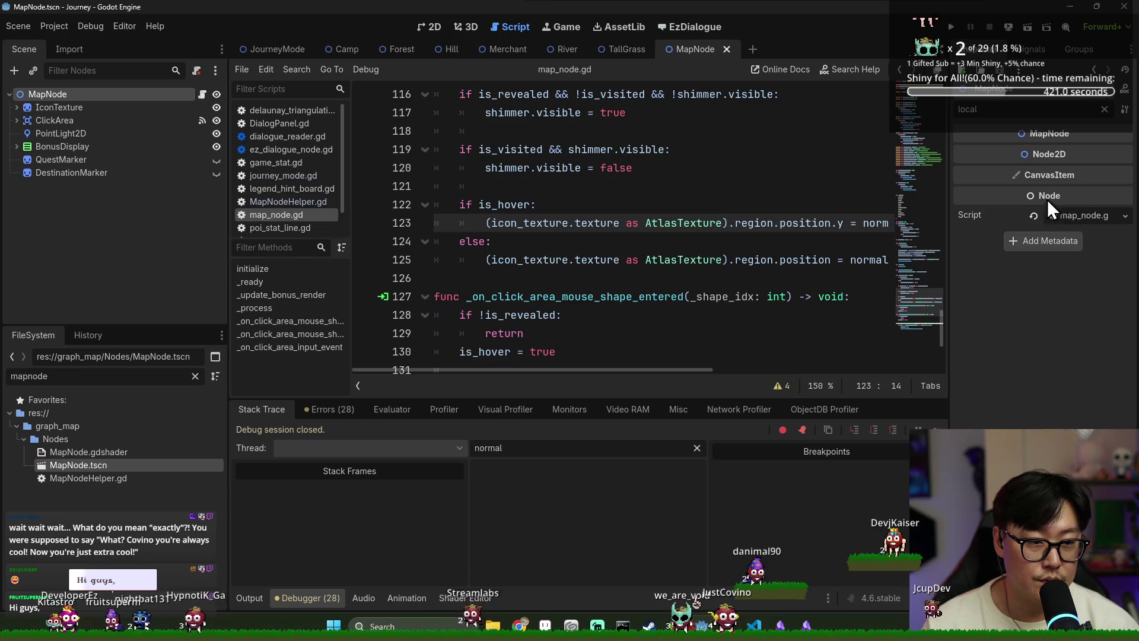
click(89, 107)
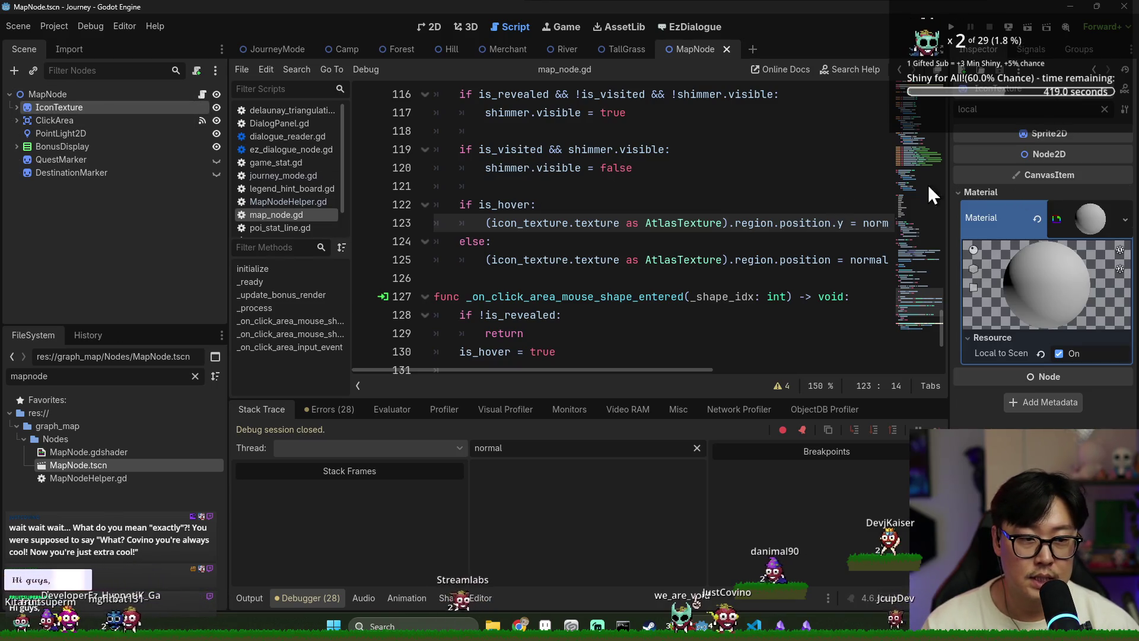
click(1105, 108)
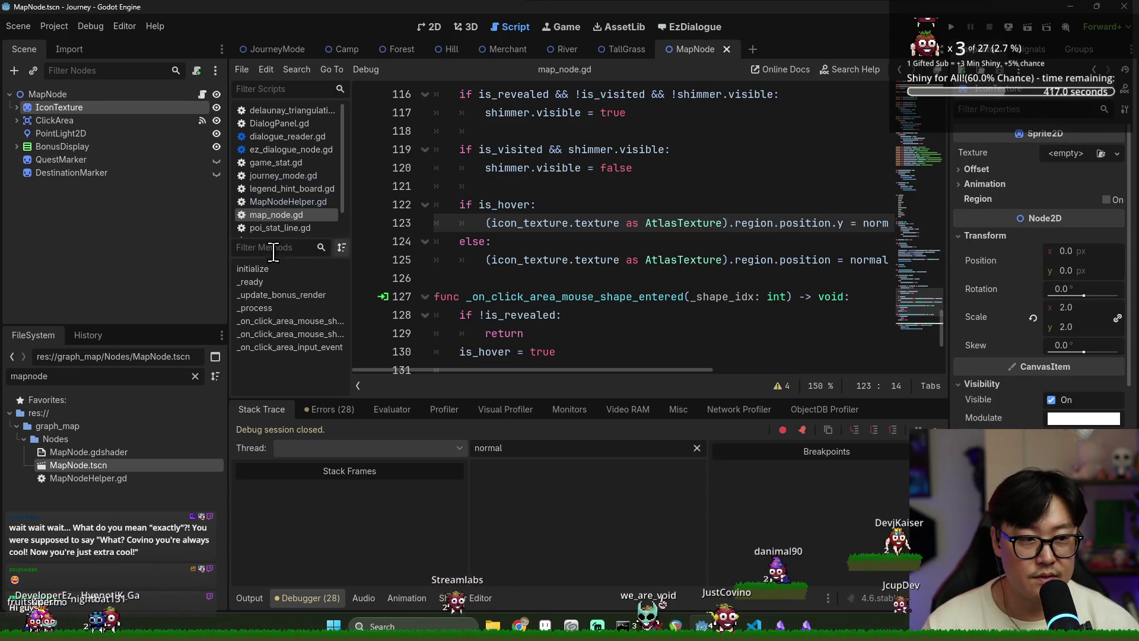
Step: Filter the project files for 'villa' and open the Village scene
click(196, 376)
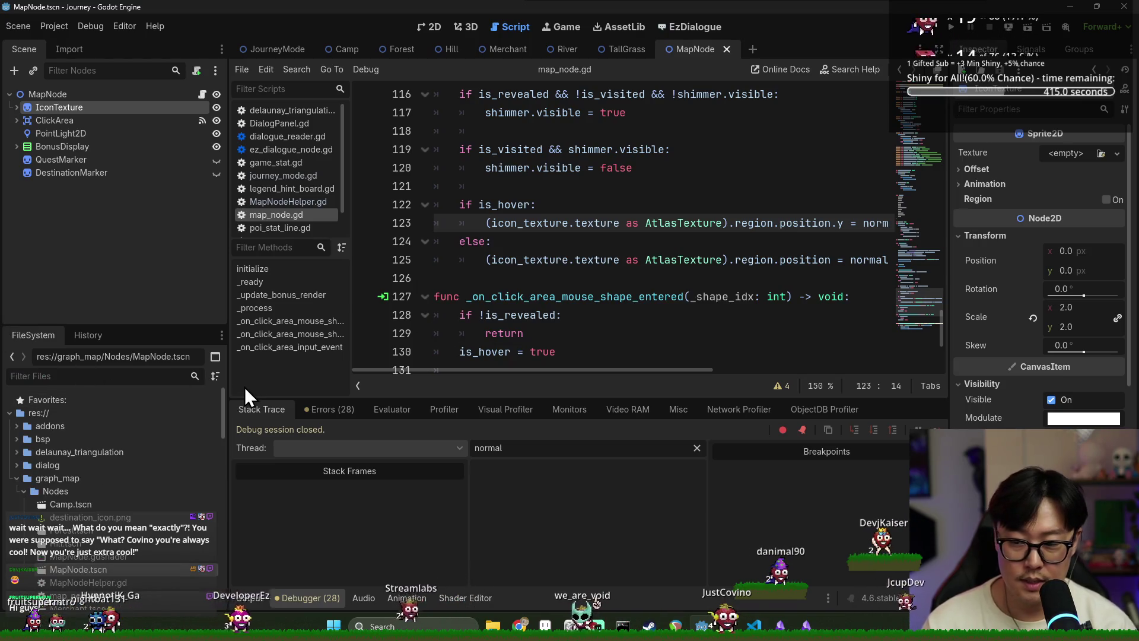
text(villa)
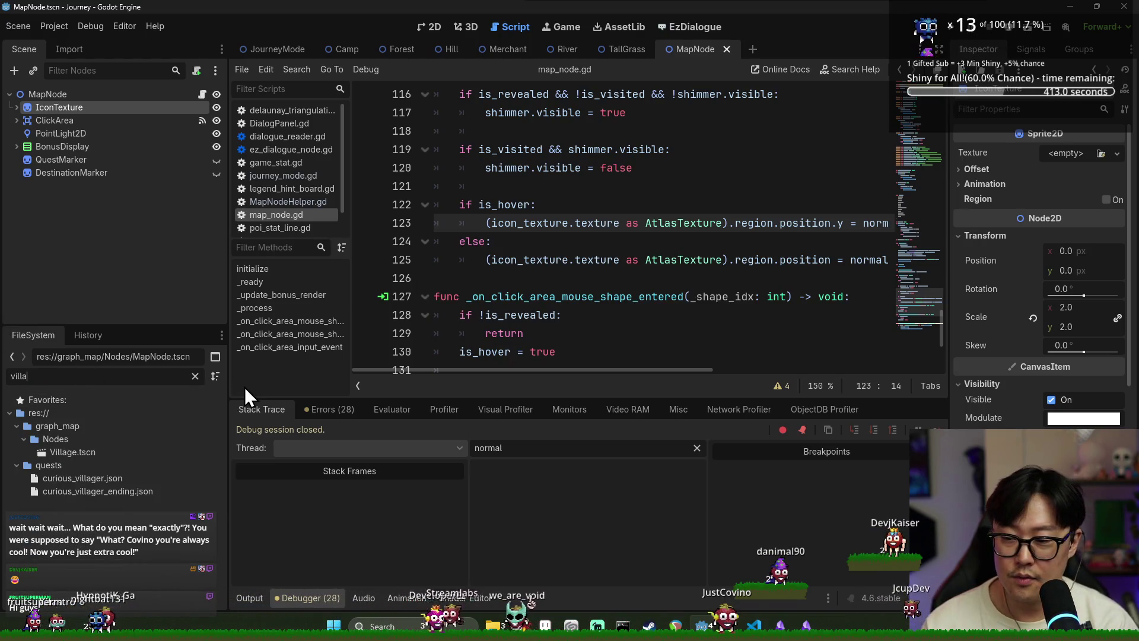
double_click(107, 452)
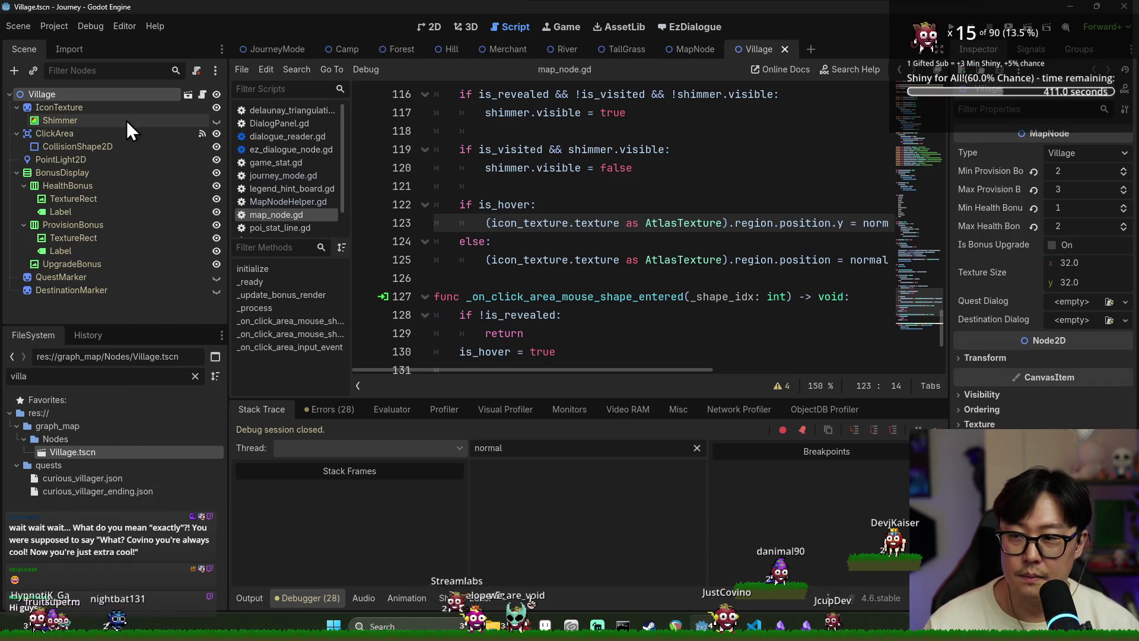
Step: Inspect Village's IconTexture atlas texture, save the scene, and run the game
click(114, 108)
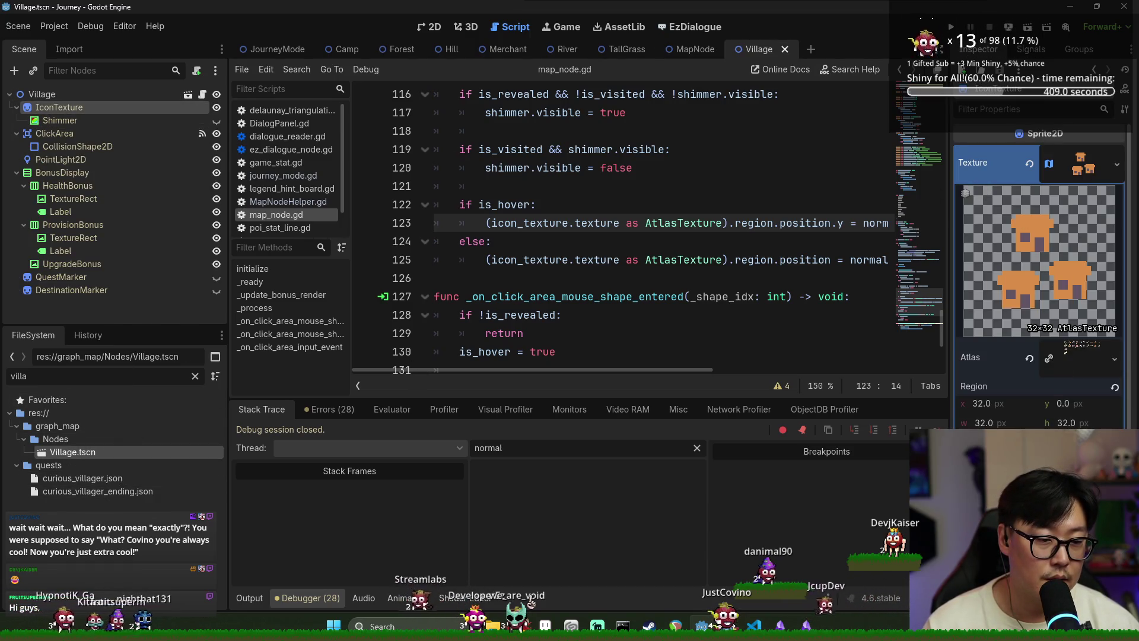
key(ctrl+s)
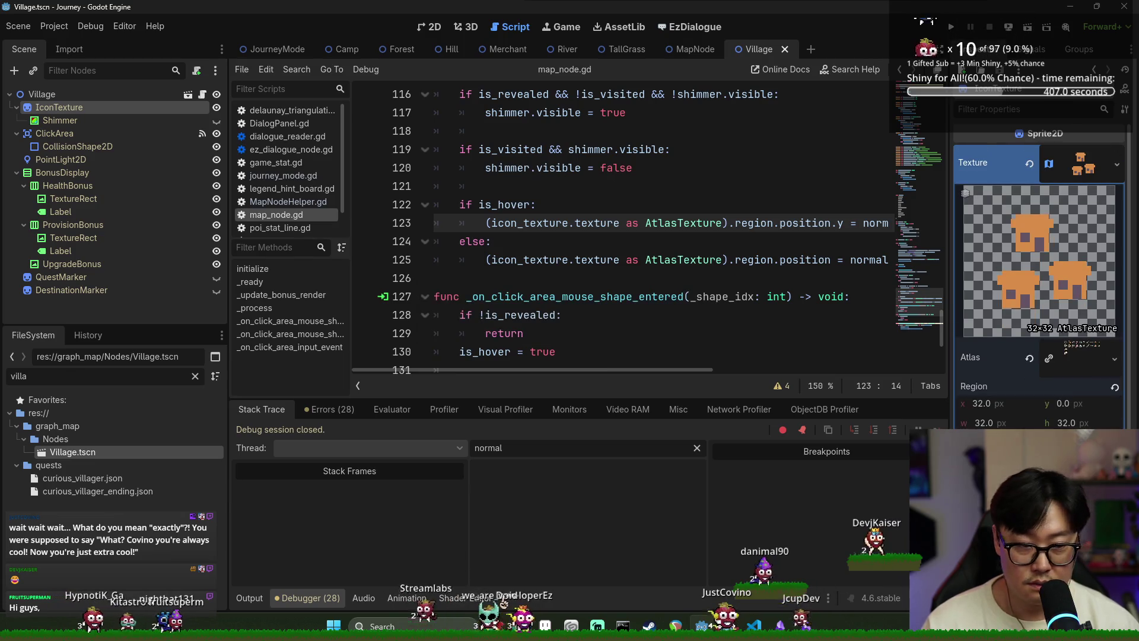
click(486, 186)
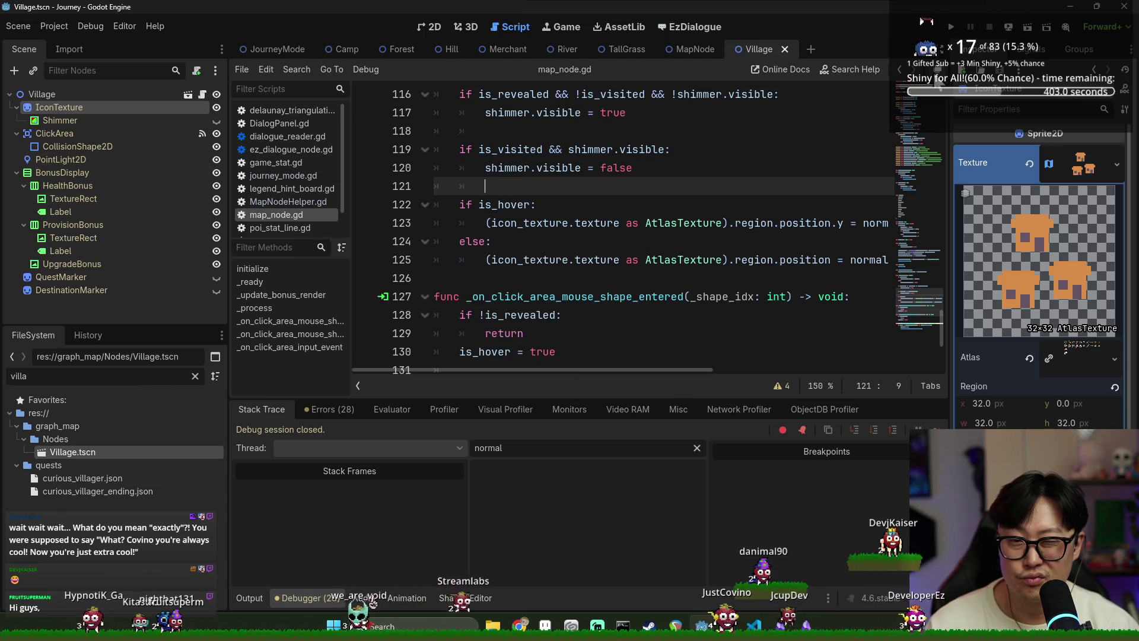
click(953, 31)
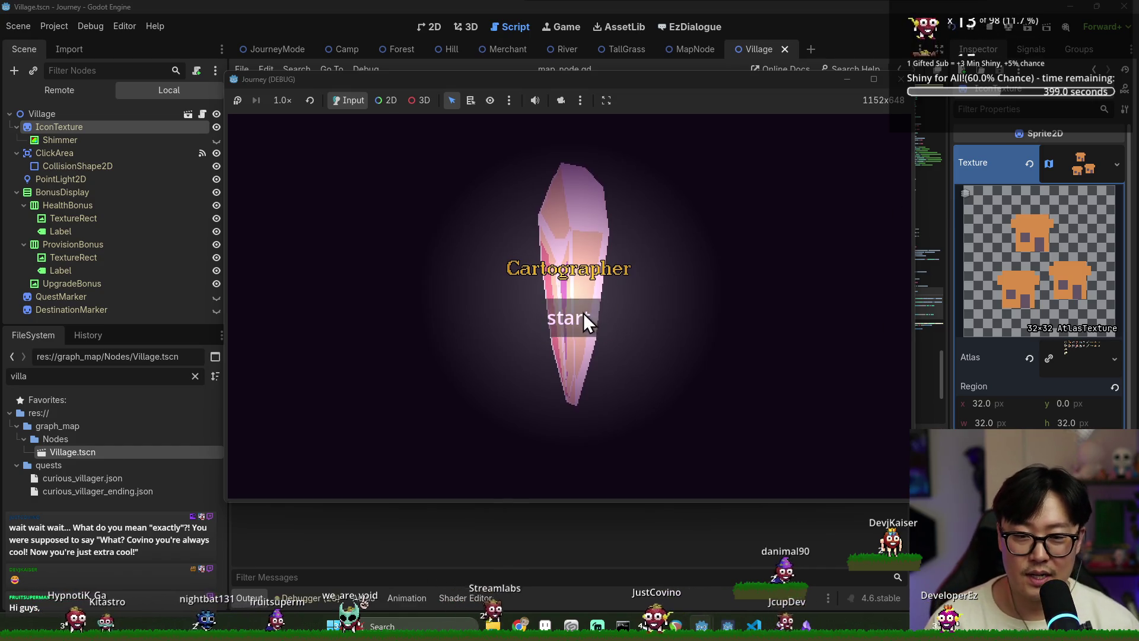
Step: Start the game, travel to the crystal node and choose the Autophagy upgrade
click(568, 318)
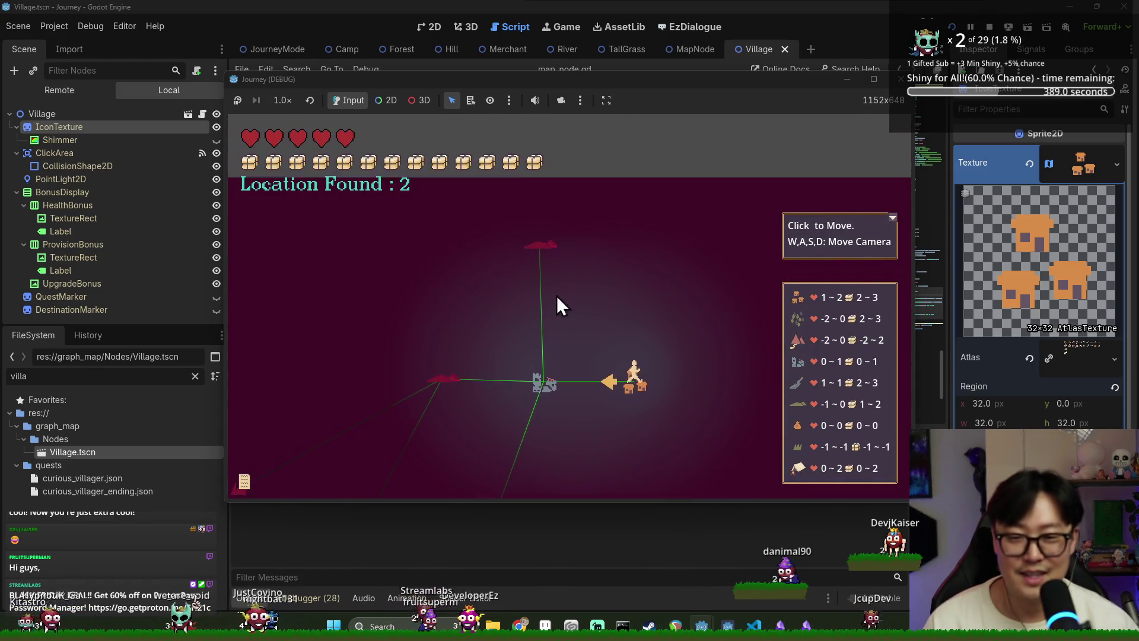
click(545, 417)
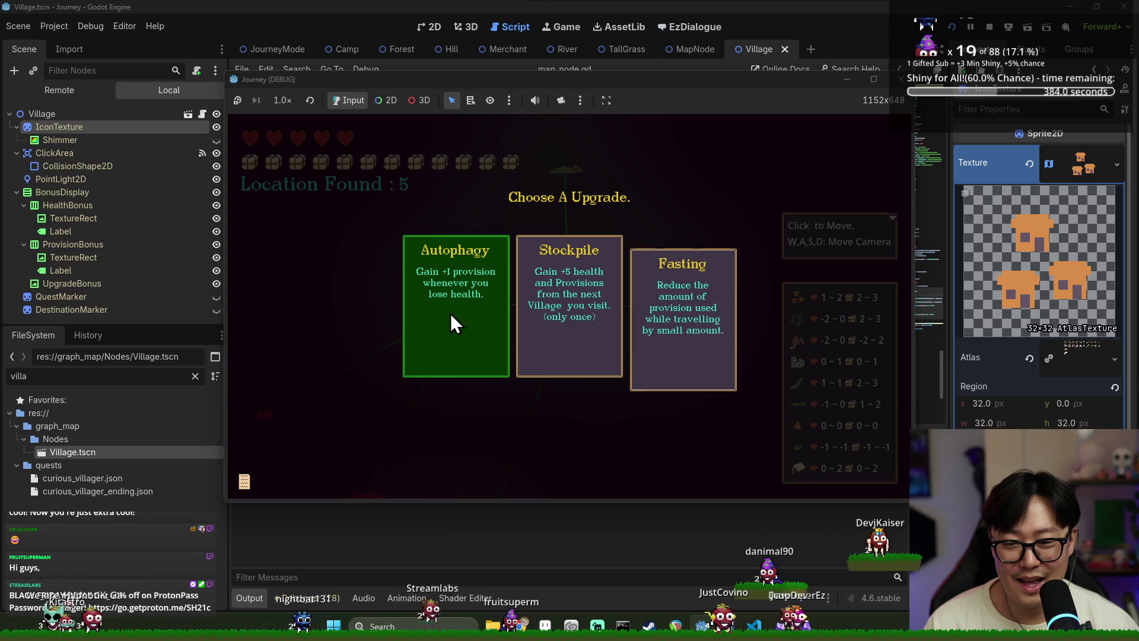
click(450, 313)
mouse_move(461, 301)
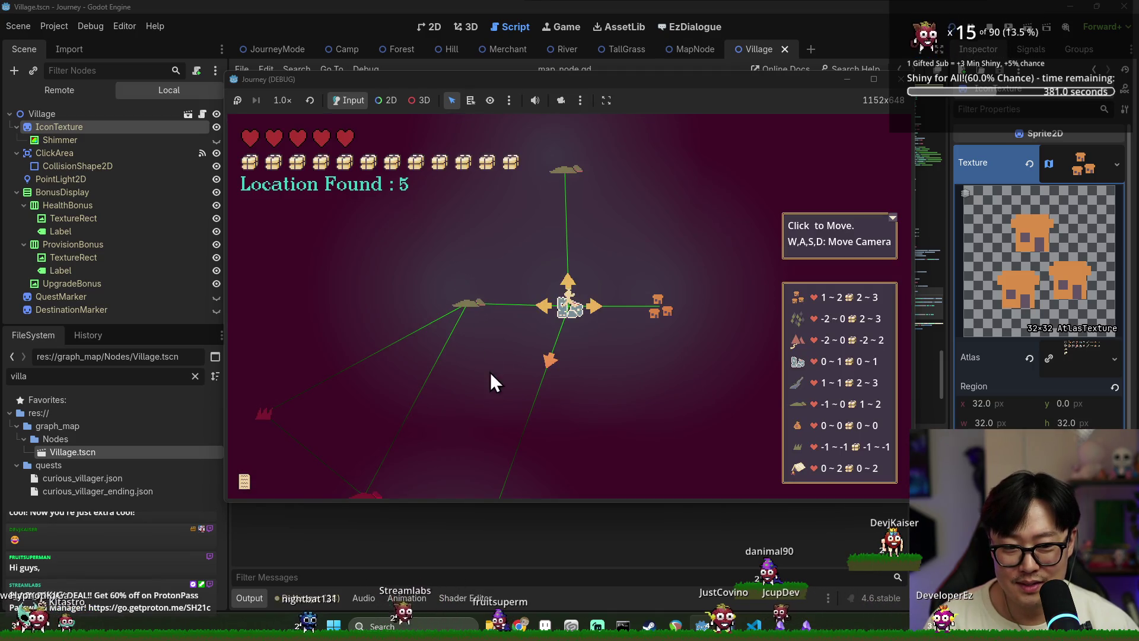
Step: Pan the map, travel to the left node, then stop the game and return to map_node.gd
key(s)
mouse_move(468, 168)
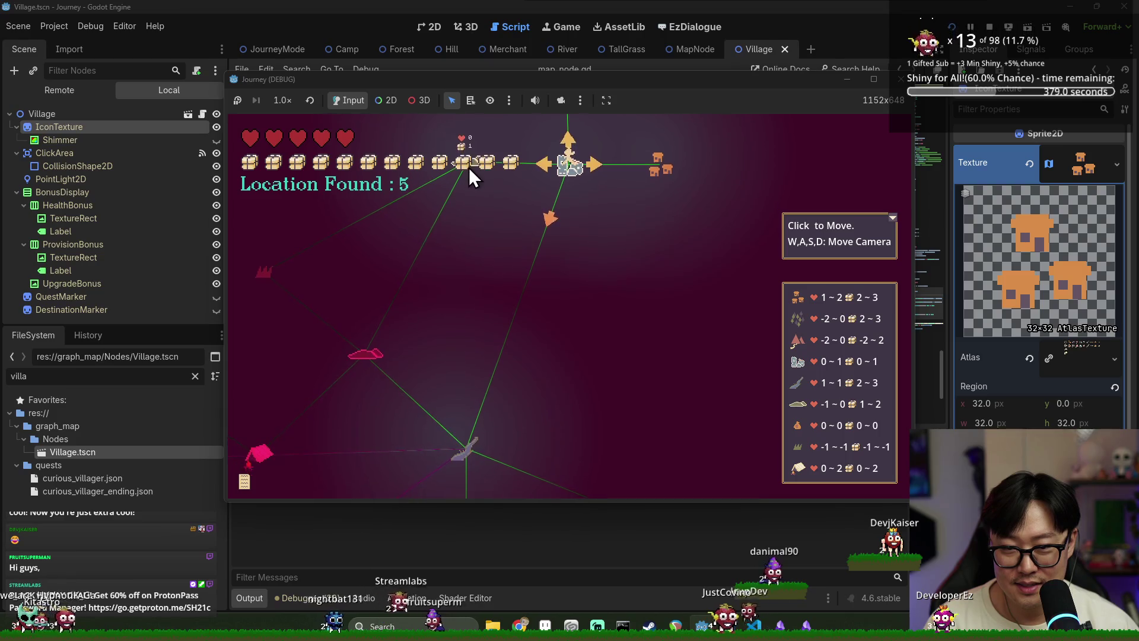
key(w)
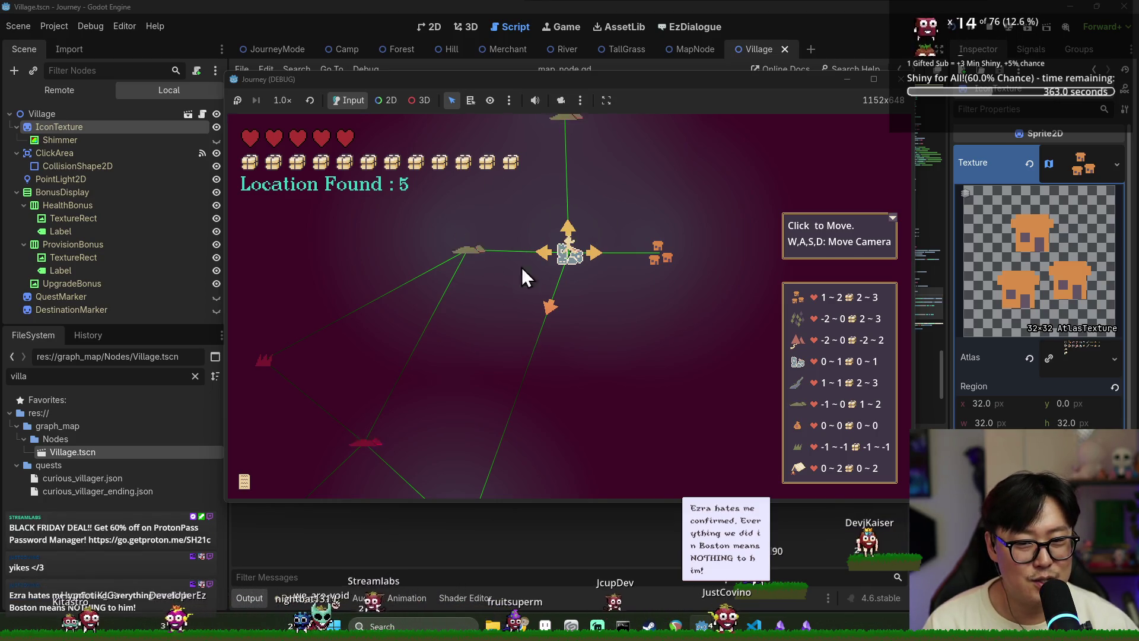
key(w)
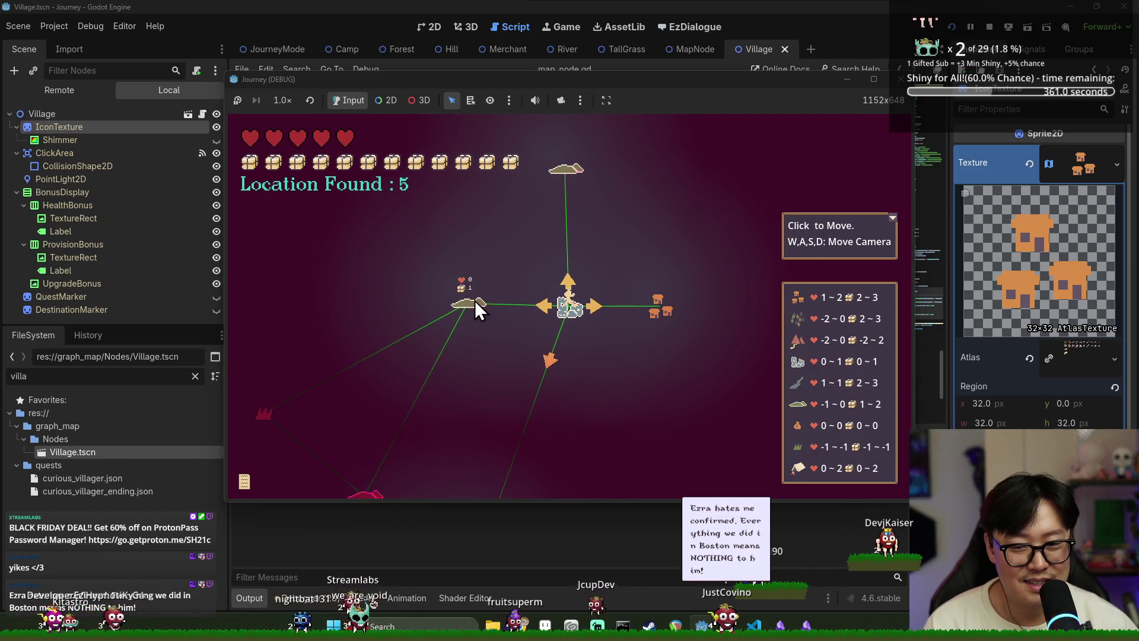
click(545, 307)
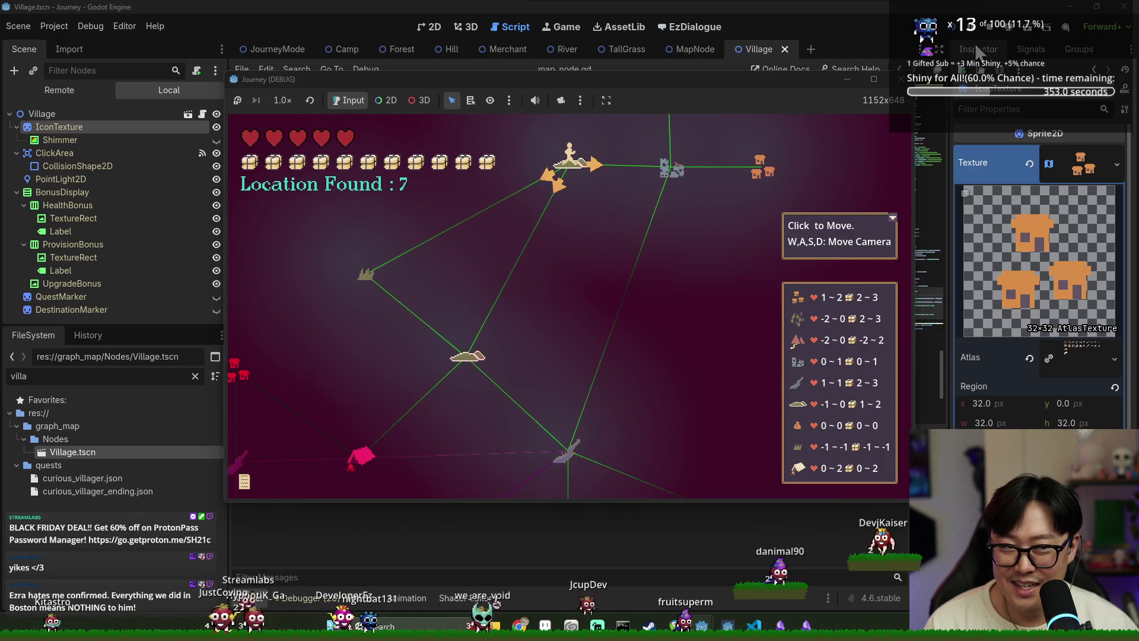
click(991, 29)
click(557, 238)
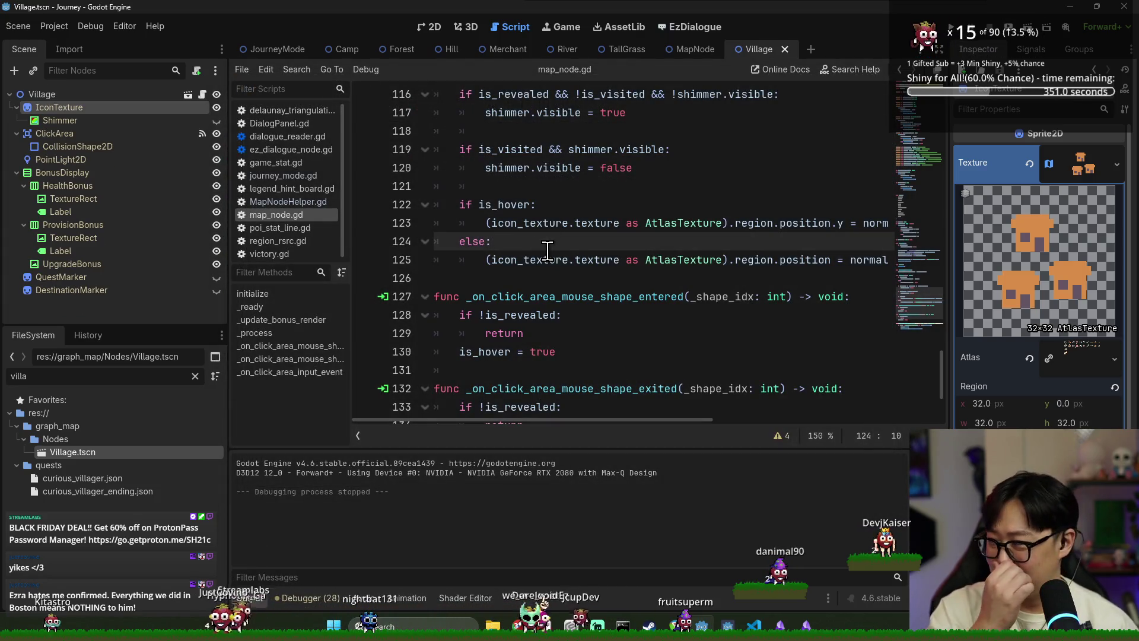
Step: Save, then close the Village, MapNode, TallGrass, River, Merchant and Hill scene tabs
key(ctrl+s)
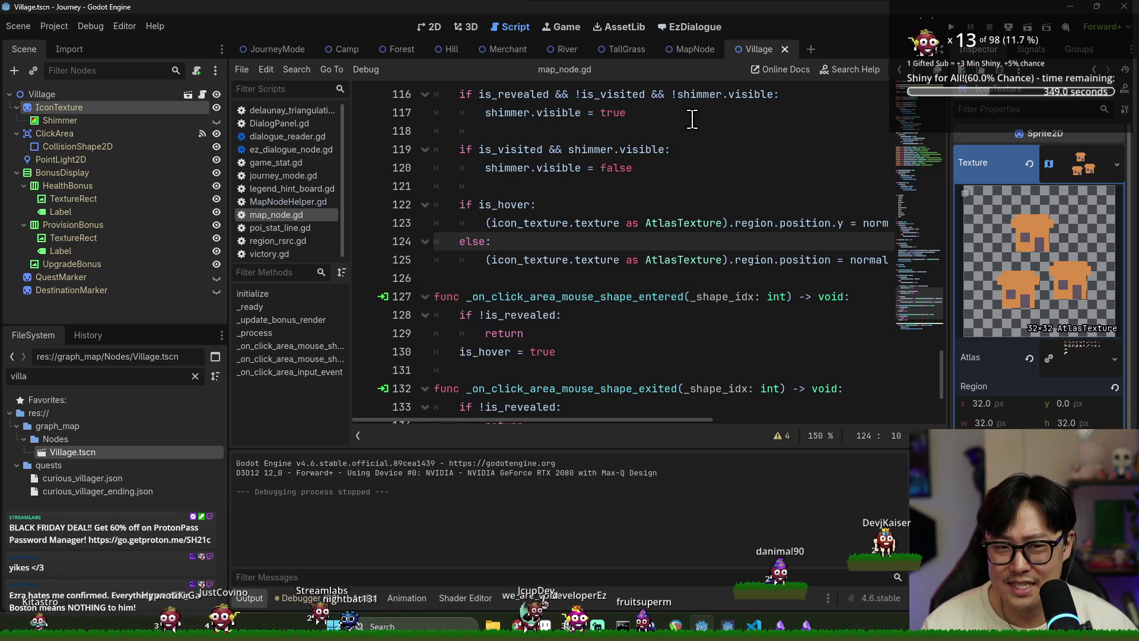
click(782, 52)
click(727, 49)
click(654, 50)
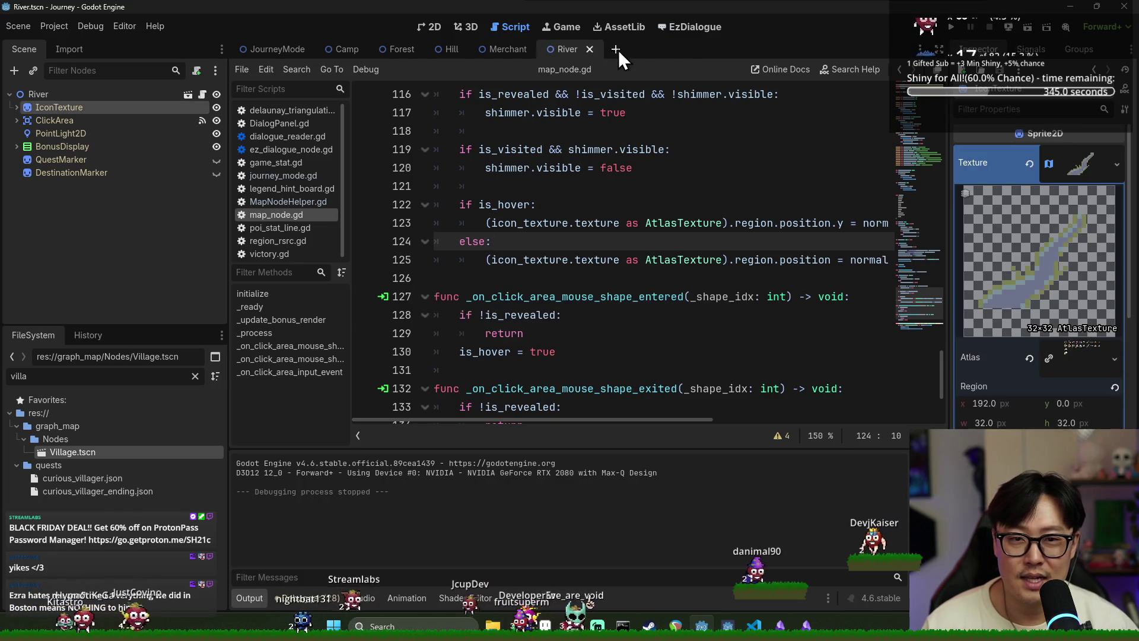
click(590, 50)
click(536, 52)
click(472, 51)
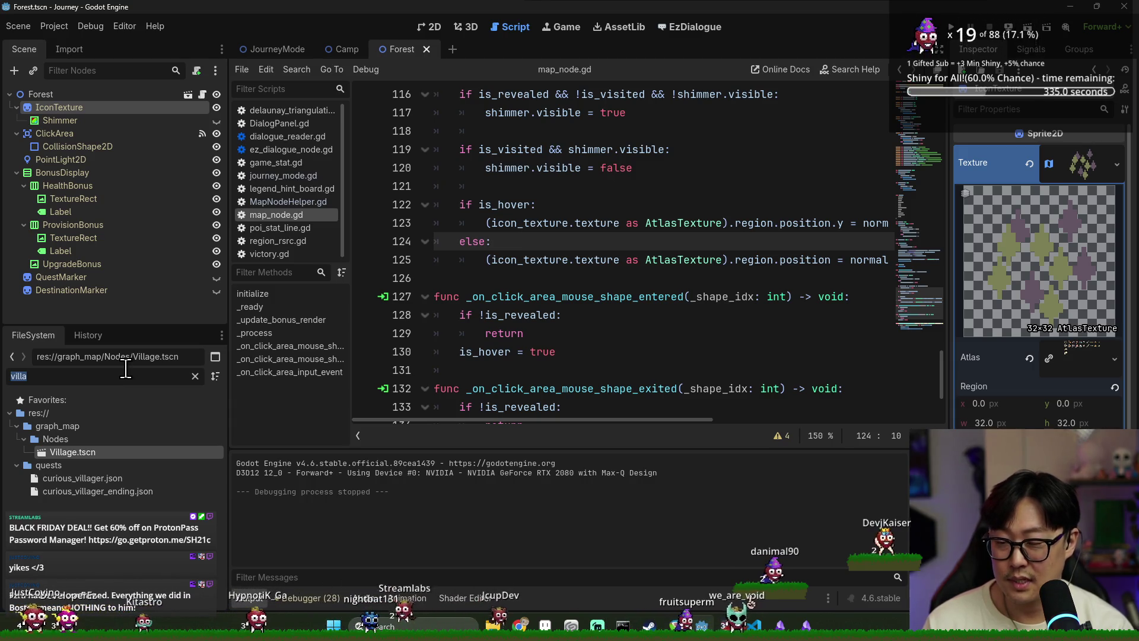
Step: Filter the FileSystem for 'helper' and open MapNodeHelper.gd
text(helper)
double_click(137, 451)
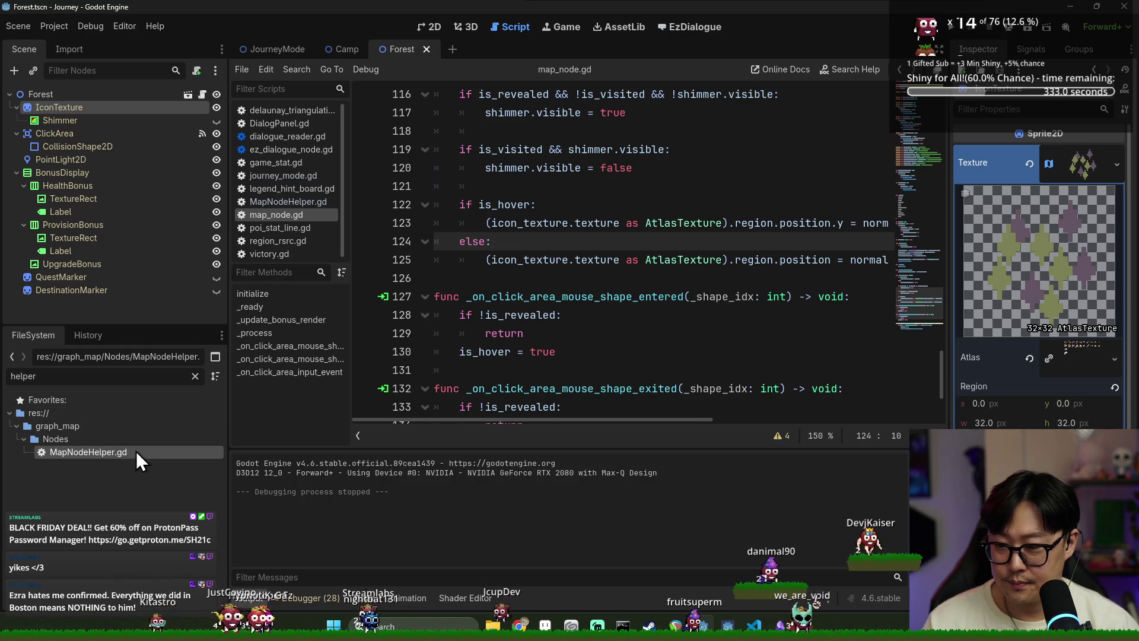
scroll(561, 328, down, 1)
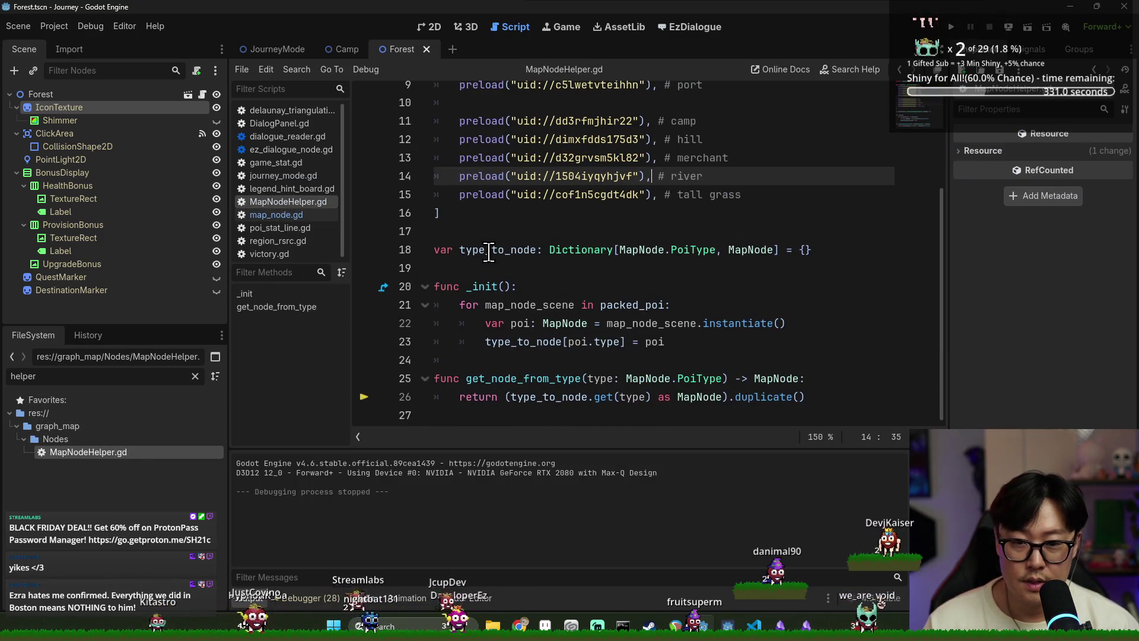
Step: Strip the extra call from line 26 and start retyping line 18's MapNode value type as PackedScene
double_click(737, 251)
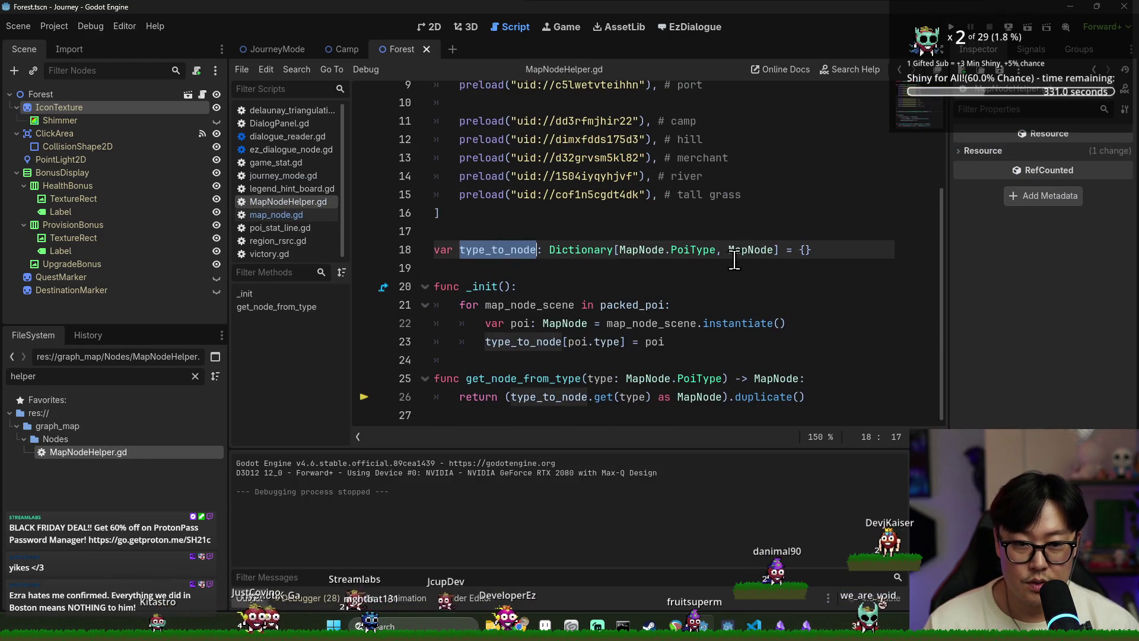
click(765, 399)
mouse_move(765, 400)
key(BackSpace)
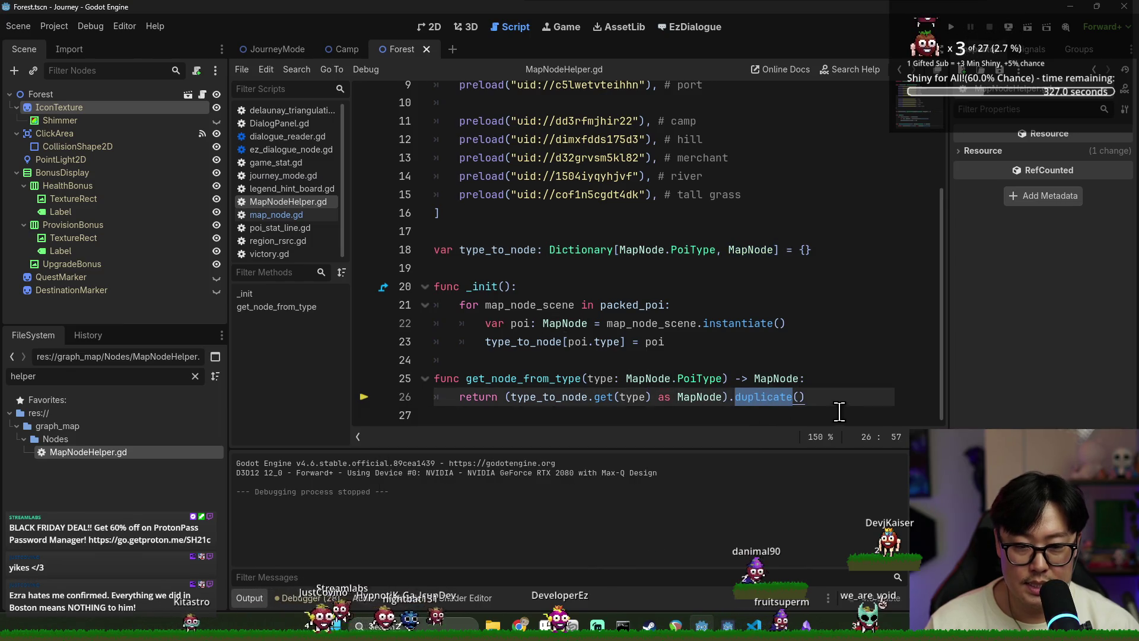
text(nst)
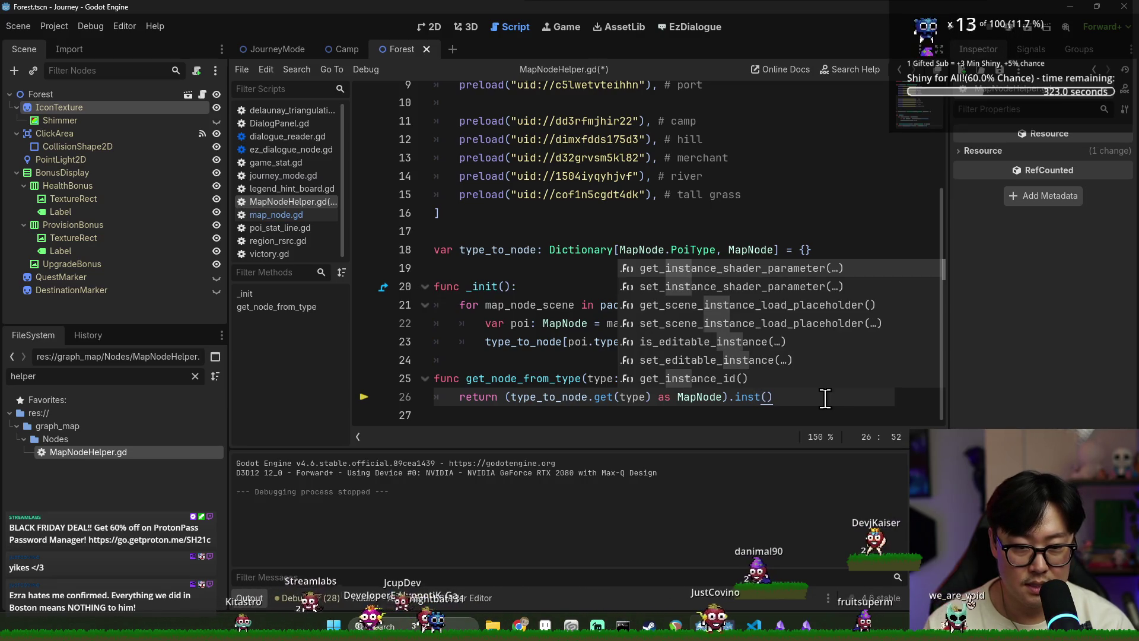
text(ance)
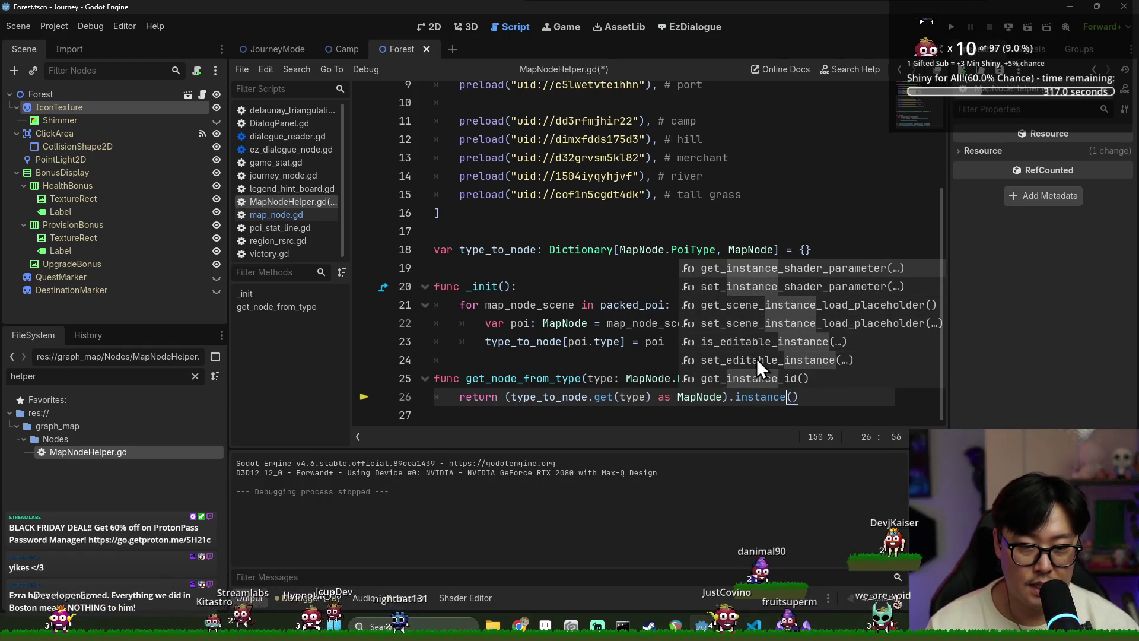
mouse_move(736, 396)
mouse_down()
mouse_move(653, 341)
mouse_move(816, 393)
mouse_up()
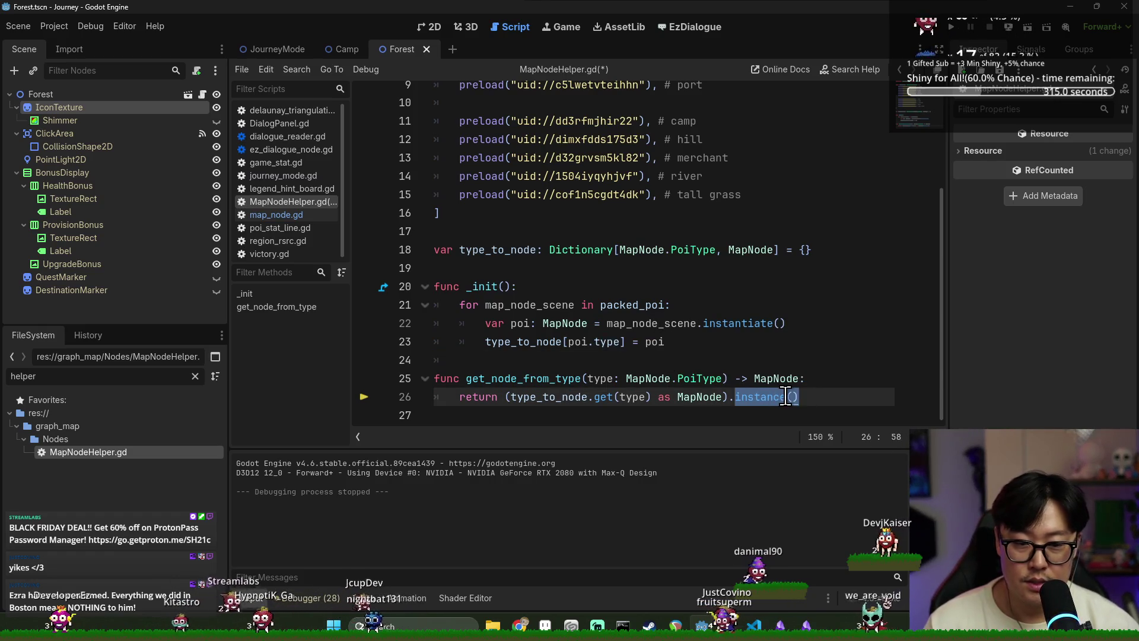
key(ctrl+s)
double_click(752, 250)
text(PackedScen)
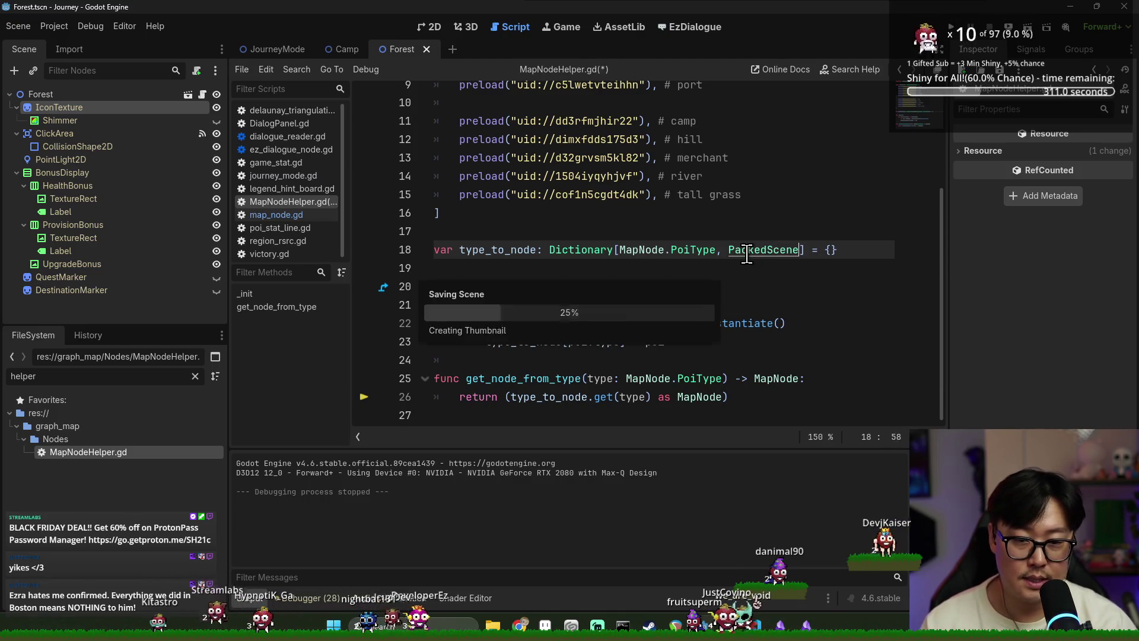
Step: Replace poi with map_node_scene at the end of line 23
double_click(550, 315)
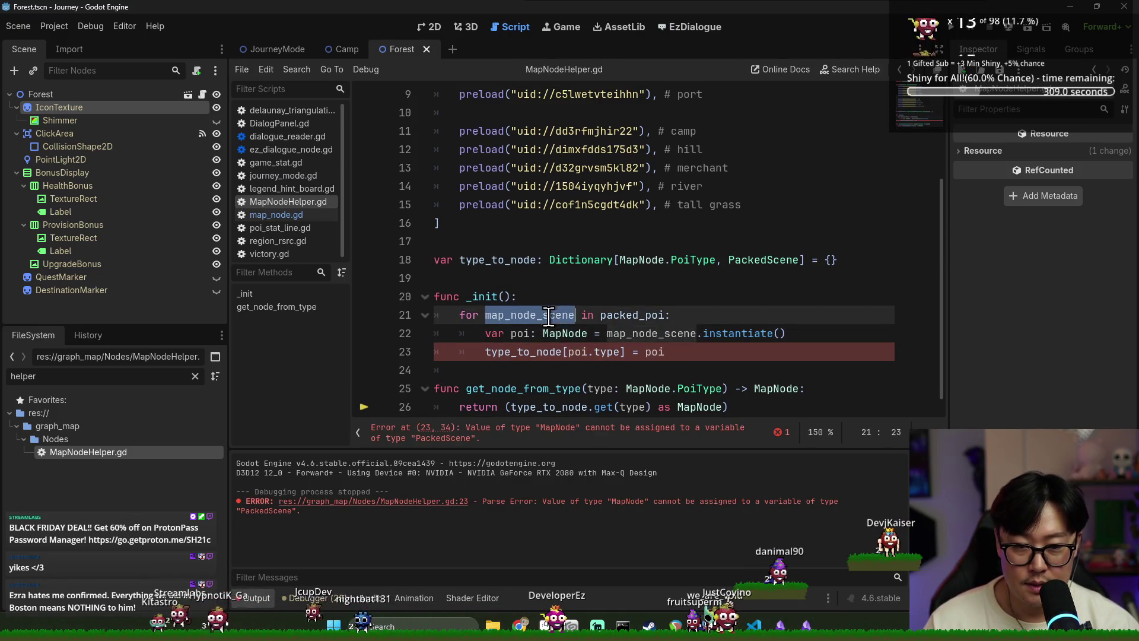
double_click(518, 333)
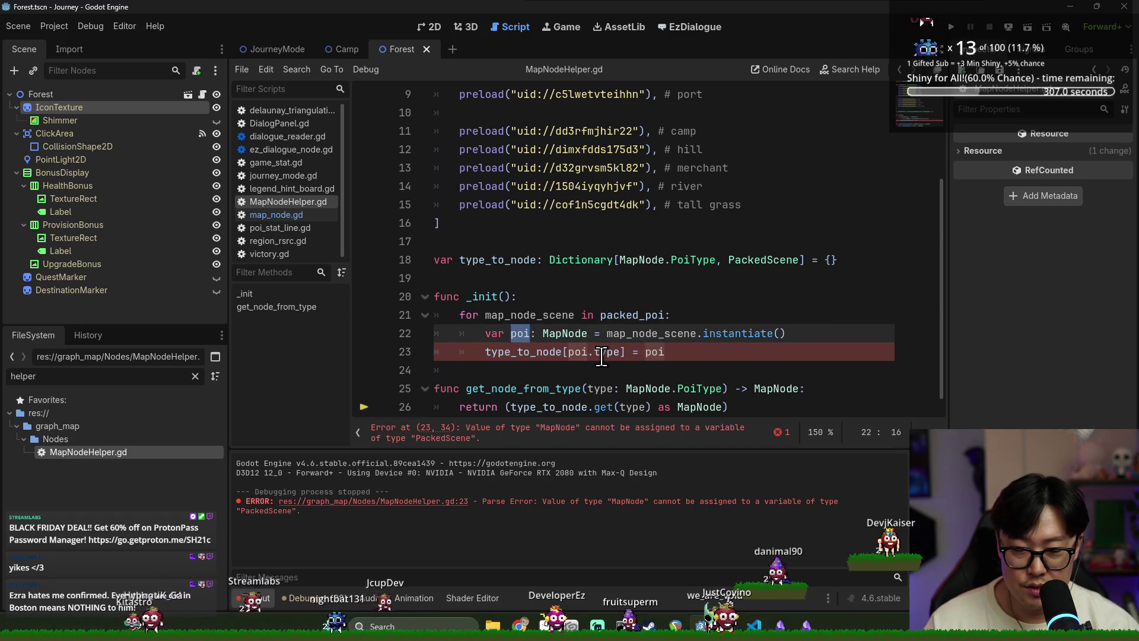
click(521, 333)
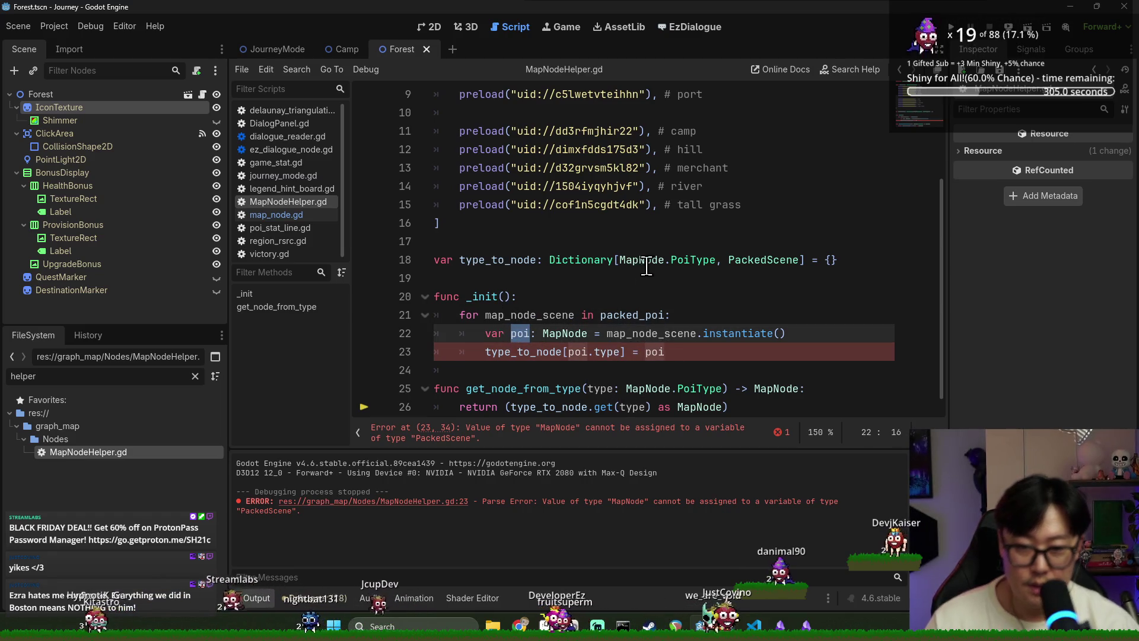
double_click(542, 315)
key(ctrl+c)
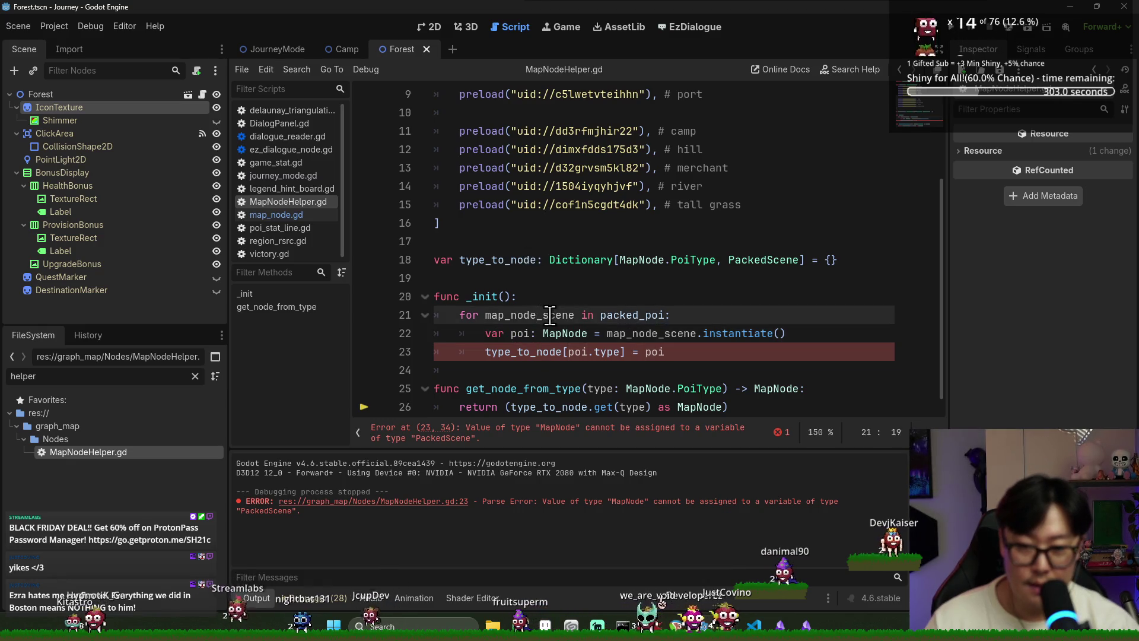
double_click(655, 352)
key(ctrl+v)
click(720, 371)
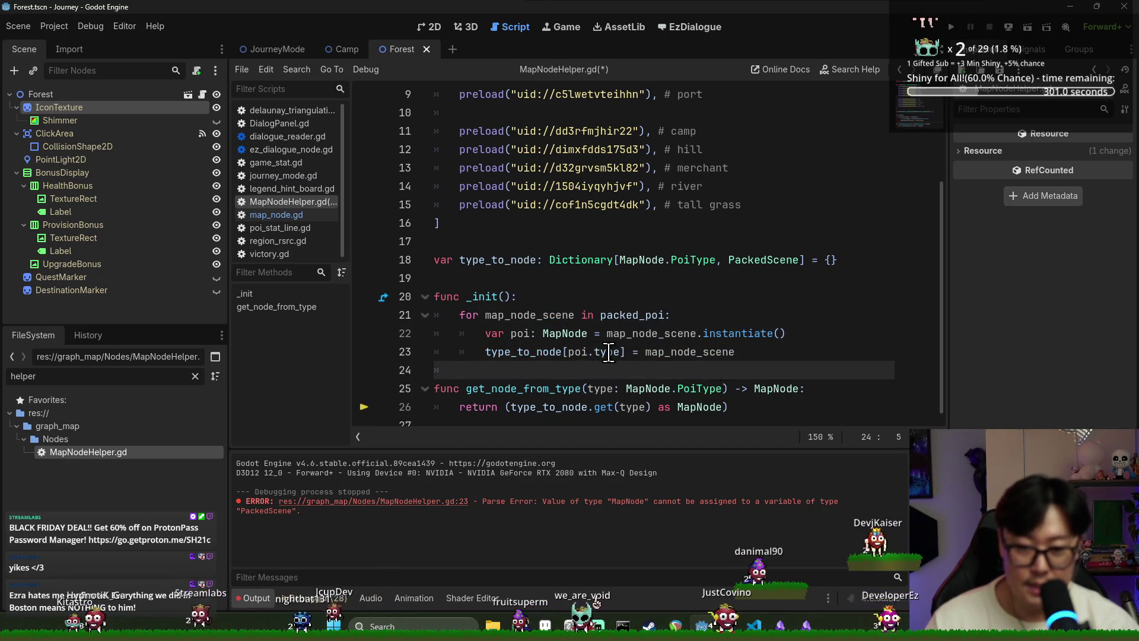
click(739, 352)
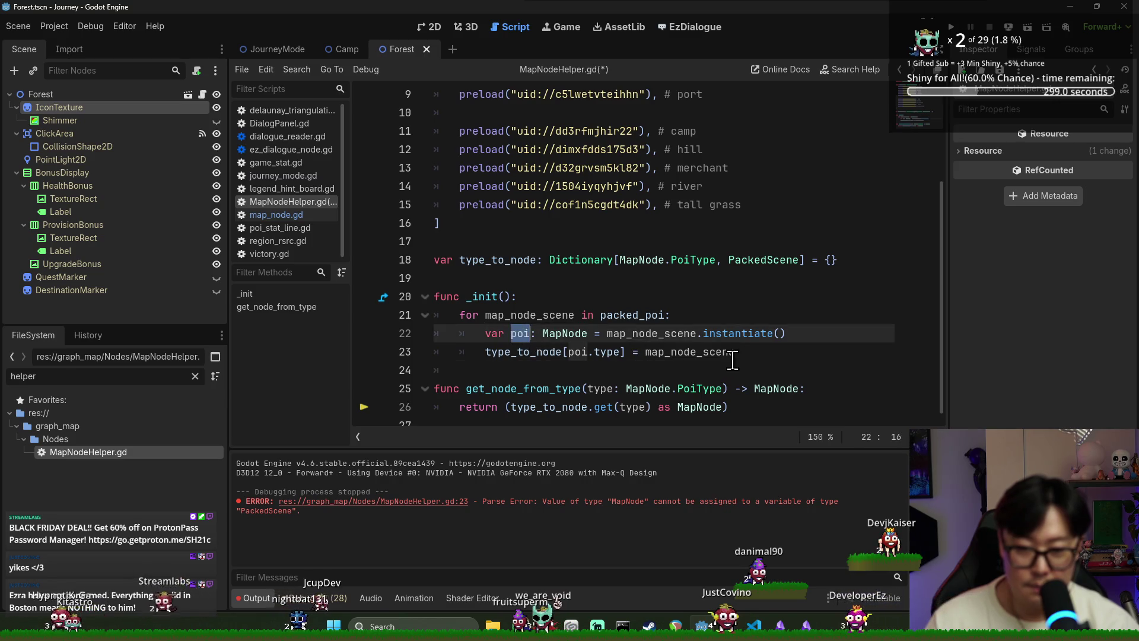
Step: Add a poi.queue_free() line after line 23 and save the script
key(Return)
text(poi.que)
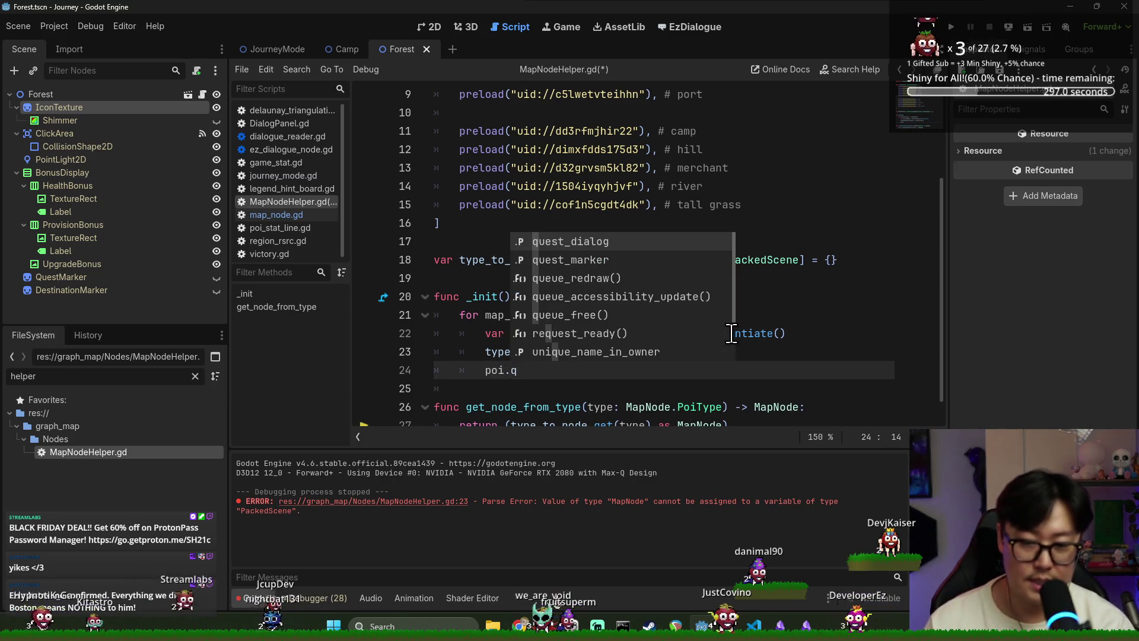
text(ue_fre)
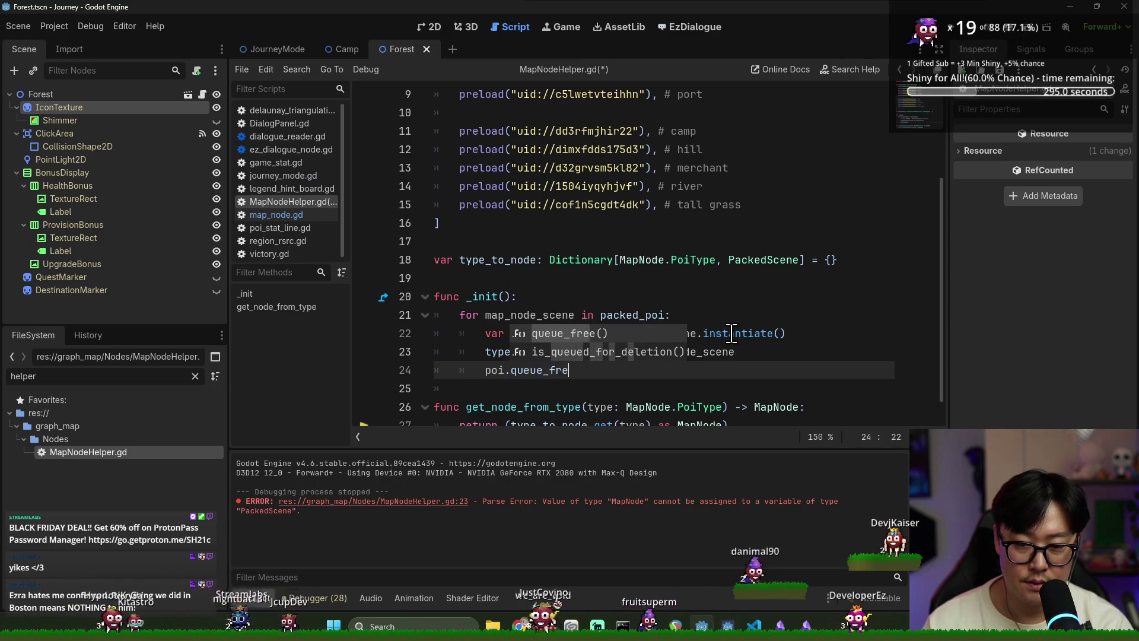
key(Return)
key(ctrl+s)
Step: Replace the MapNode cast on line 27 with an .instantiate() call
scroll(619, 373, down, 1)
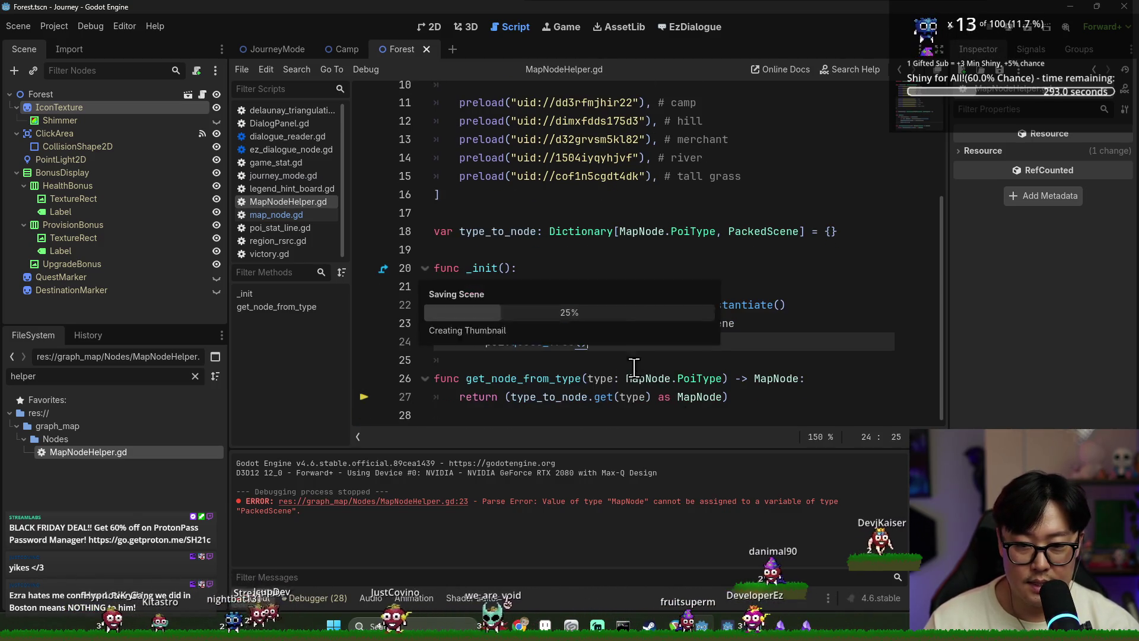
double_click(700, 397)
drag(652, 396, 728, 397)
key(BackSpace)
text(.instan)
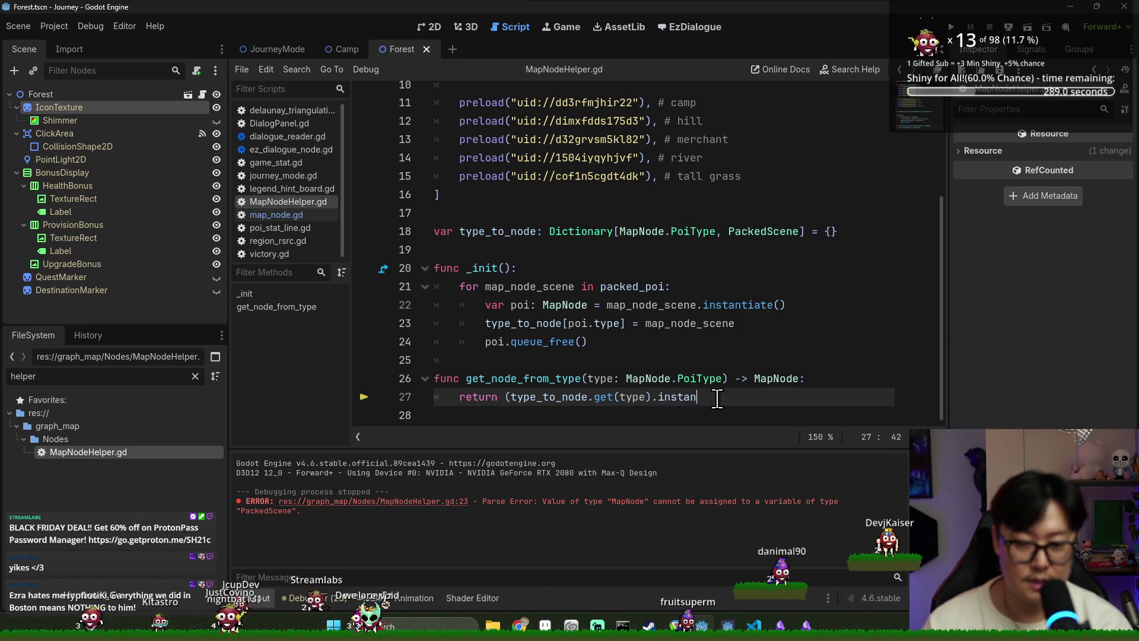
key(Return)
Step: Delete the stray opening parenthesis on line 27 and run the game with F5
click(511, 397)
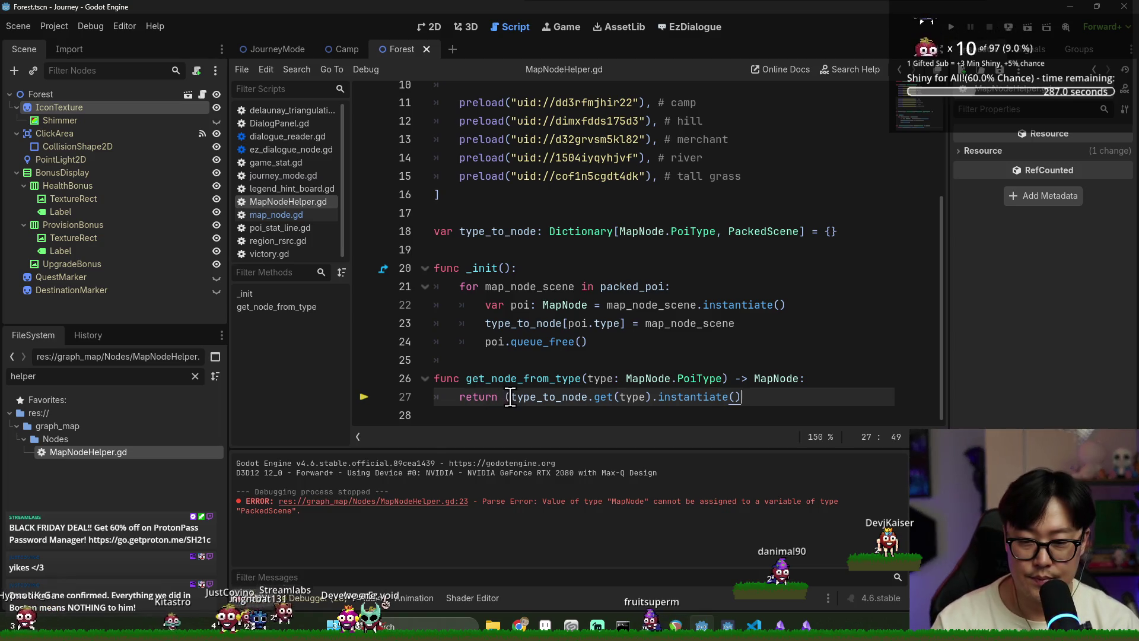
key(BackSpace)
click(648, 323)
key(F5)
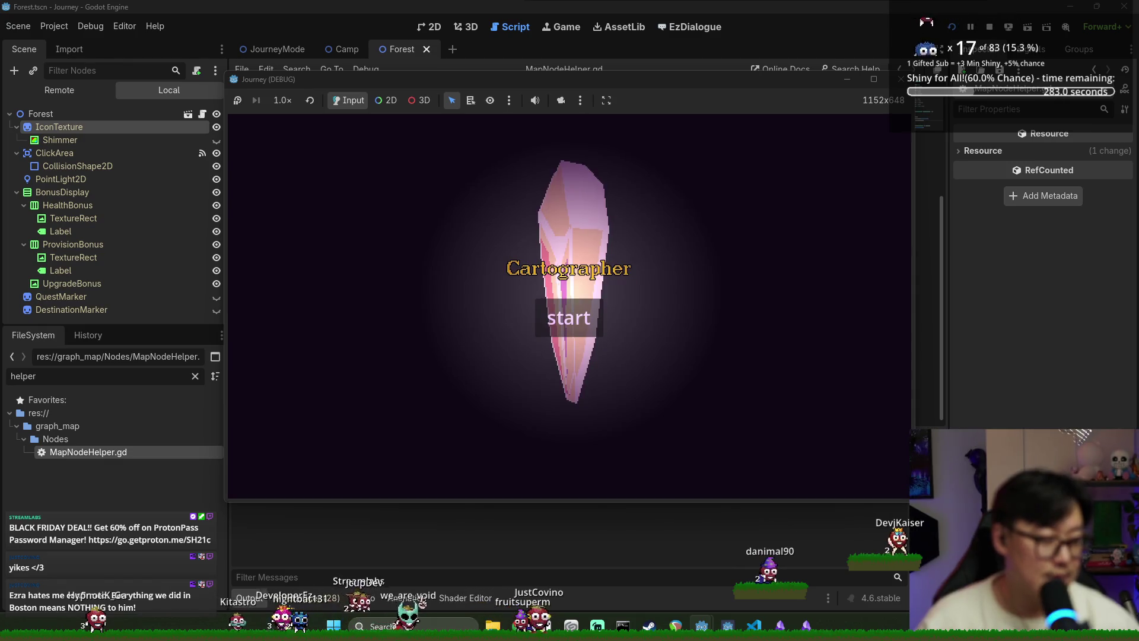
Step: Start a new journey and move the player to the mound node on the right
key(Return)
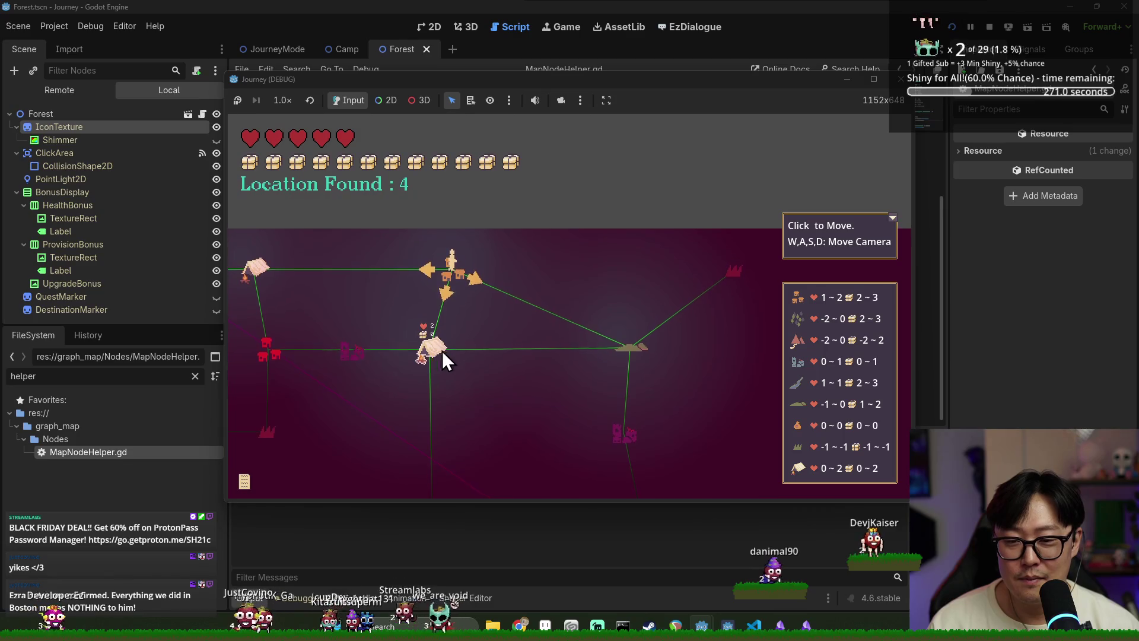
click(432, 355)
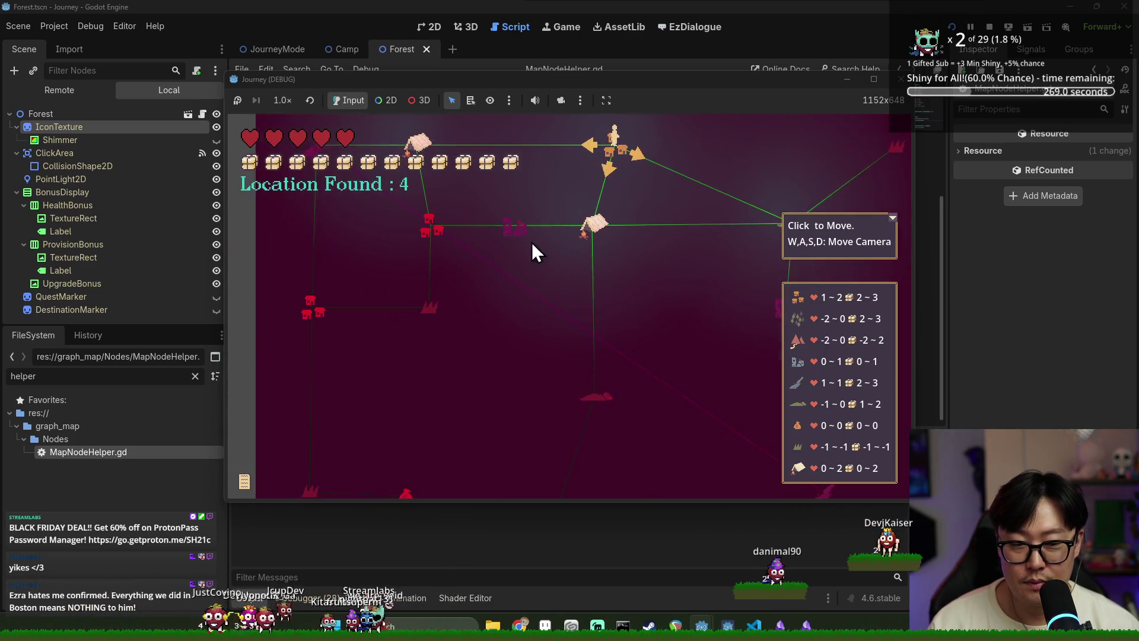
mouse_move(609, 263)
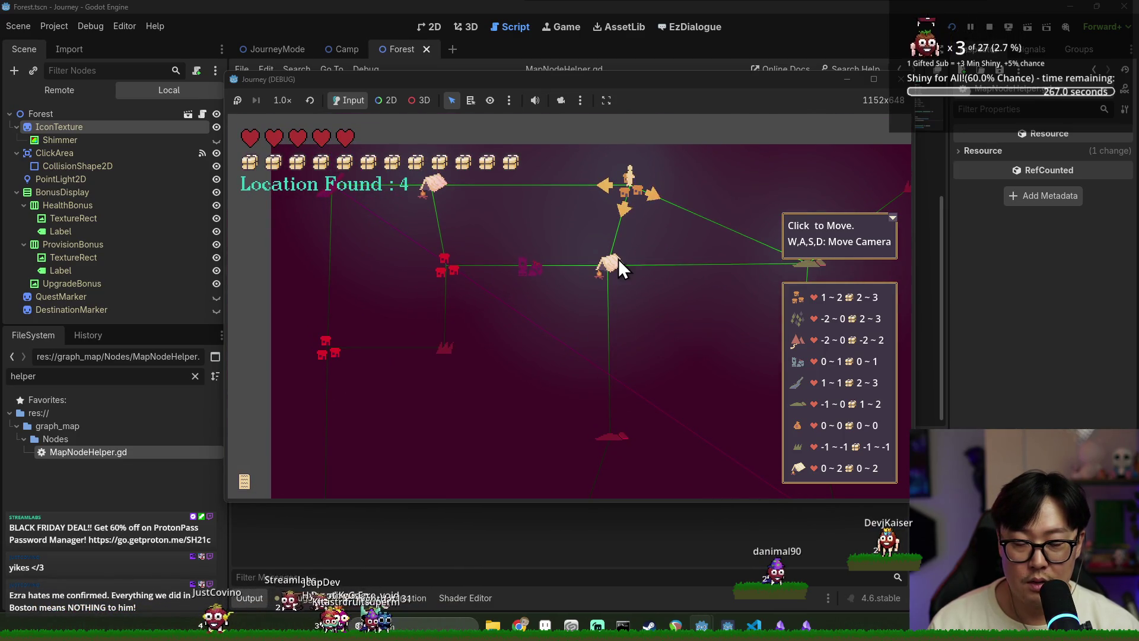
key(w)
key(d)
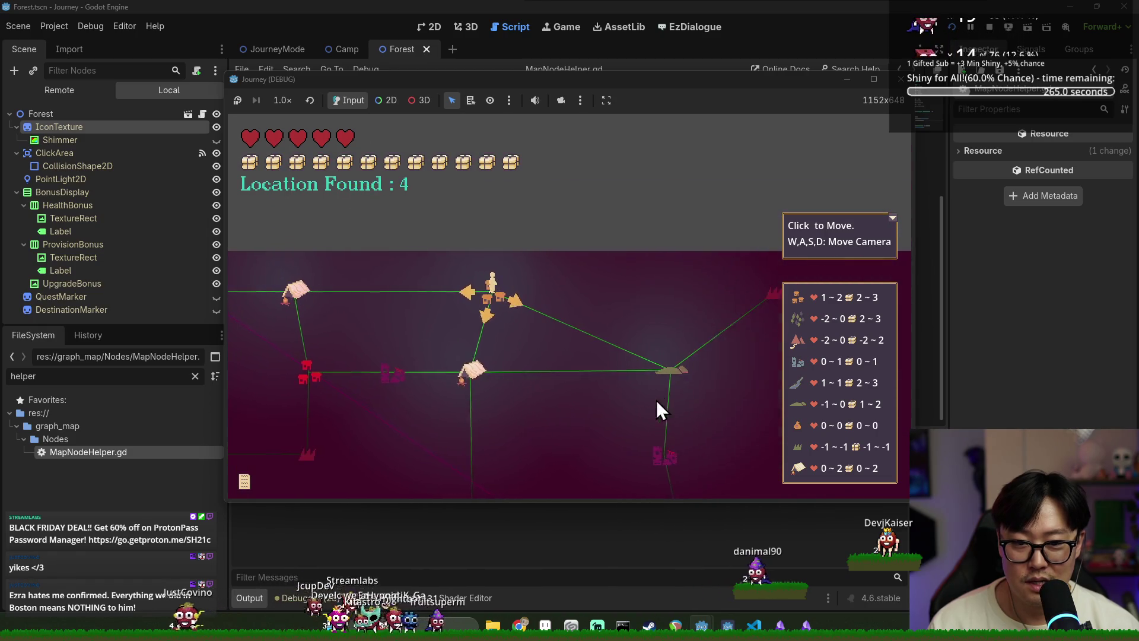
mouse_move(636, 368)
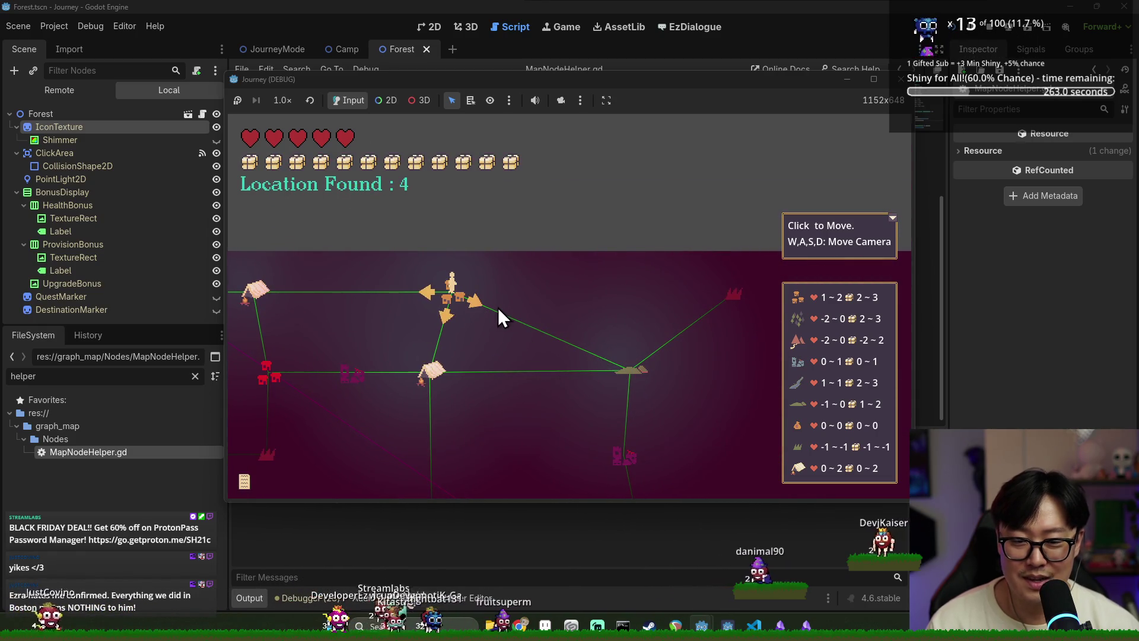
click(498, 308)
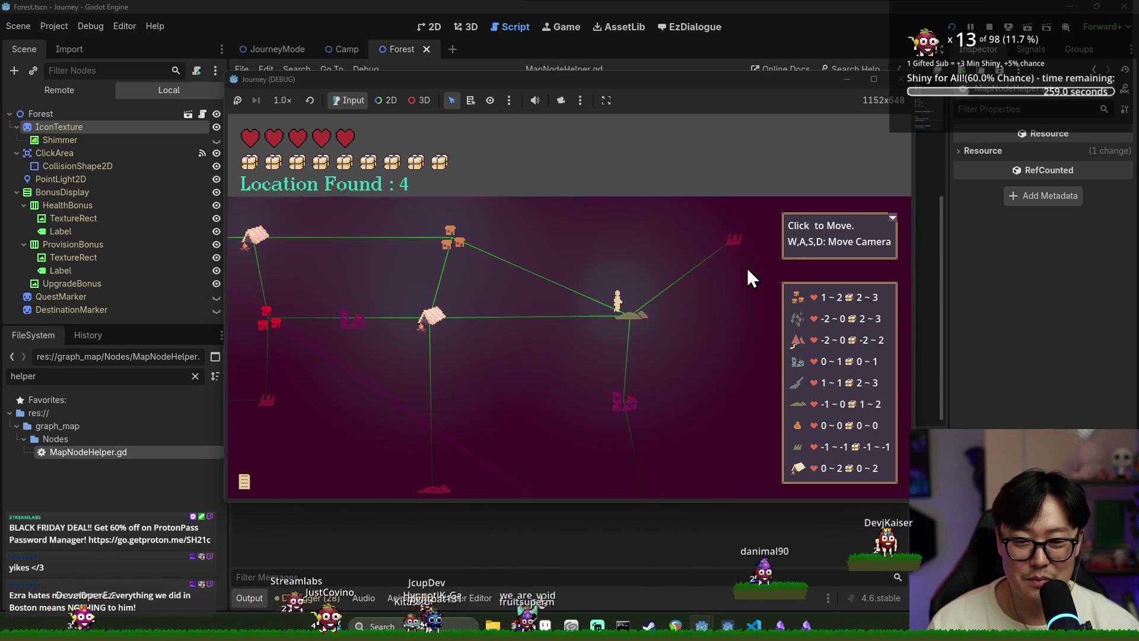
Step: Pan around the map and travel to the village node below the player
key(s)
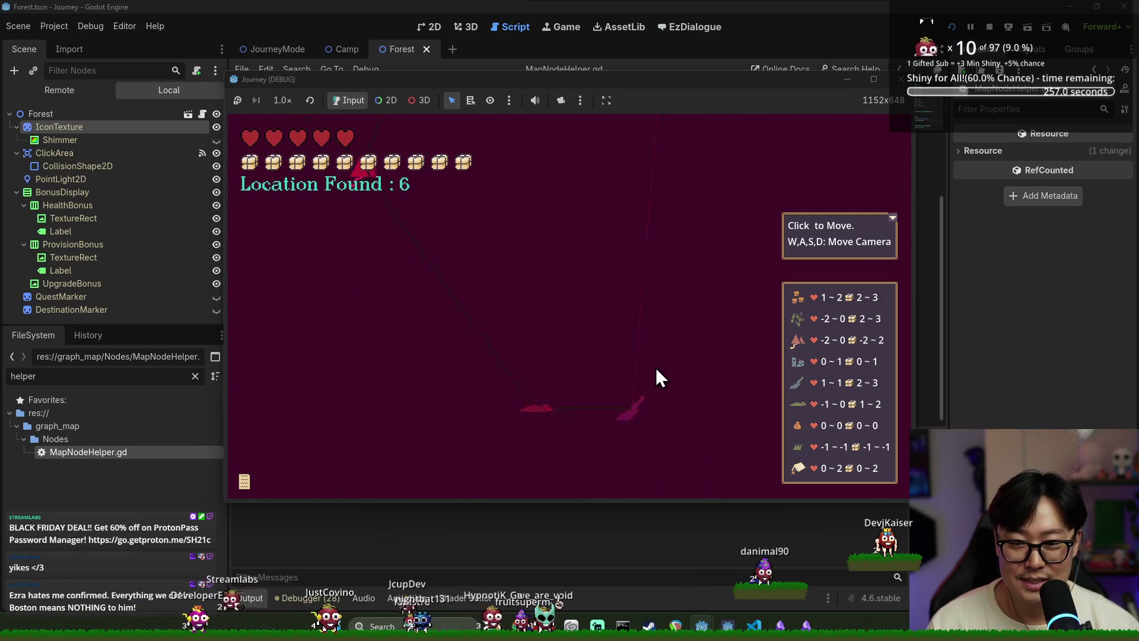
key(w)
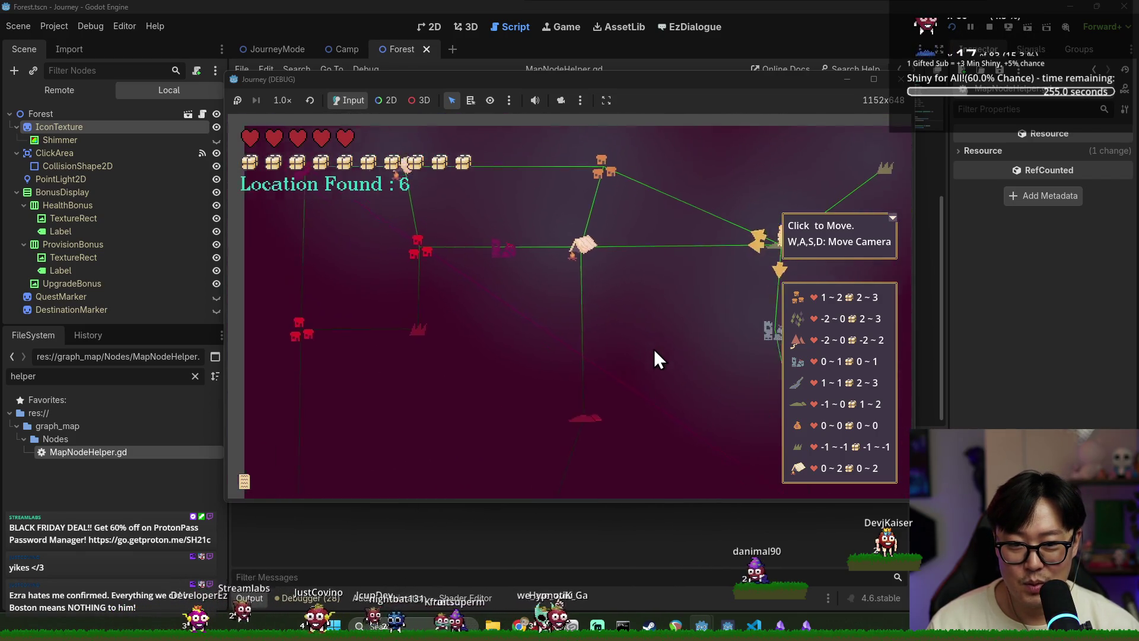
key(a)
key(s)
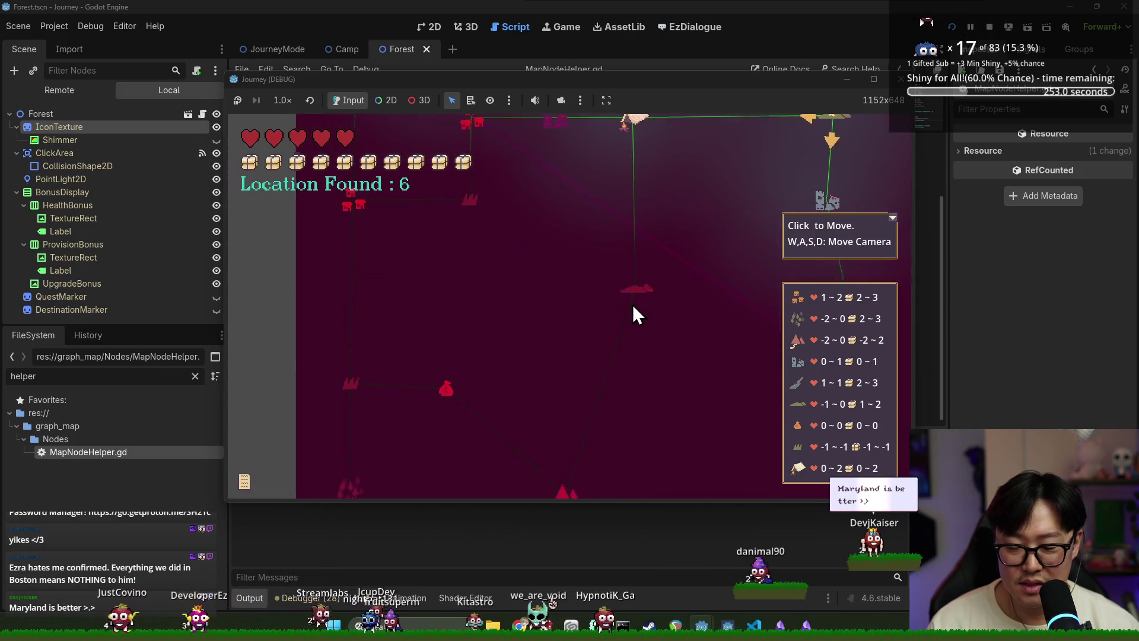
key(w)
key(d)
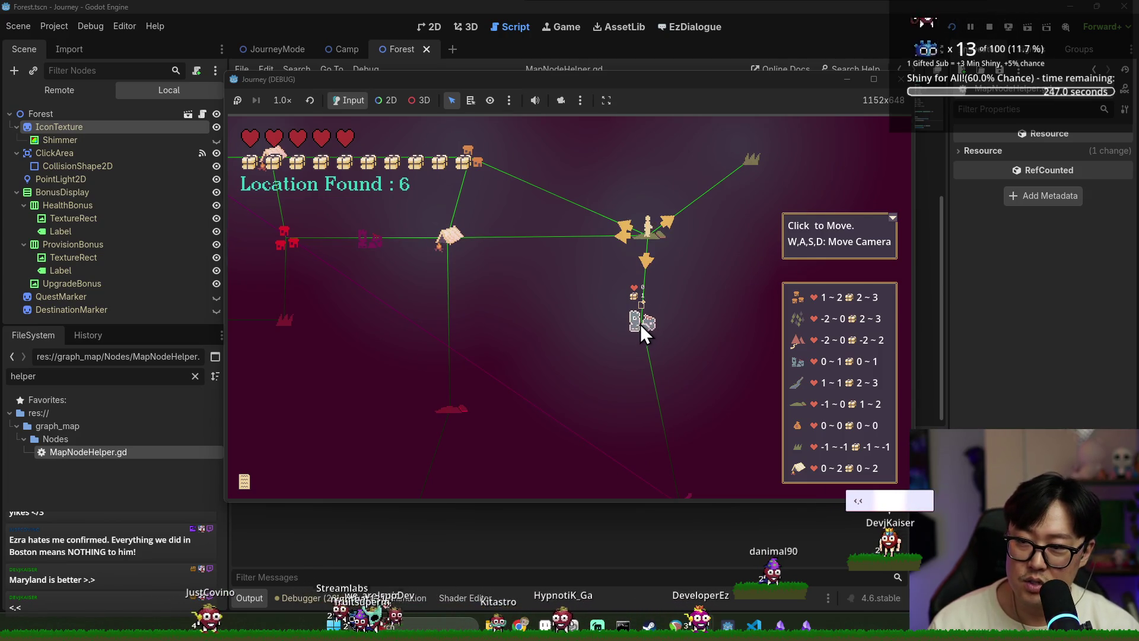
click(637, 324)
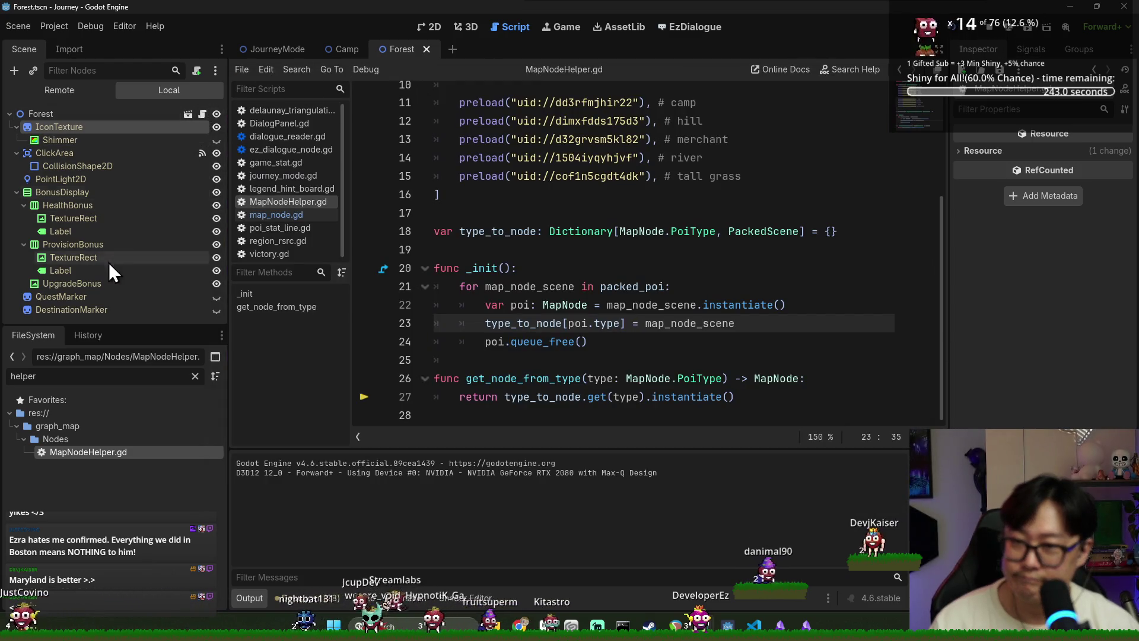
Step: Open the MapNode scene and jump from ClickArea's signal to its _on_click_area_input_event handler
double_click(93, 376)
text(mapnod)
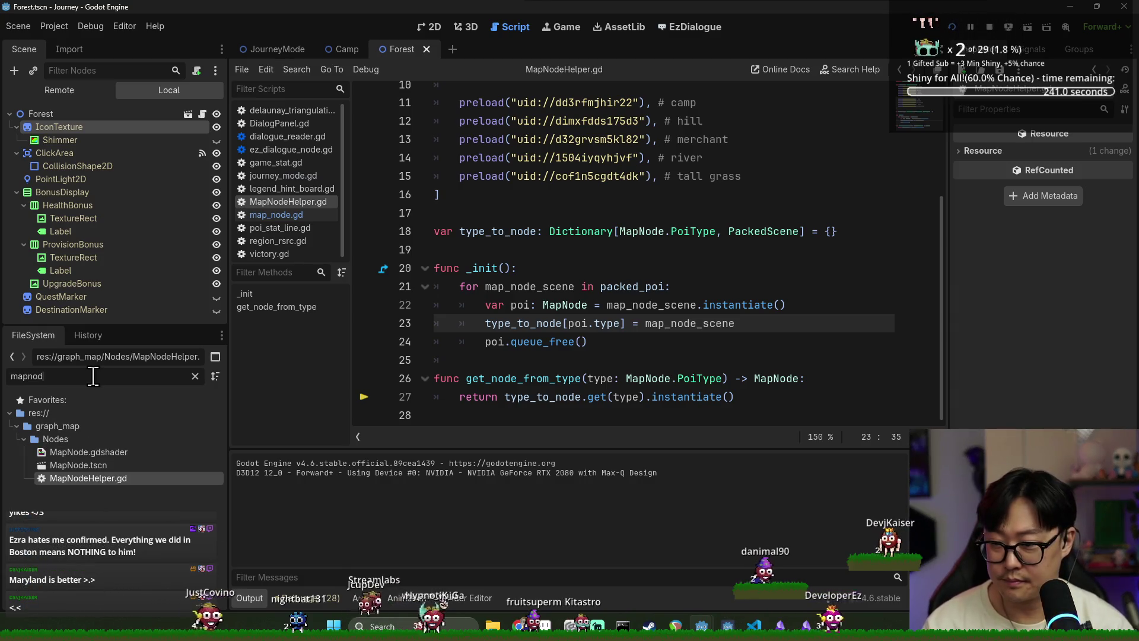
text(e)
double_click(117, 465)
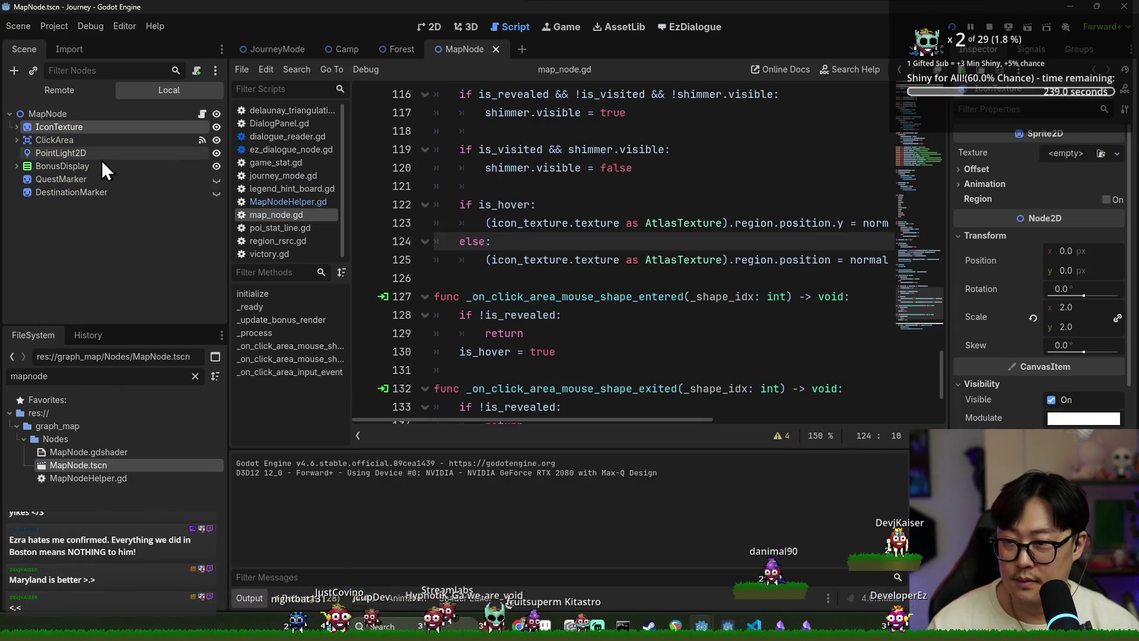
click(76, 141)
click(1031, 50)
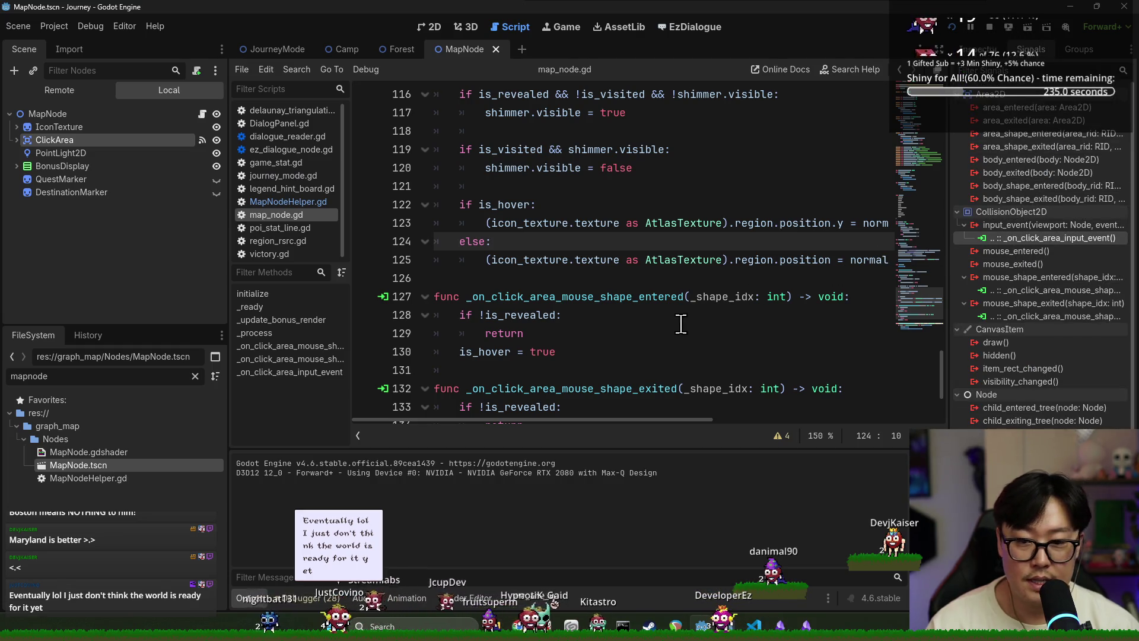
double_click(1031, 238)
Step: Save, then switch to the JourneyMode scene's journey_mode.gd script
key(ctrl+s)
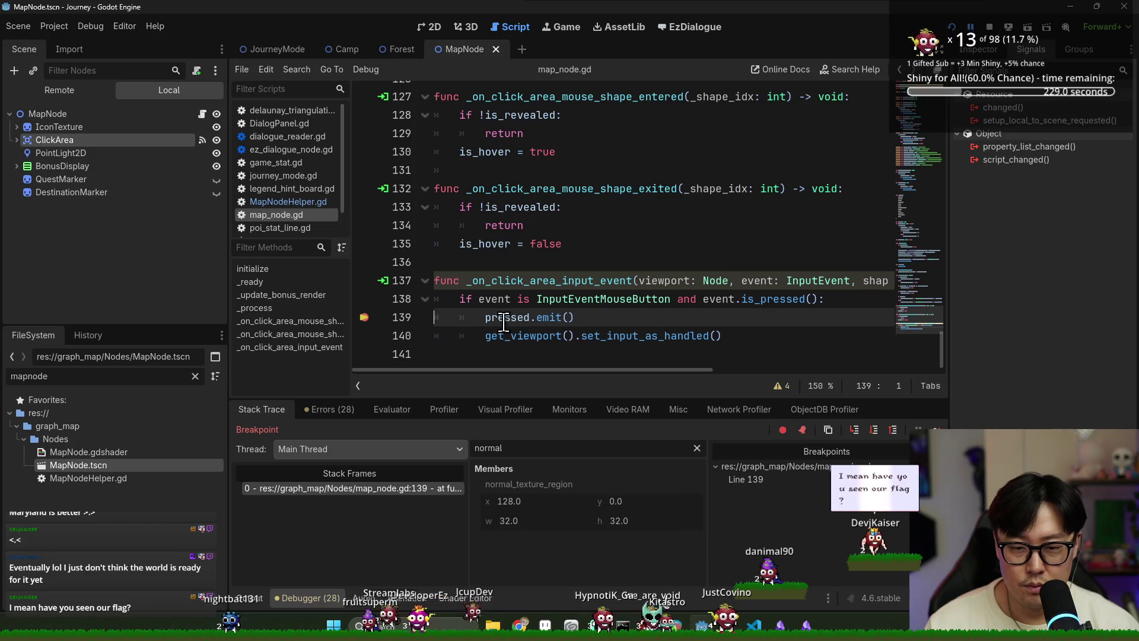
click(601, 281)
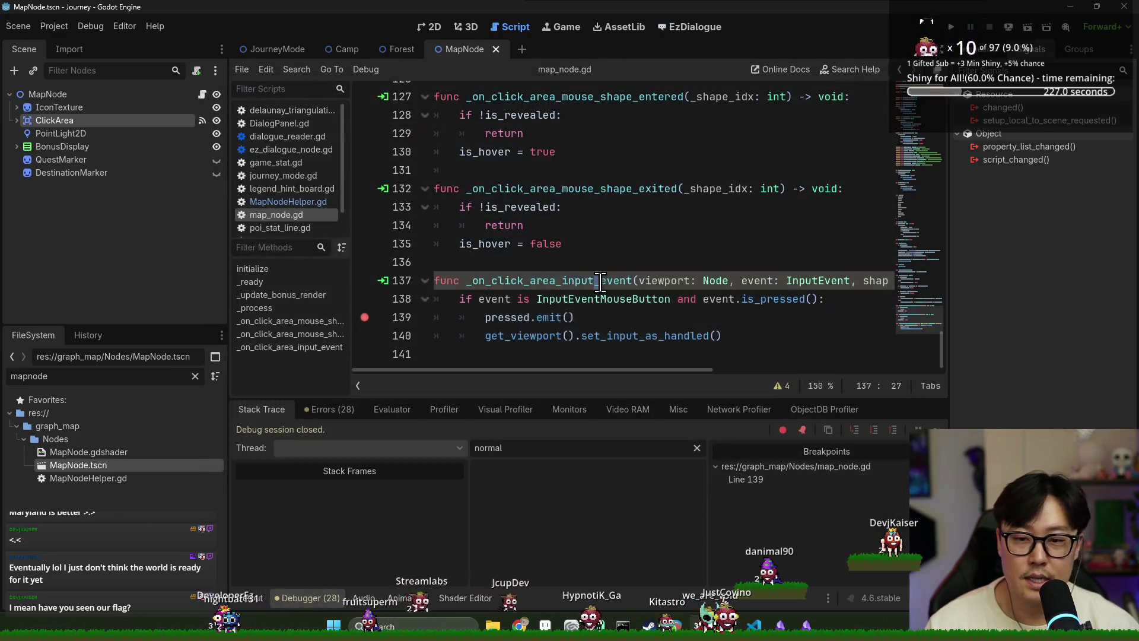
key(ctrl+s)
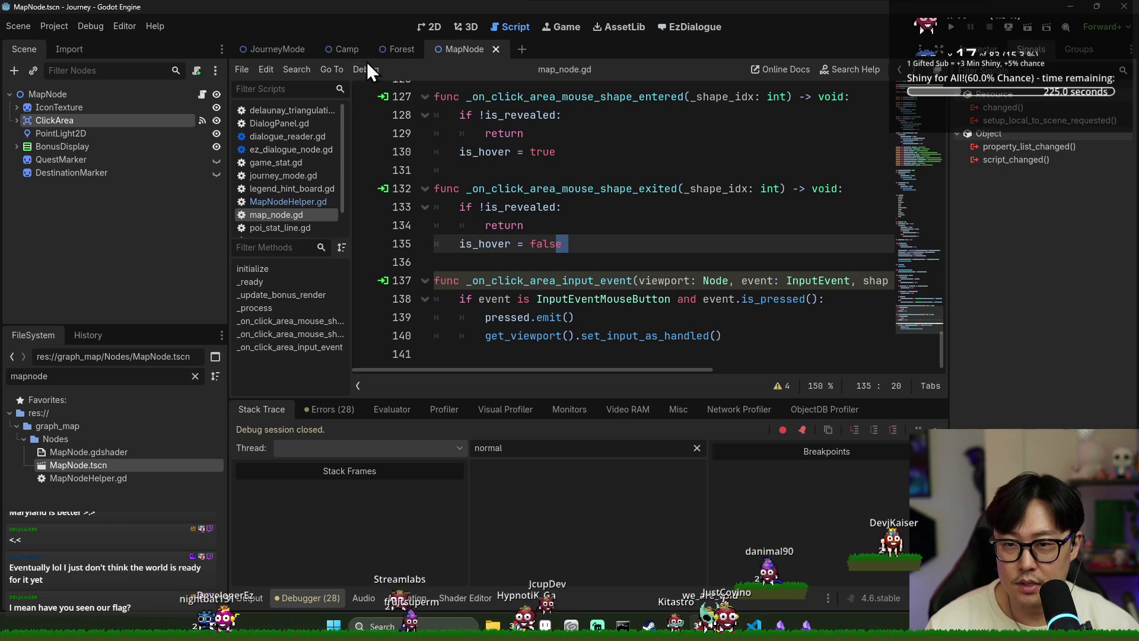
click(275, 49)
click(642, 186)
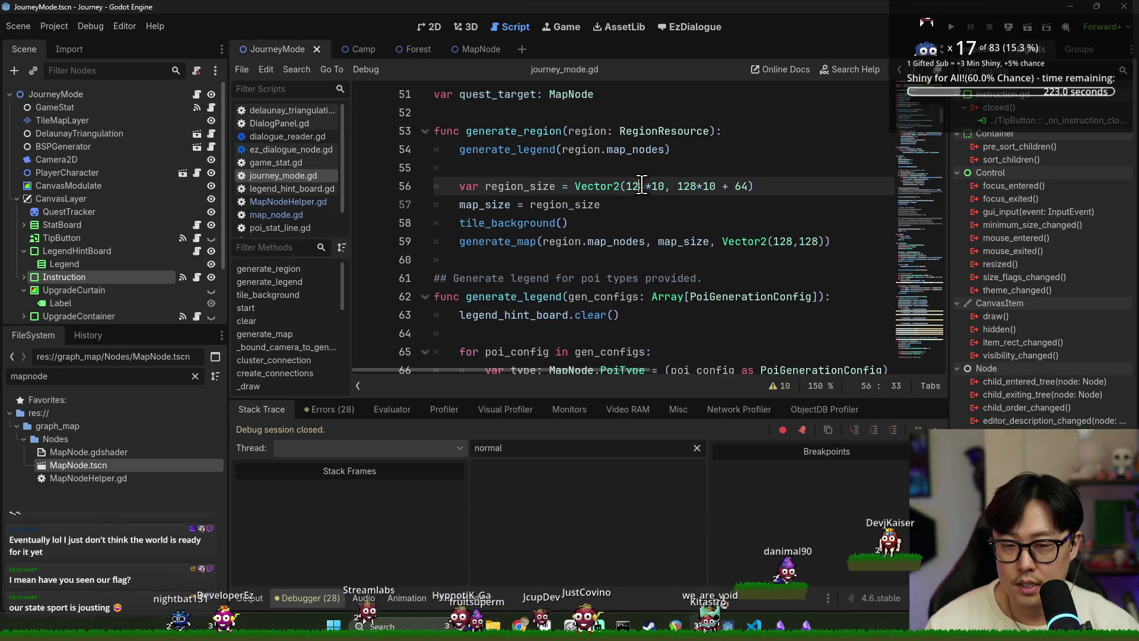
key(ctrl+f)
text(poi)
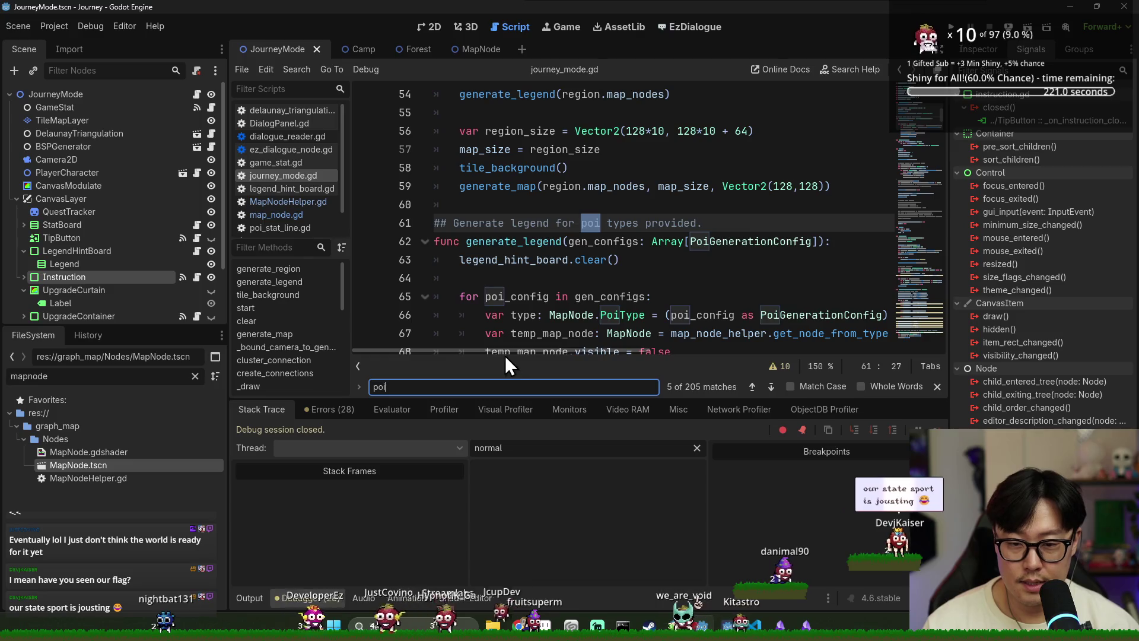
click(653, 264)
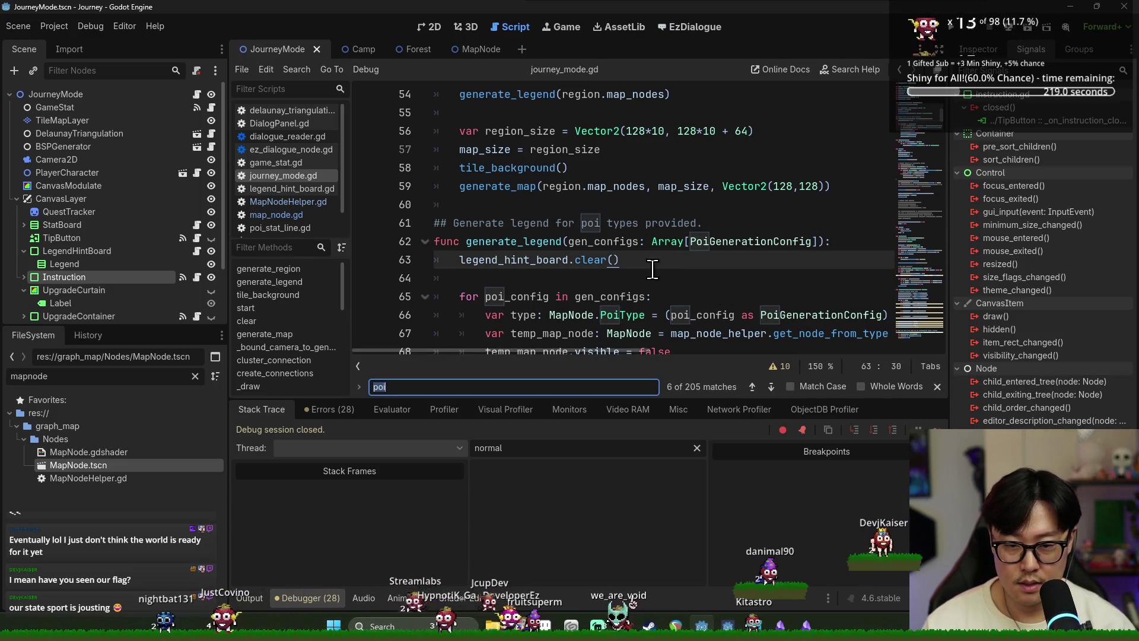
text(conne)
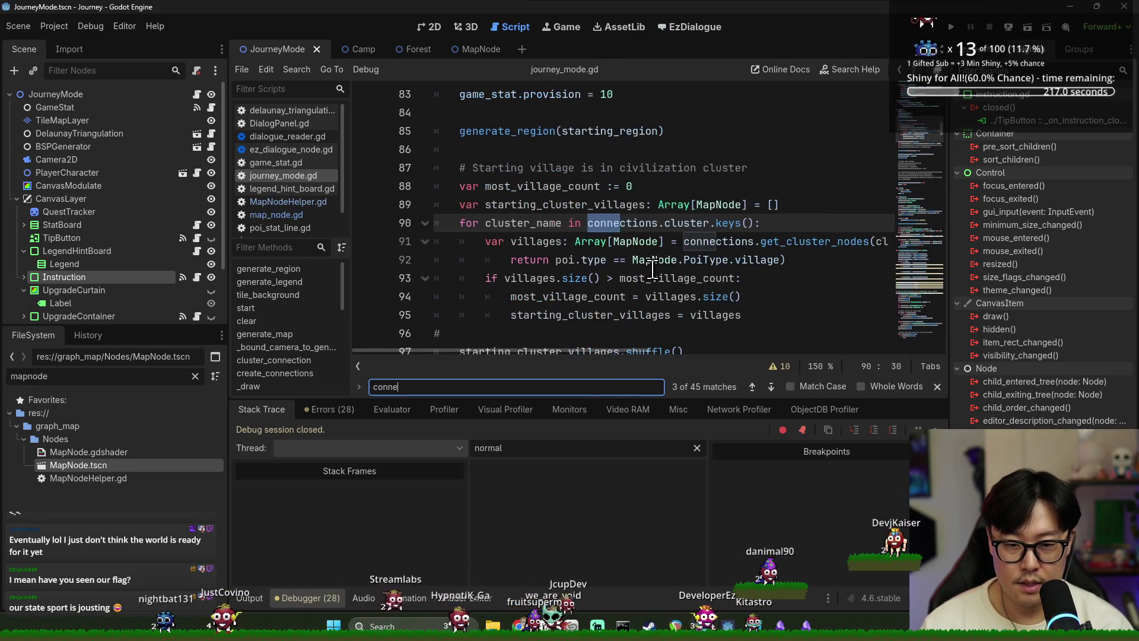
double_click(625, 231)
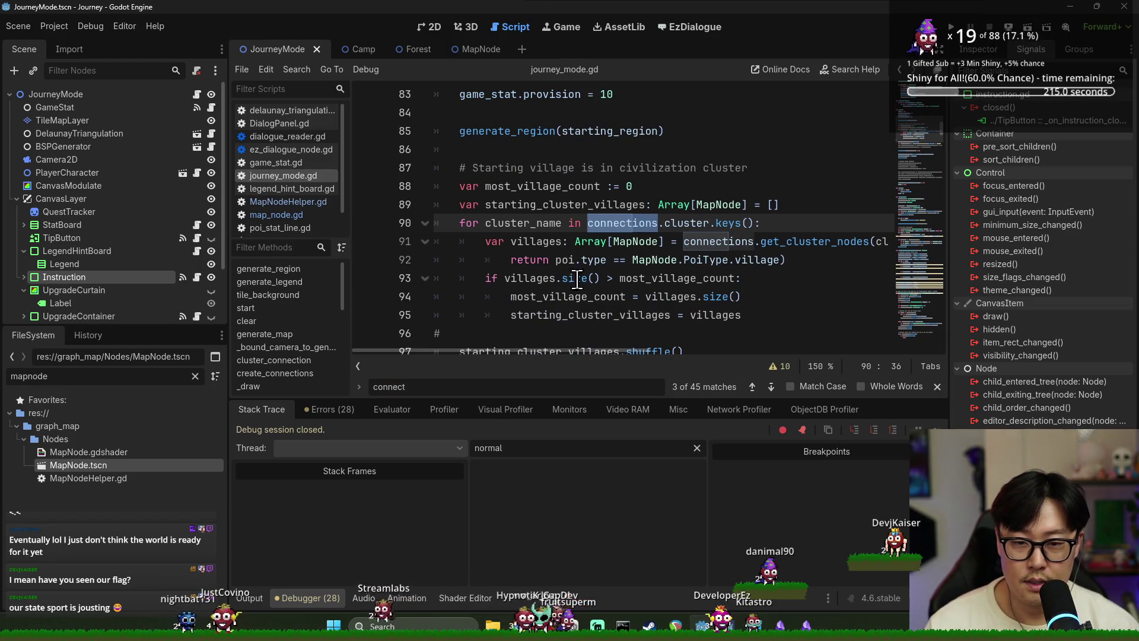
scroll(555, 257, up, 1)
scroll(564, 259, up, 1)
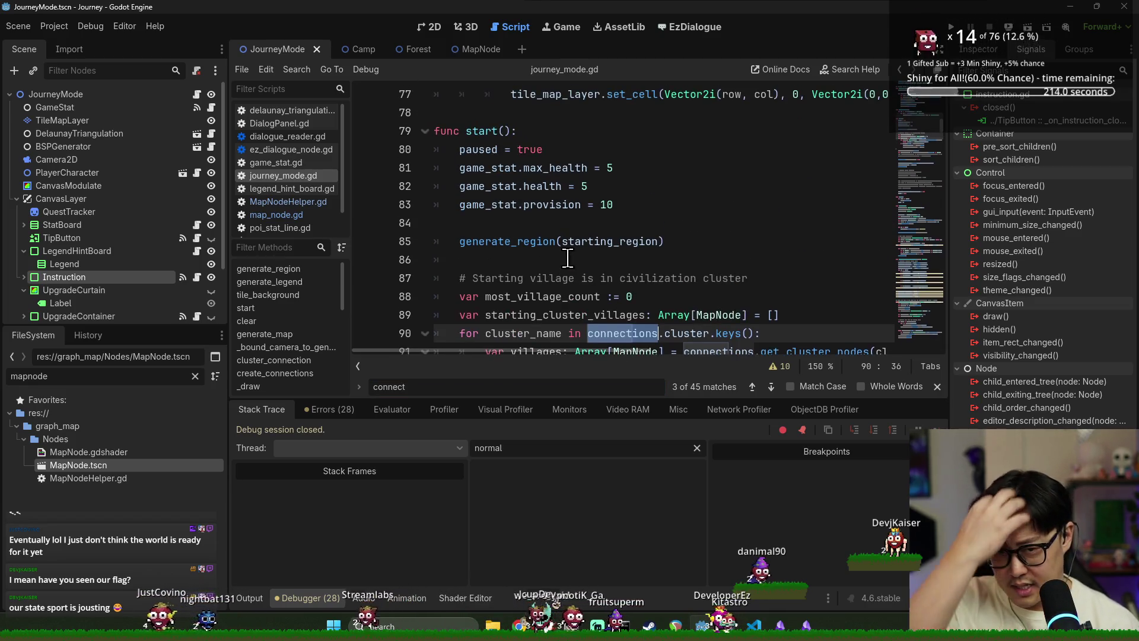
double_click(522, 241)
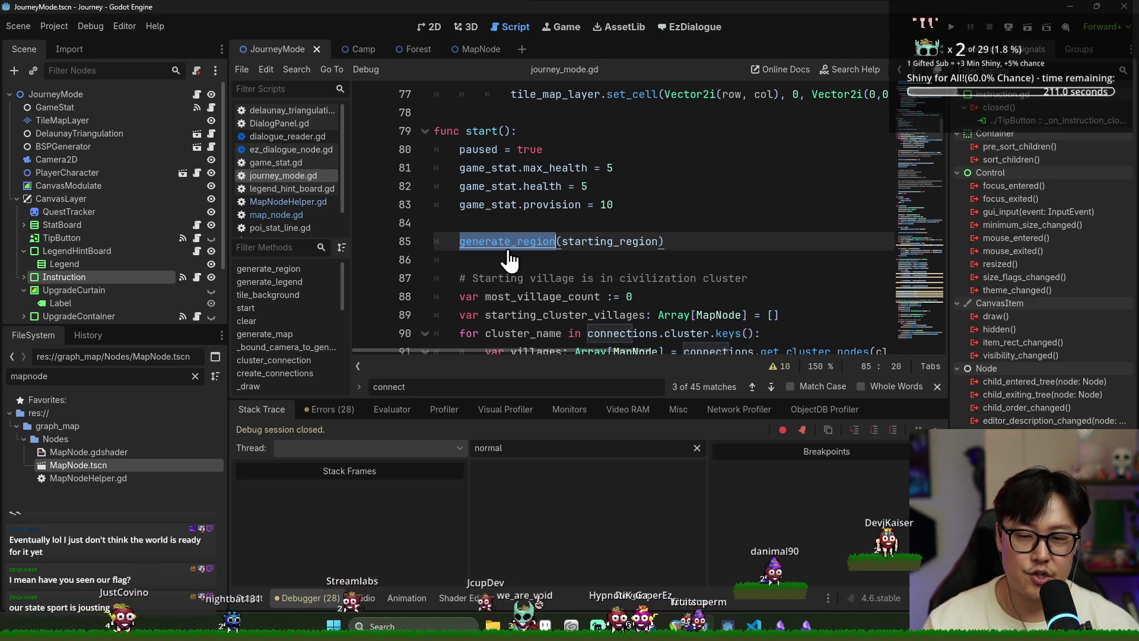
ctrl+click(509, 242)
scroll(510, 262, down, 3)
click(498, 168)
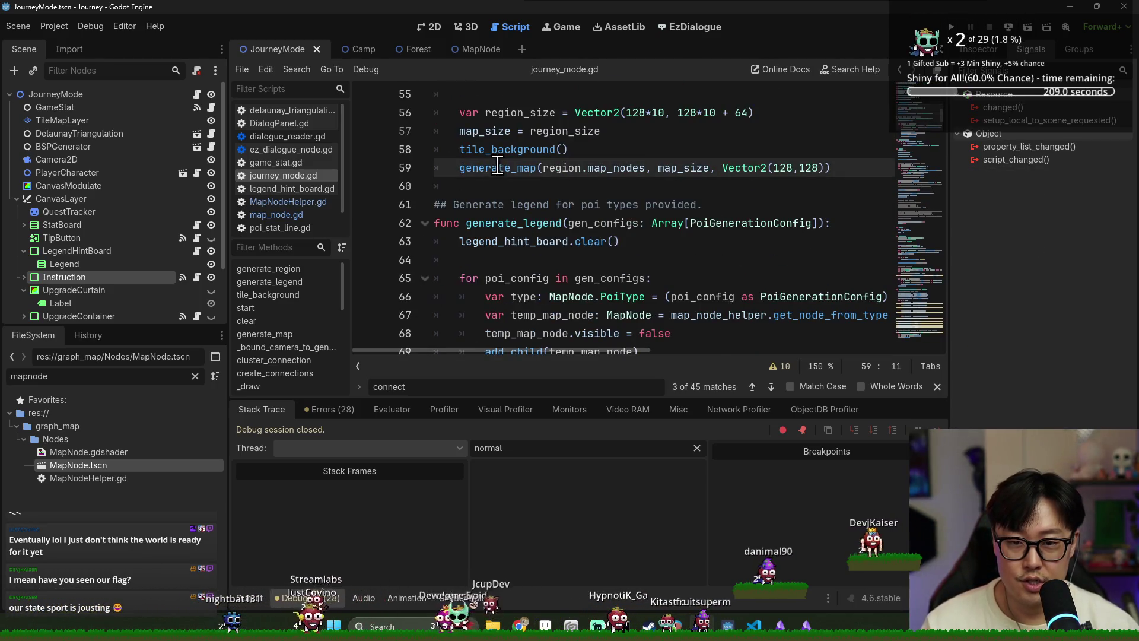
ctrl+click(475, 172)
scroll(557, 261, down, 4)
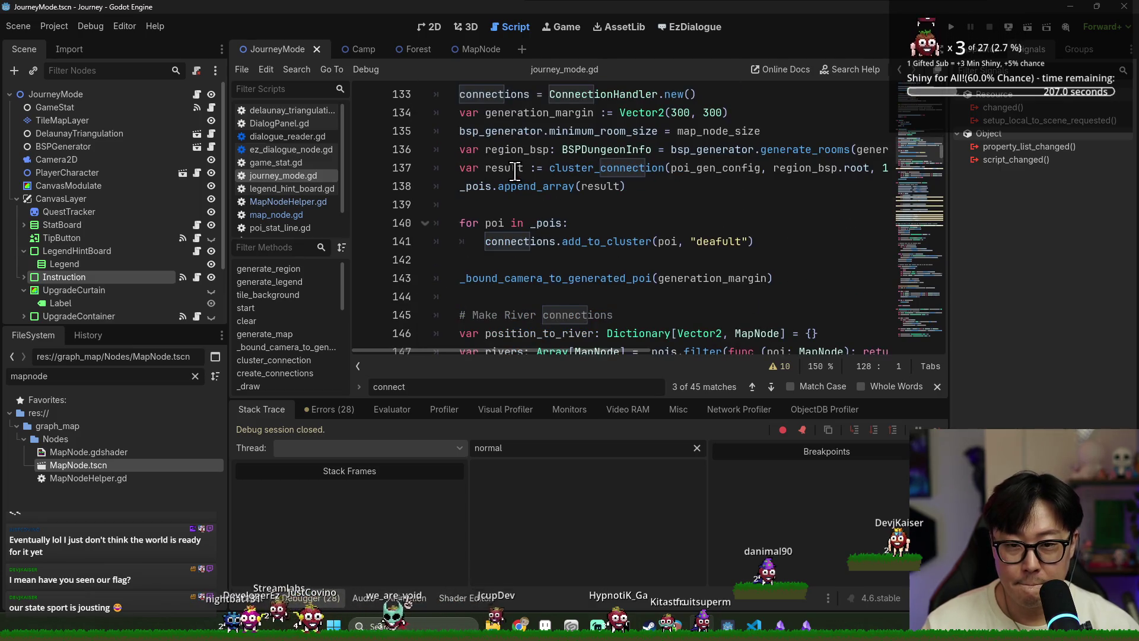
scroll(526, 208, down, 2)
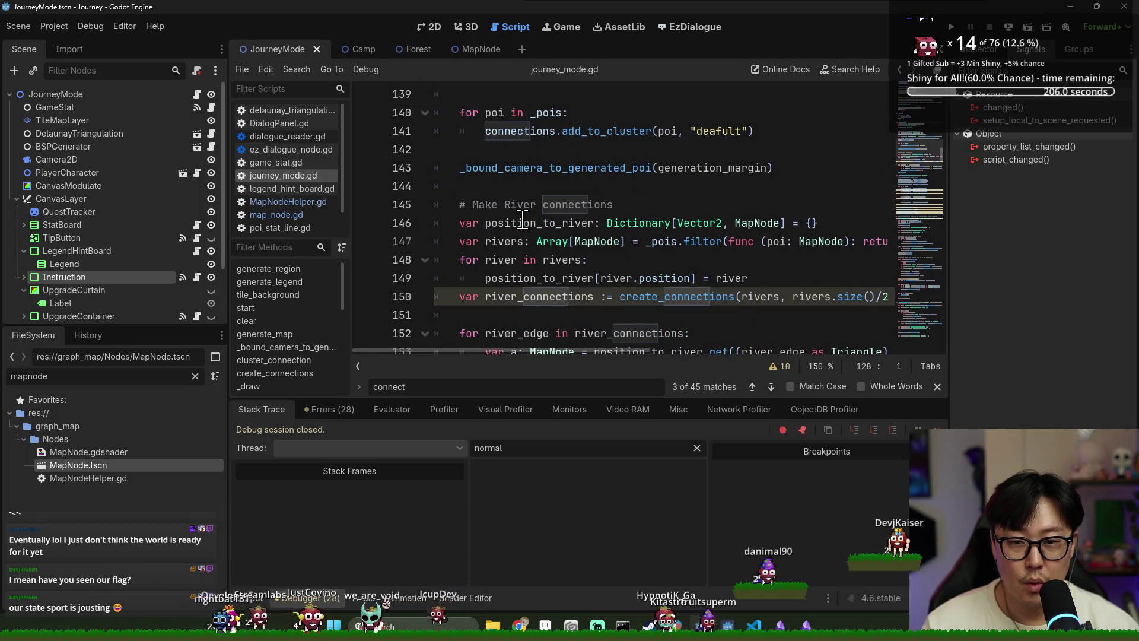
double_click(536, 130)
double_click(605, 131)
scroll(621, 245, up, 1)
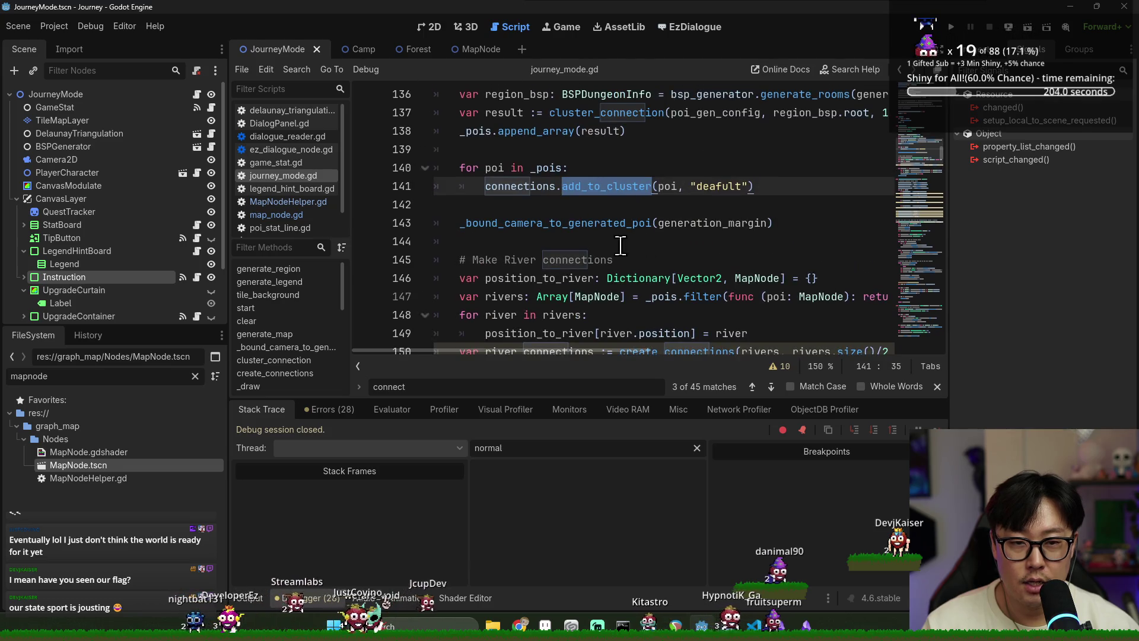
double_click(667, 188)
scroll(671, 240, up, 1)
scroll(560, 233, up, 1)
scroll(563, 233, down, 2)
scroll(569, 233, up, 2)
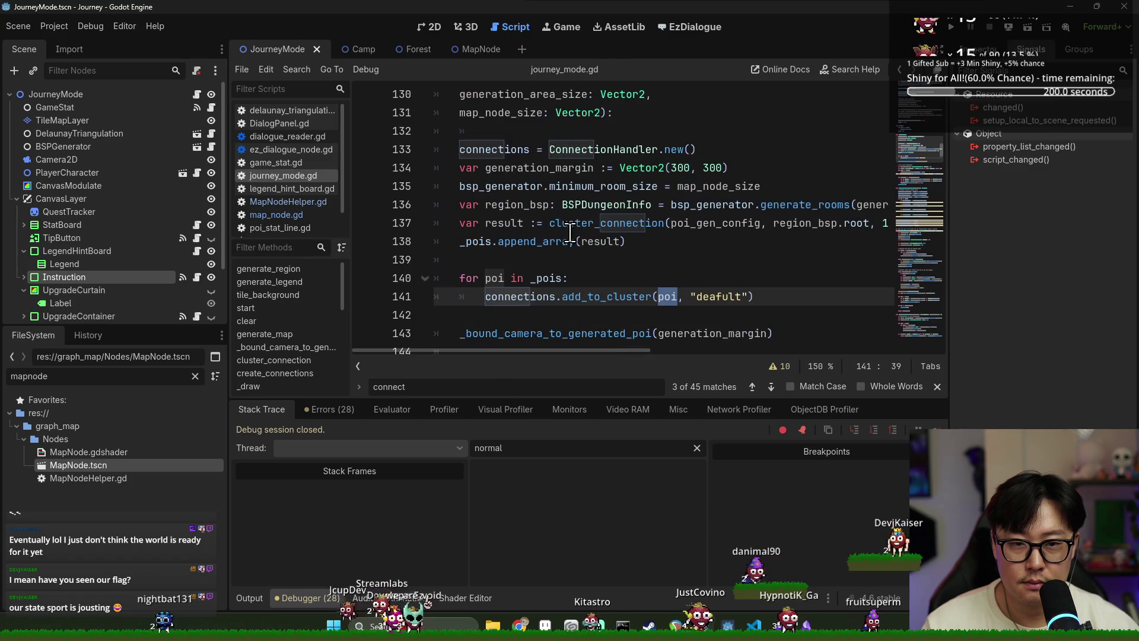
click(493, 276)
double_click(486, 240)
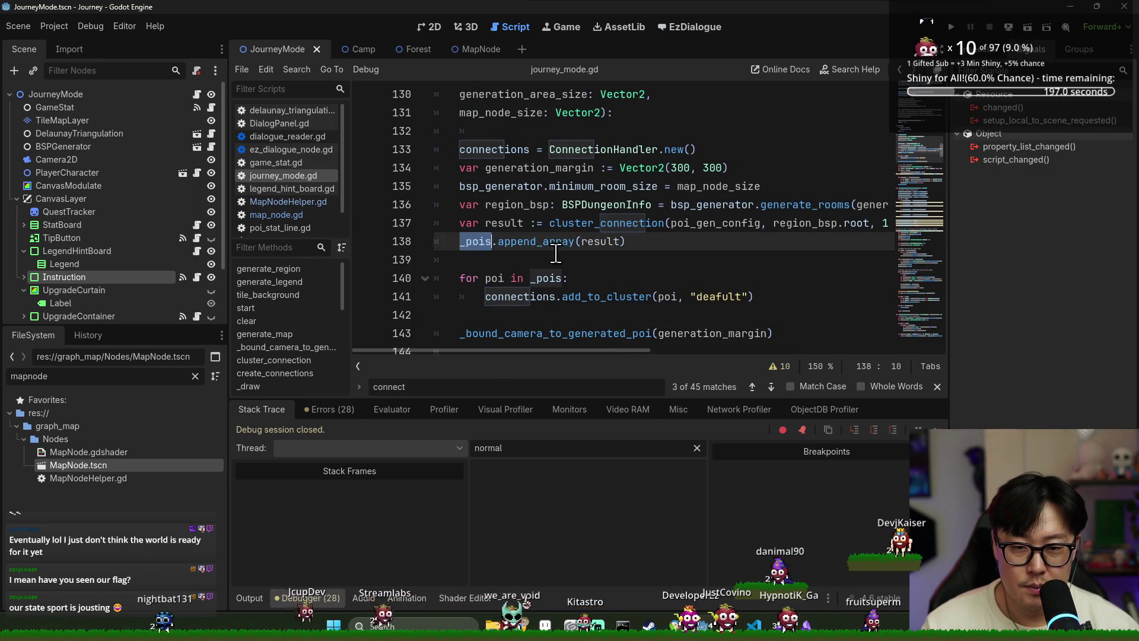
scroll(495, 283, down, 4)
scroll(516, 255, up, 3)
double_click(543, 224)
scroll(544, 229, up, 15)
scroll(585, 283, down, 5)
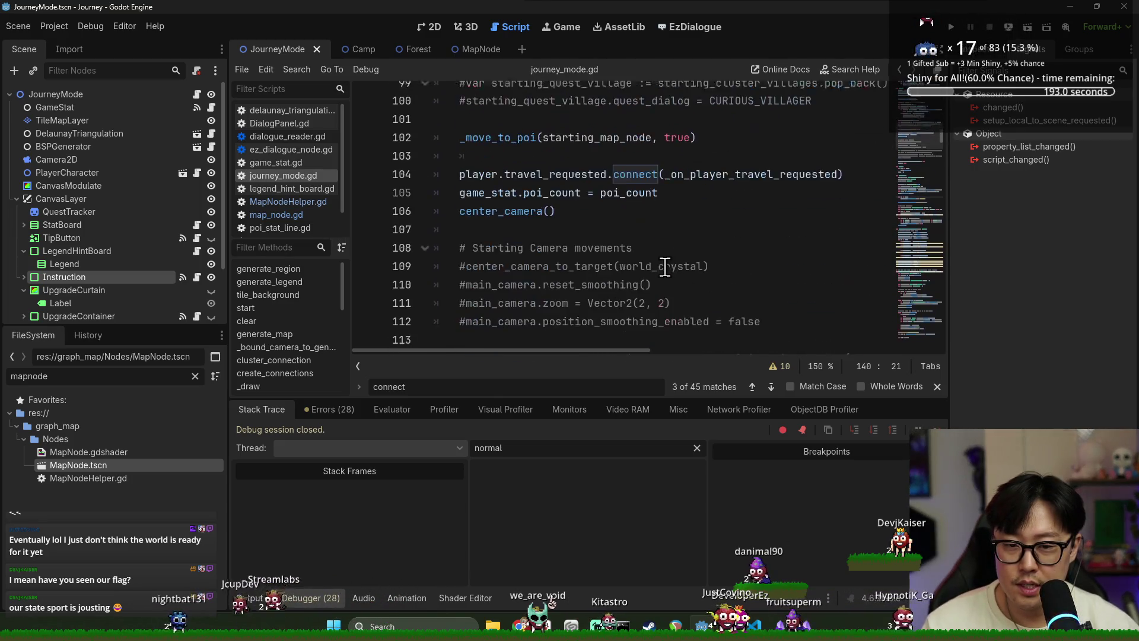
scroll(586, 283, up, 10)
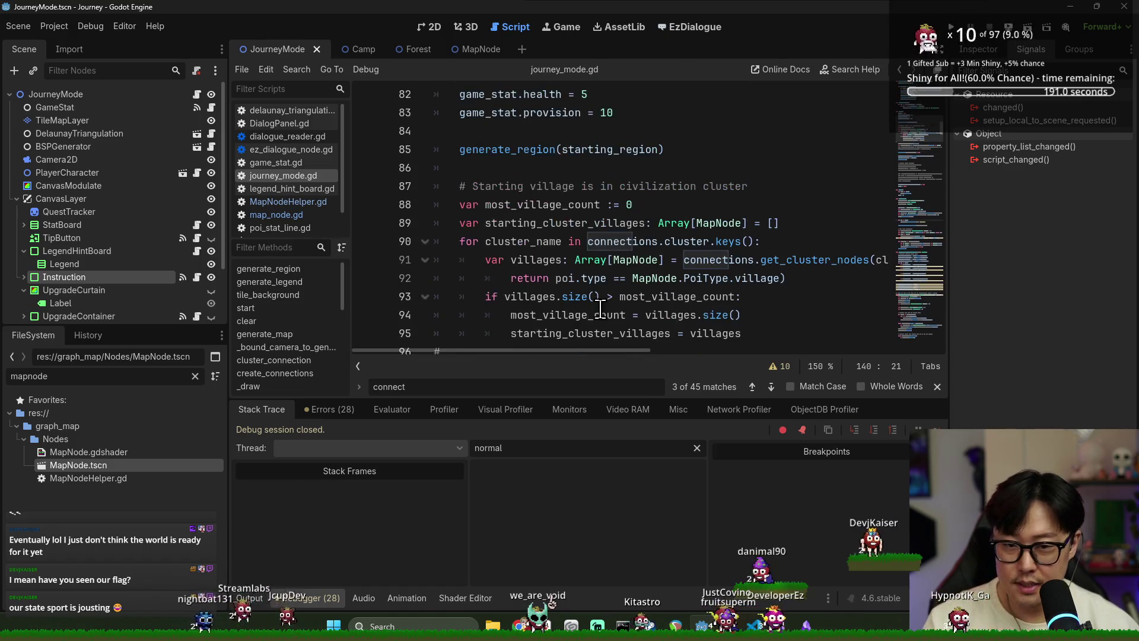
scroll(567, 295, down, 7)
Step: Review the starting_quest_village and generate_region code in journey_mode.gd
click(486, 224)
double_click(559, 243)
scroll(552, 255, down, 2)
double_click(497, 296)
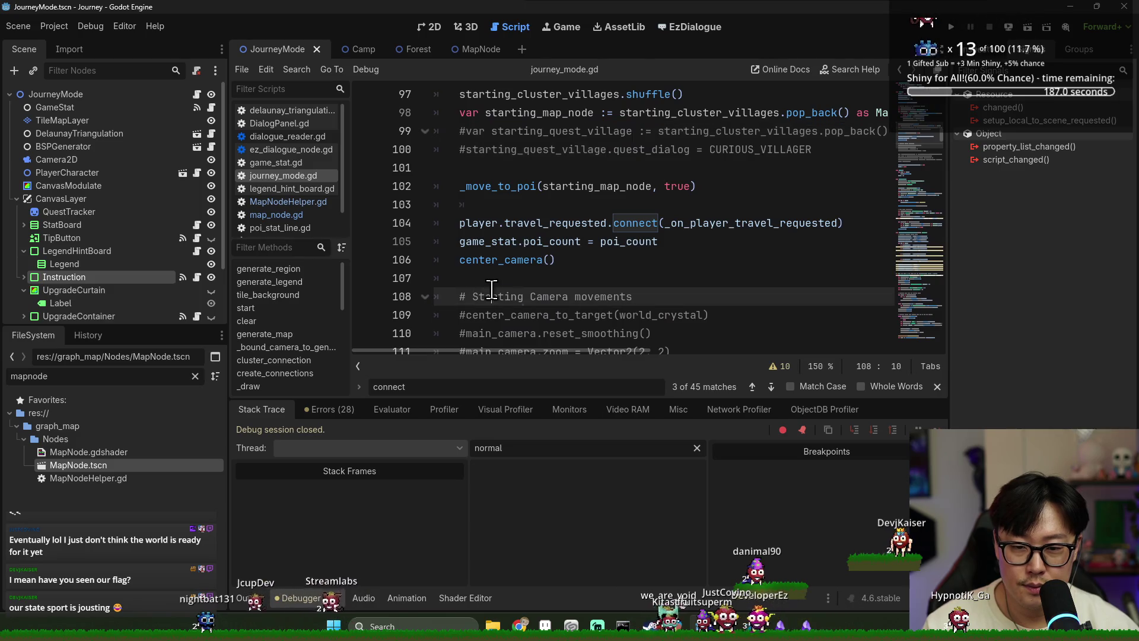
scroll(493, 261, down, 3)
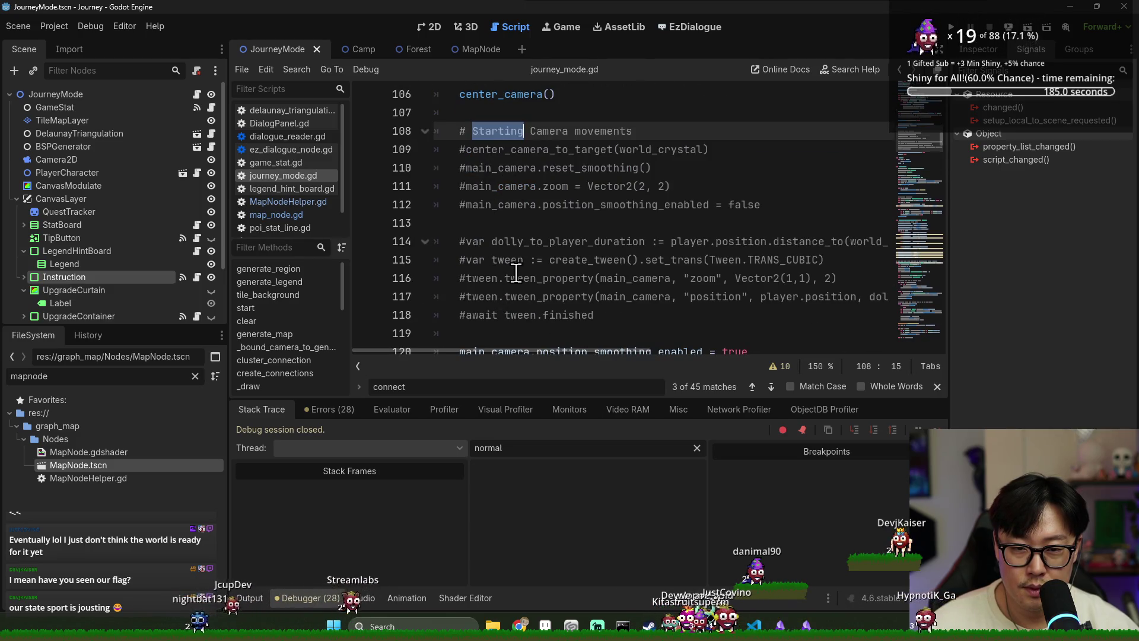
scroll(515, 273, down, 1)
scroll(537, 308, down, 2)
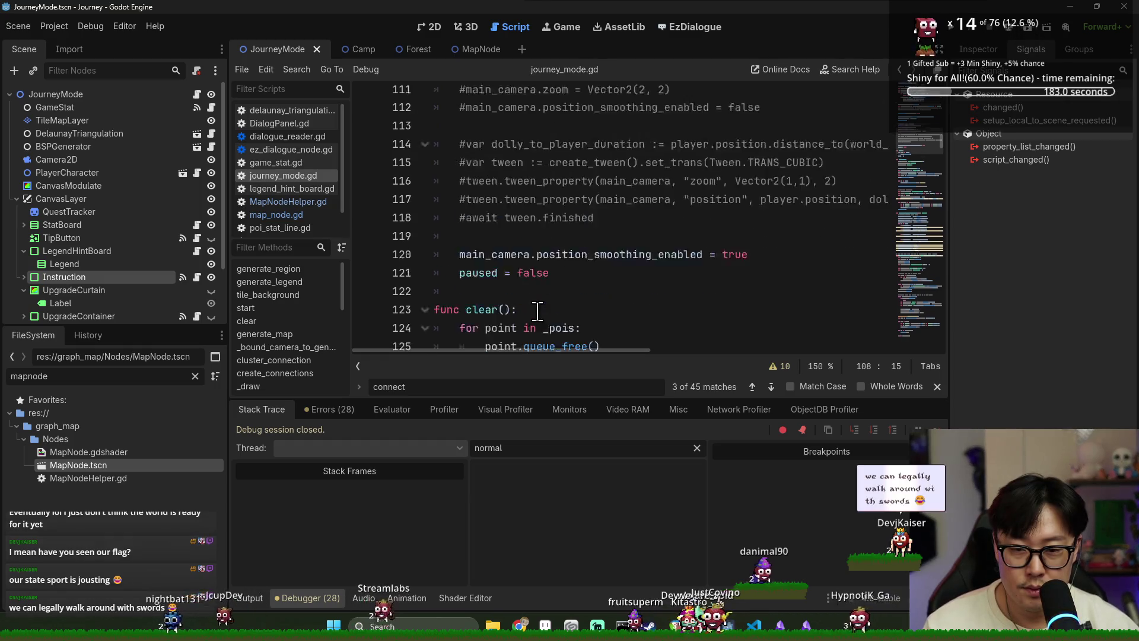
scroll(546, 290, up, 4)
scroll(549, 289, up, 5)
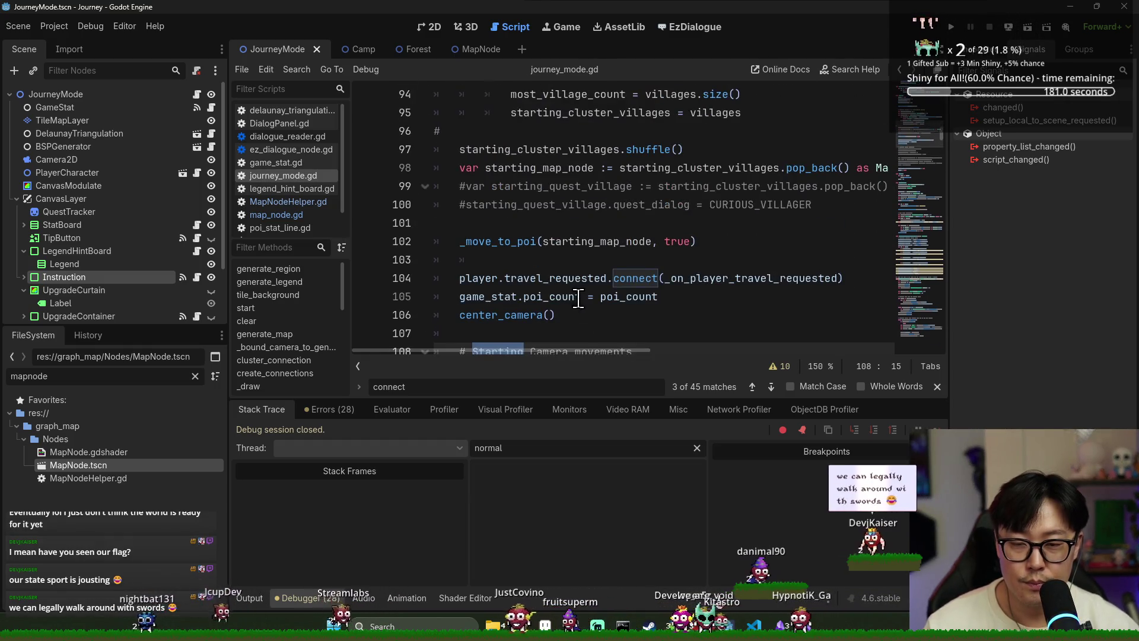
scroll(593, 299, down, 1)
scroll(592, 298, up, 2)
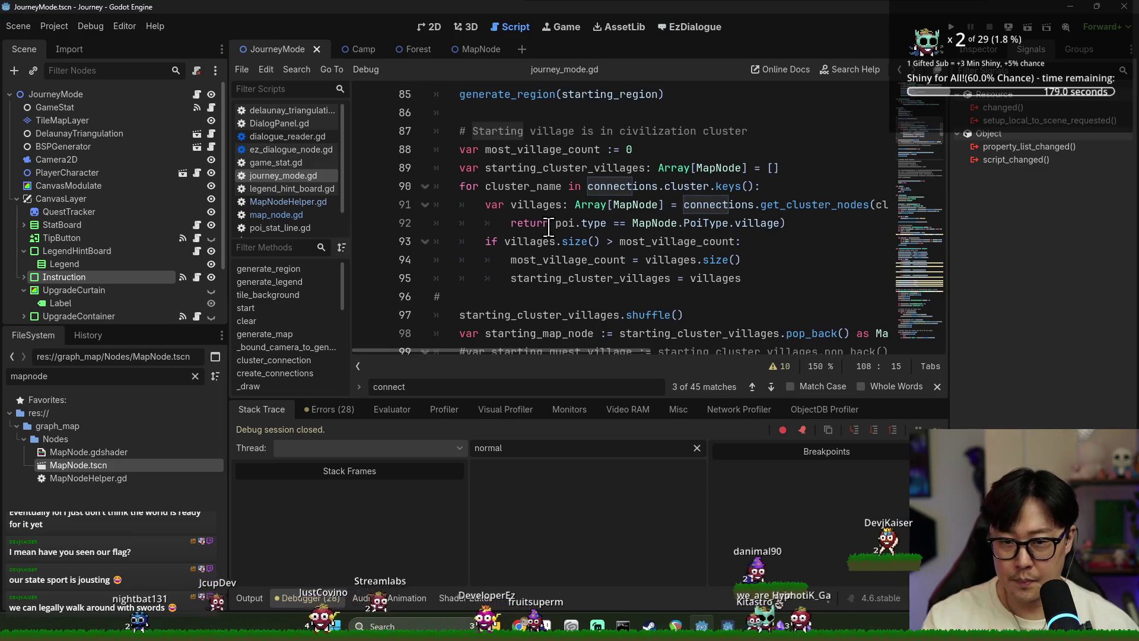
scroll(523, 178, up, 1)
double_click(523, 150)
scroll(534, 190, up, 1)
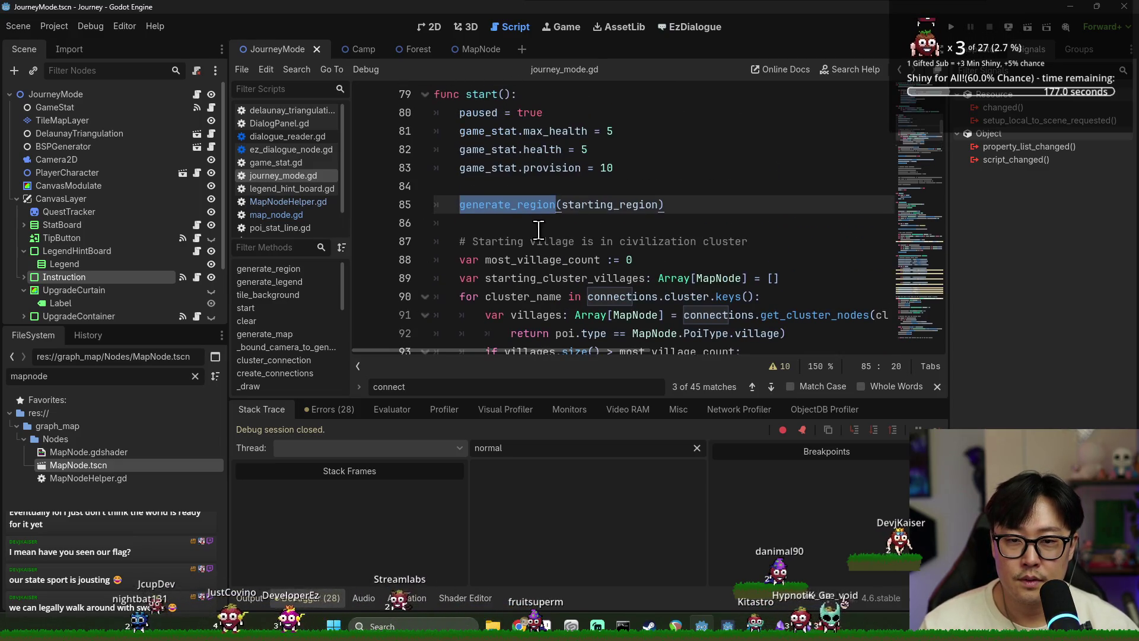
scroll(506, 220, down, 20)
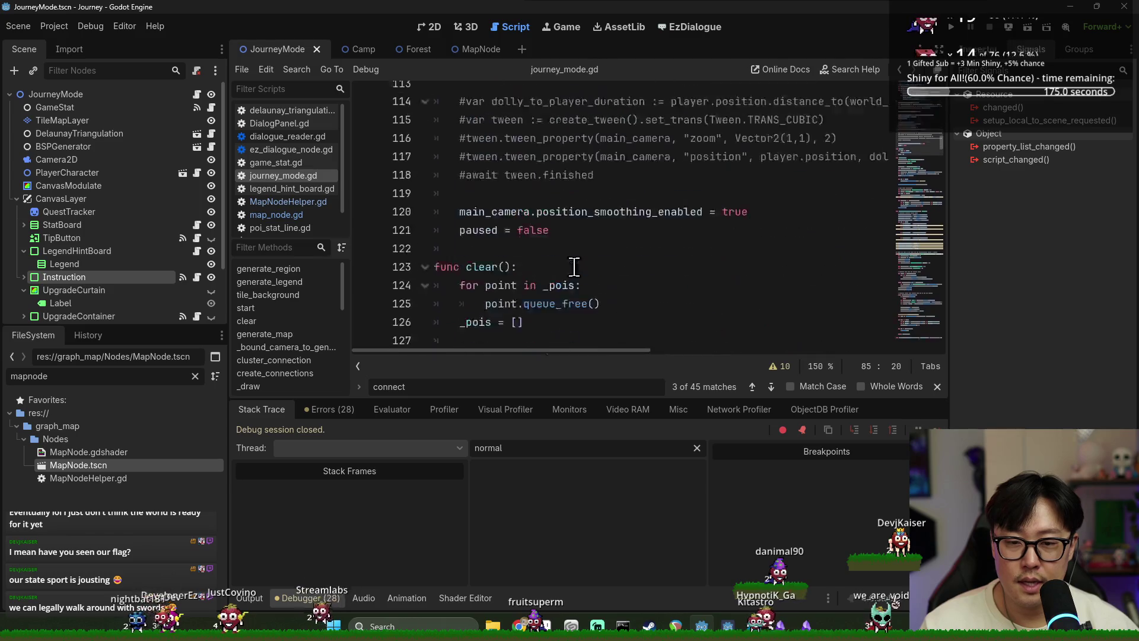
scroll(593, 267, down, 6)
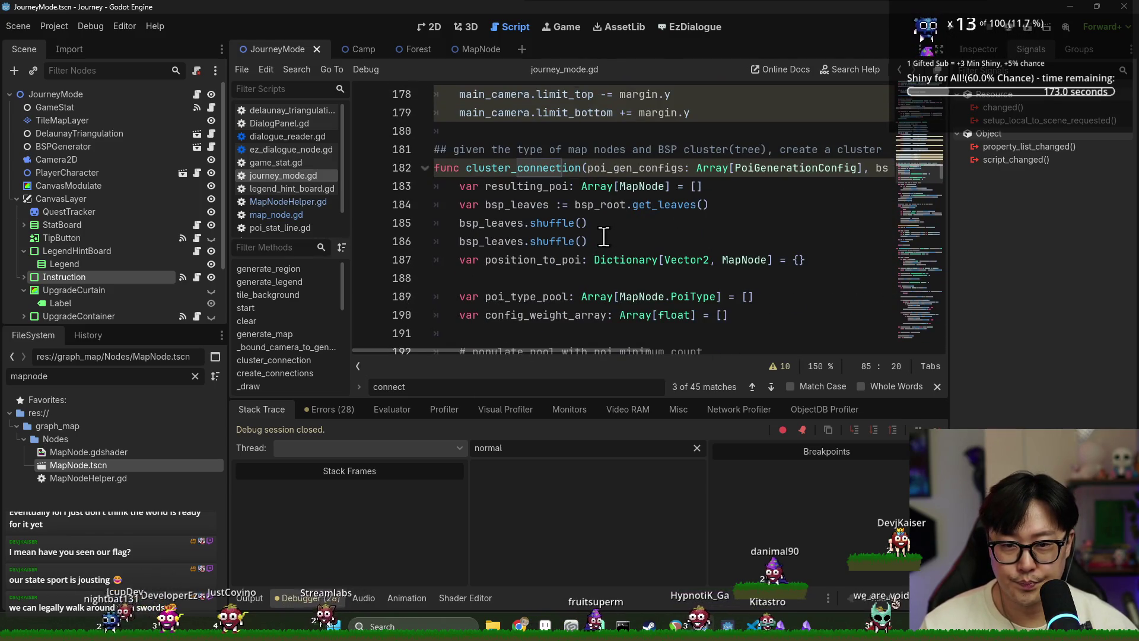
scroll(593, 237, up, 7)
scroll(584, 231, down, 12)
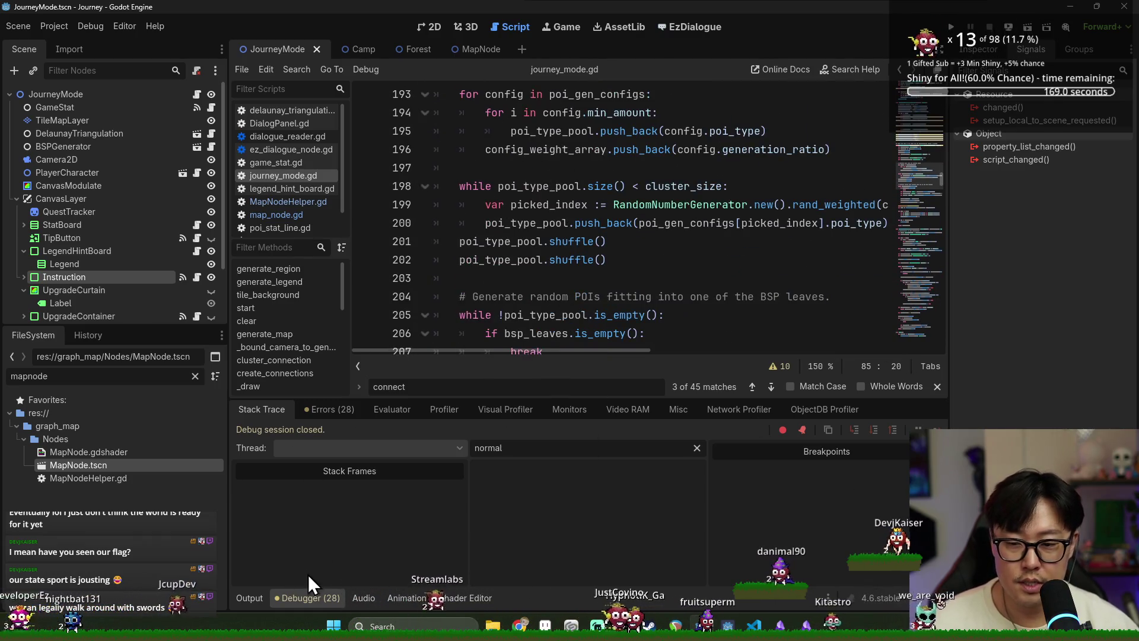
Step: Collapse the debugger panel and search for uses of create_connections on line 229
click(310, 597)
scroll(578, 332, down, 6)
scroll(580, 327, down, 3)
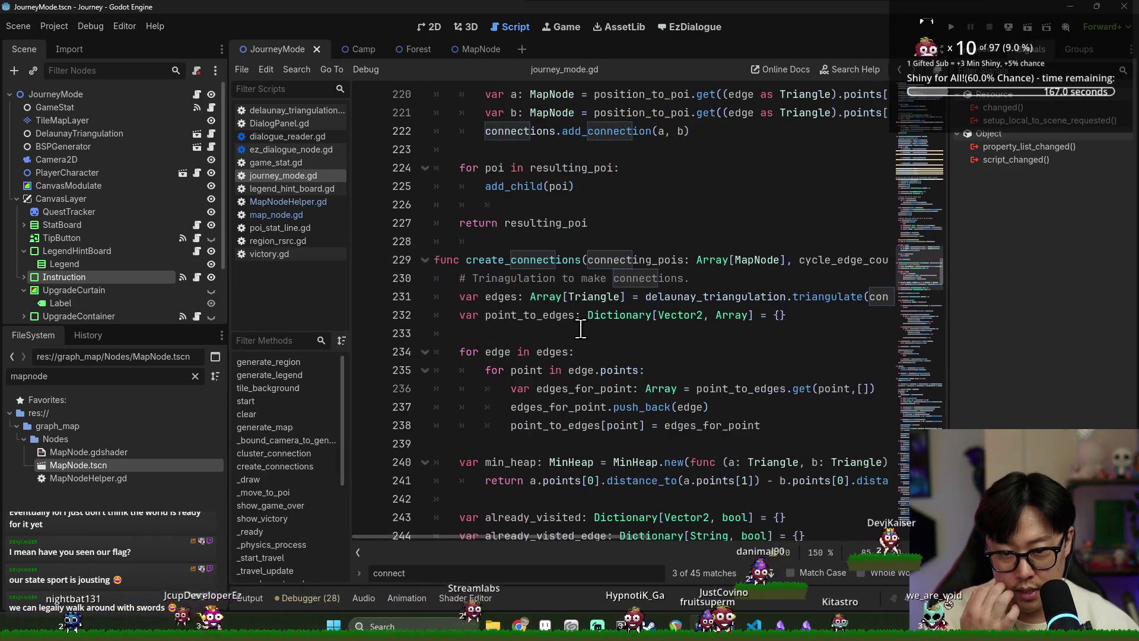
double_click(537, 260)
key(ctrl+f)
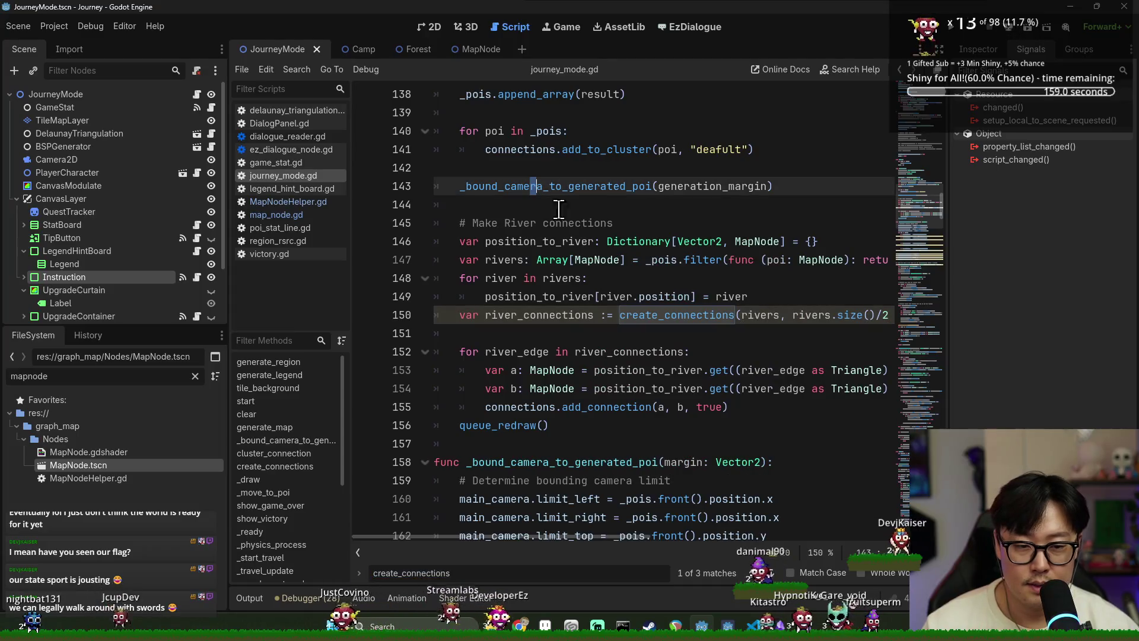
Step: Trace rivers and connections within the for poi in _pois loop
double_click(773, 316)
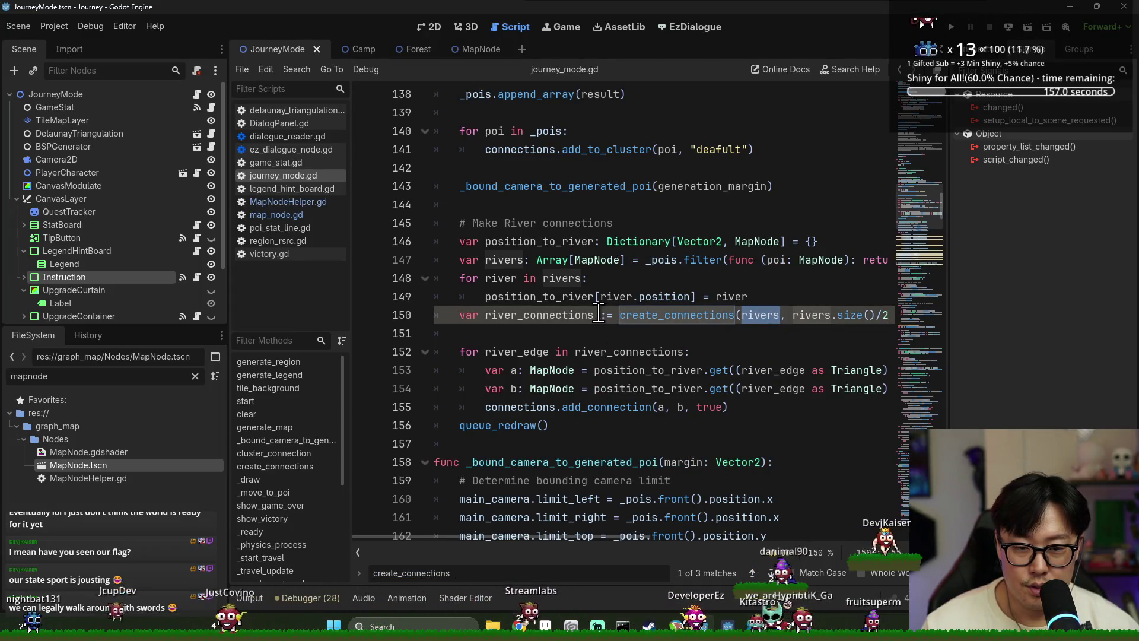
scroll(598, 314, down, 3)
scroll(571, 244, up, 5)
click(571, 241)
double_click(522, 260)
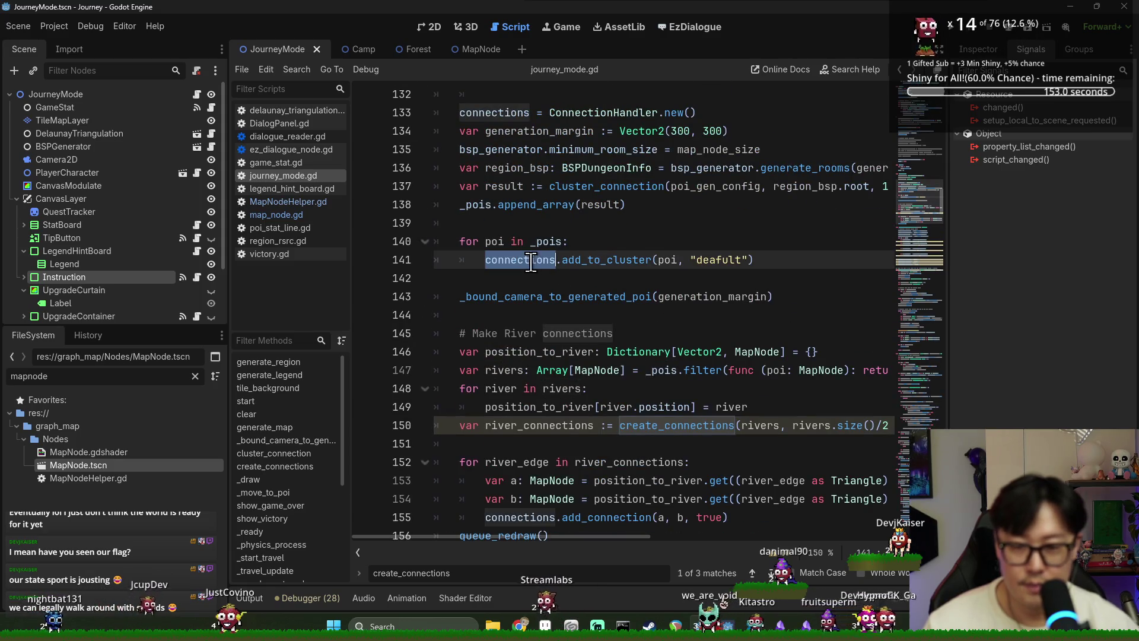
click(608, 246)
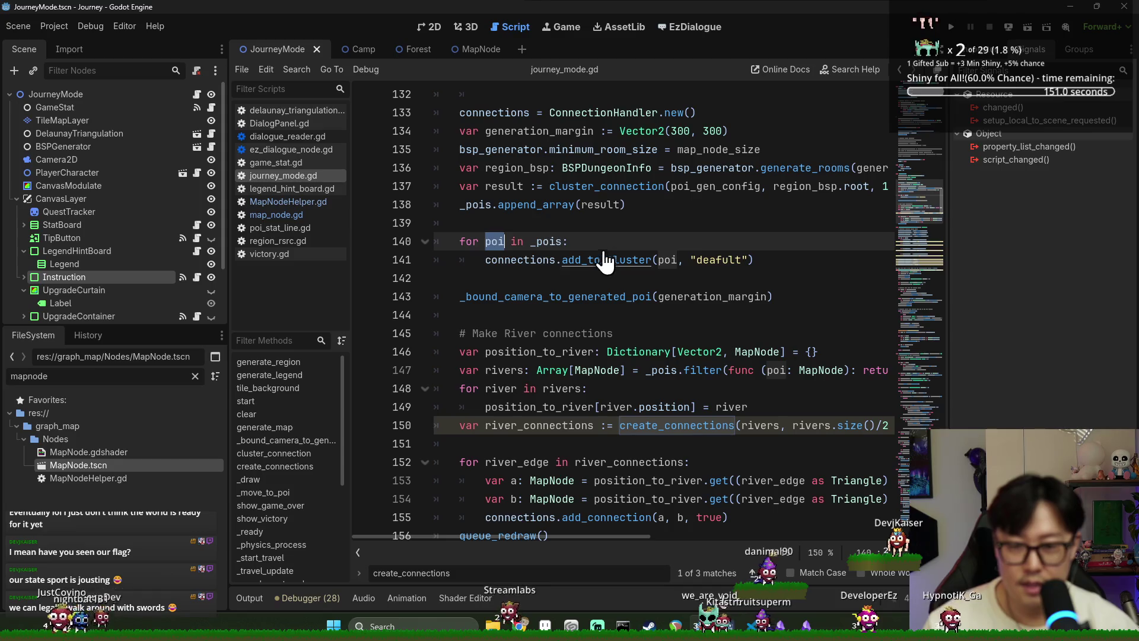
Step: Add poi.pressed.connect(_on_poi_pressed) as a new line inside the 'for poi in _pois:' loop
key(Return)
text(poi.)
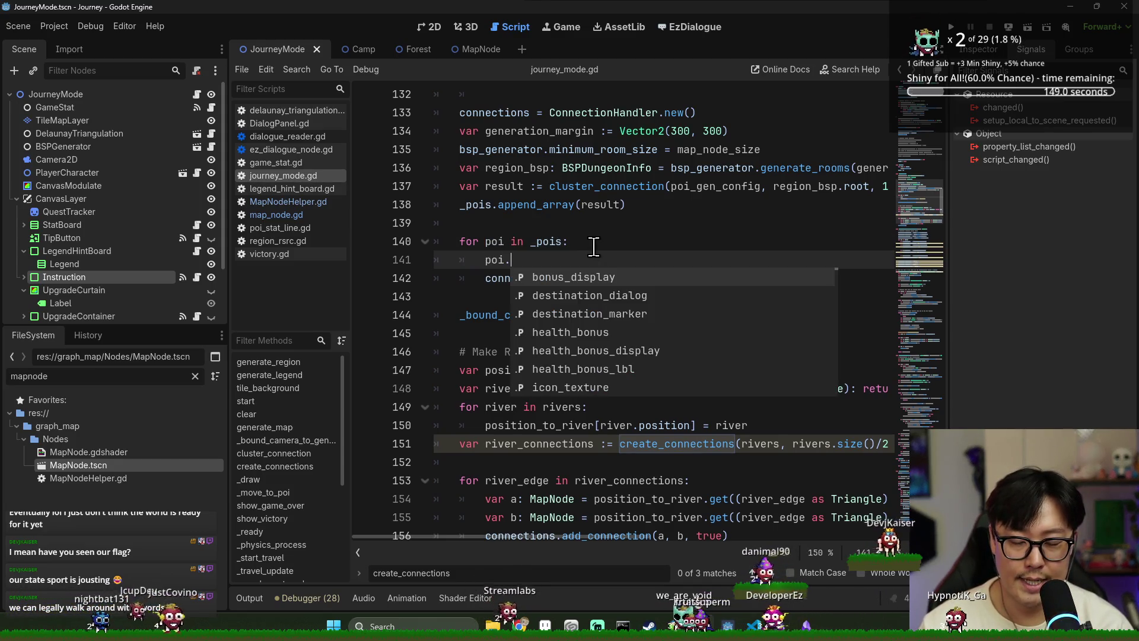
text(pressed.)
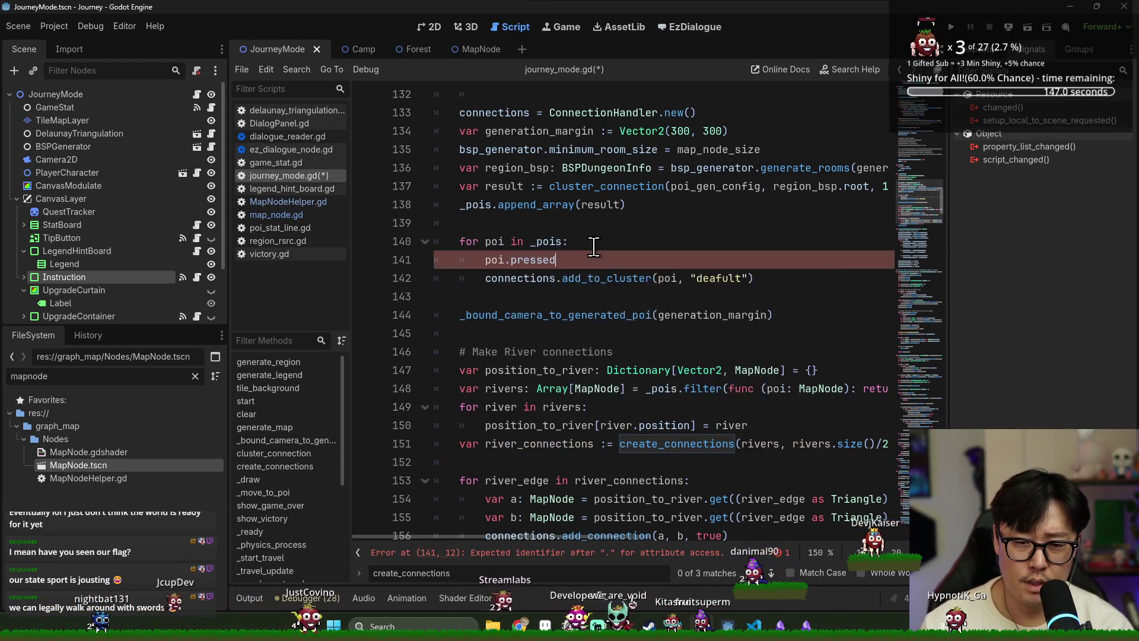
key(Return)
text(_on)
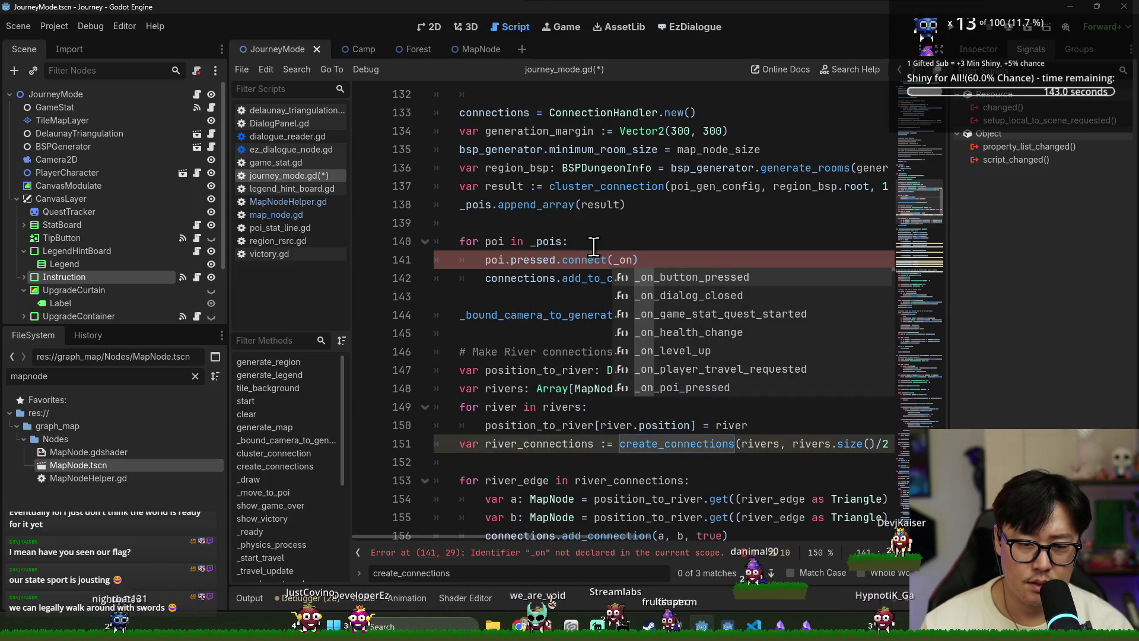
text(_poi)
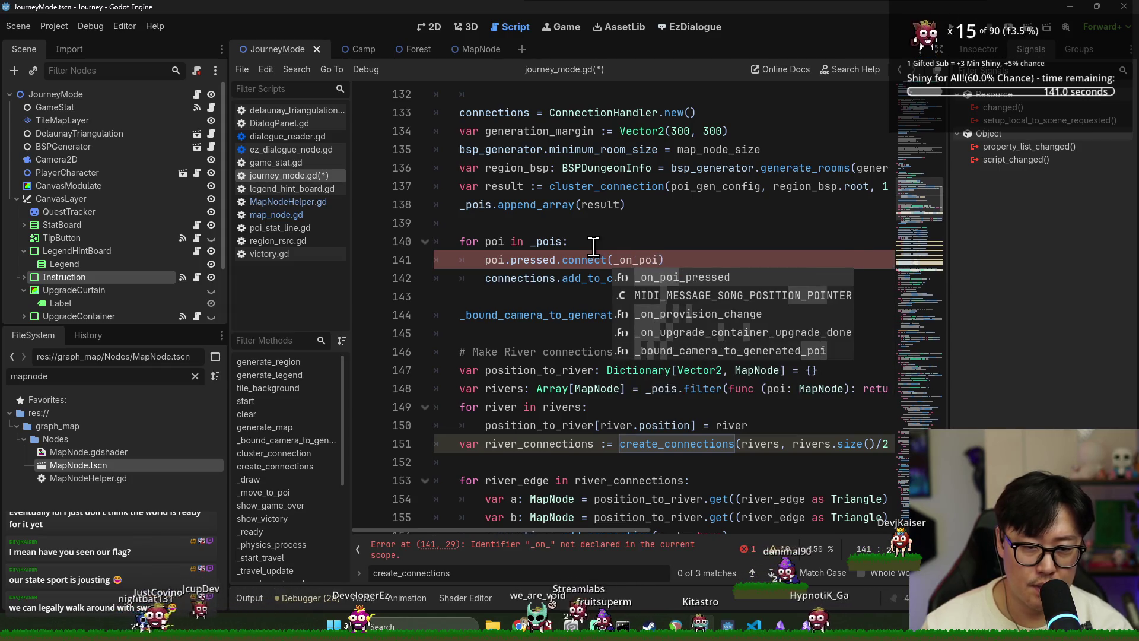
key(Return)
Step: Check the _on_poi_pressed definition, keep the unsaved script open, and return to line 141's connect call
ctrl+click(647, 260)
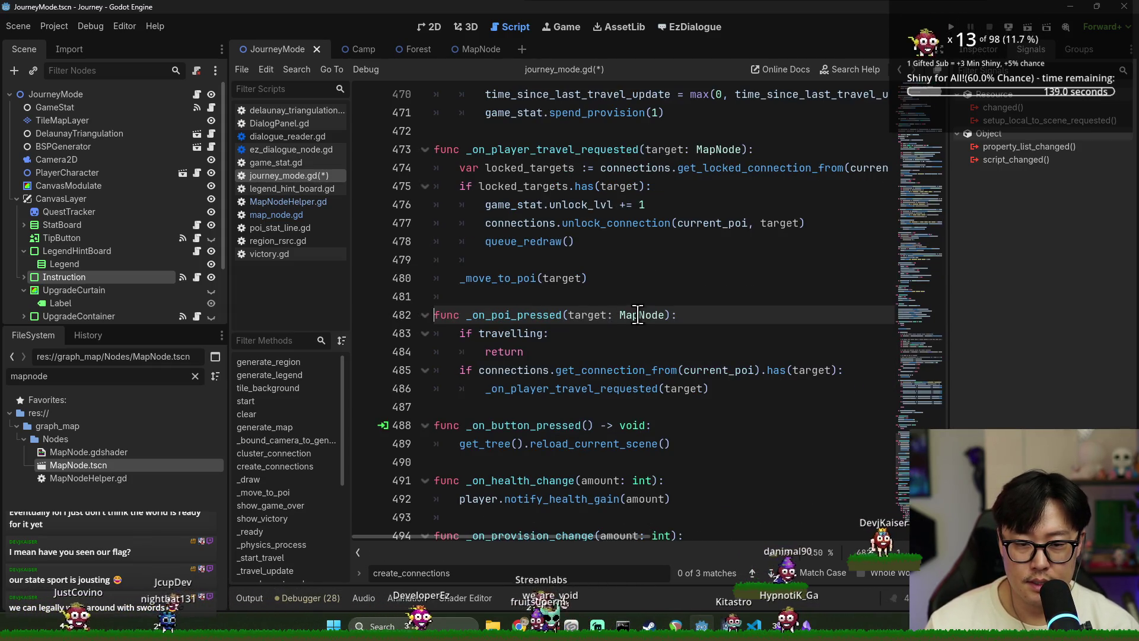
key(ctrl+w)
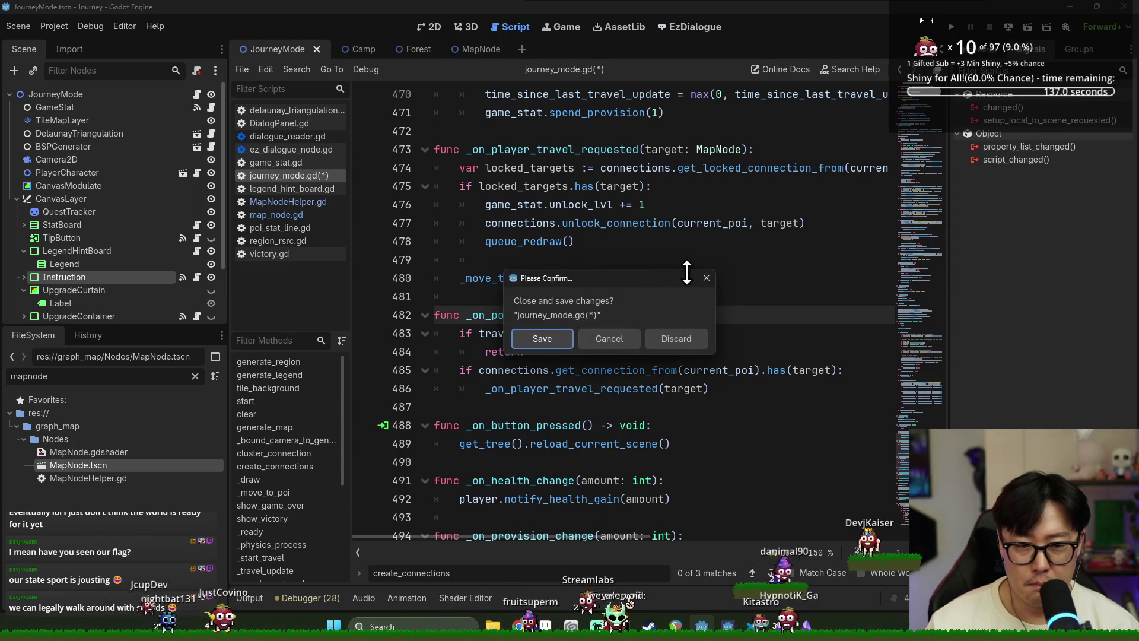
click(634, 340)
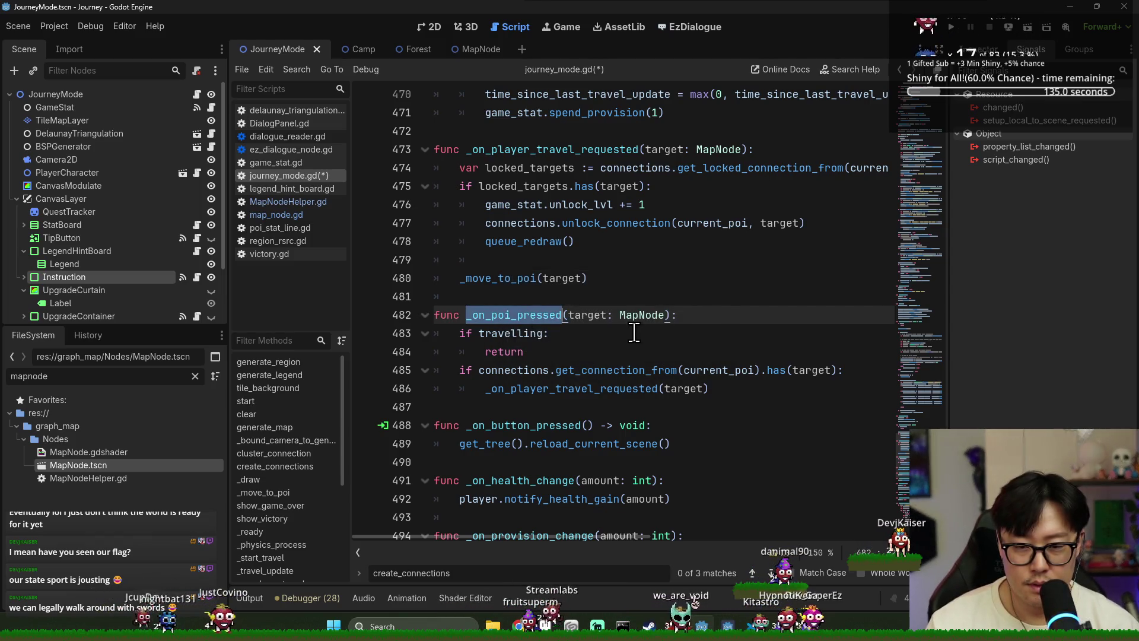
key(ctrl+f)
key(Return)
click(705, 314)
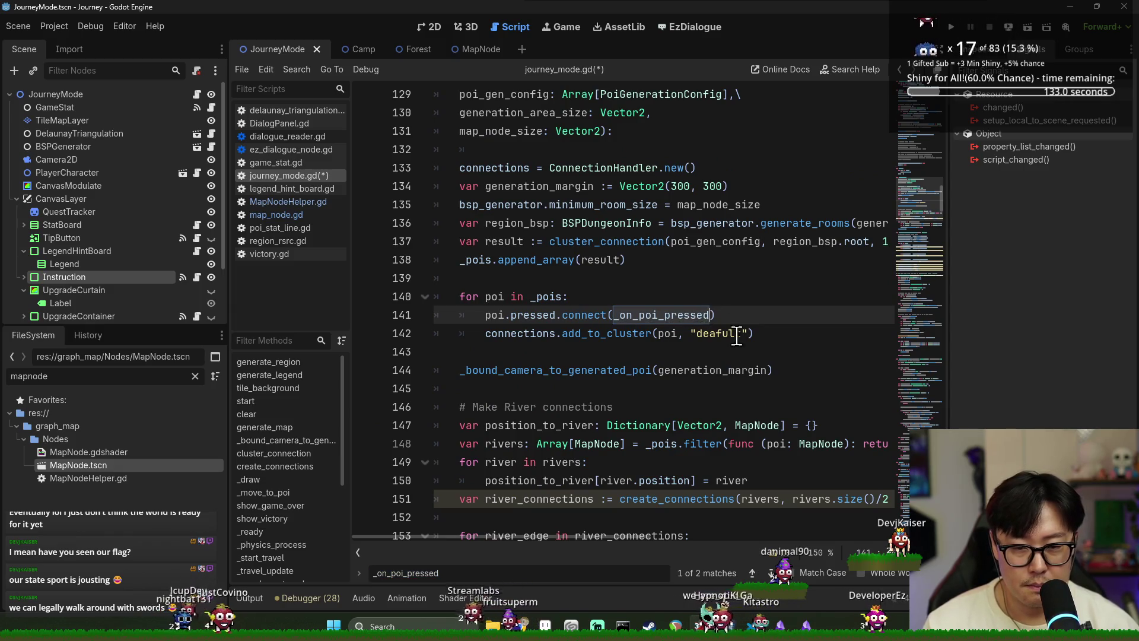
click(950, 28)
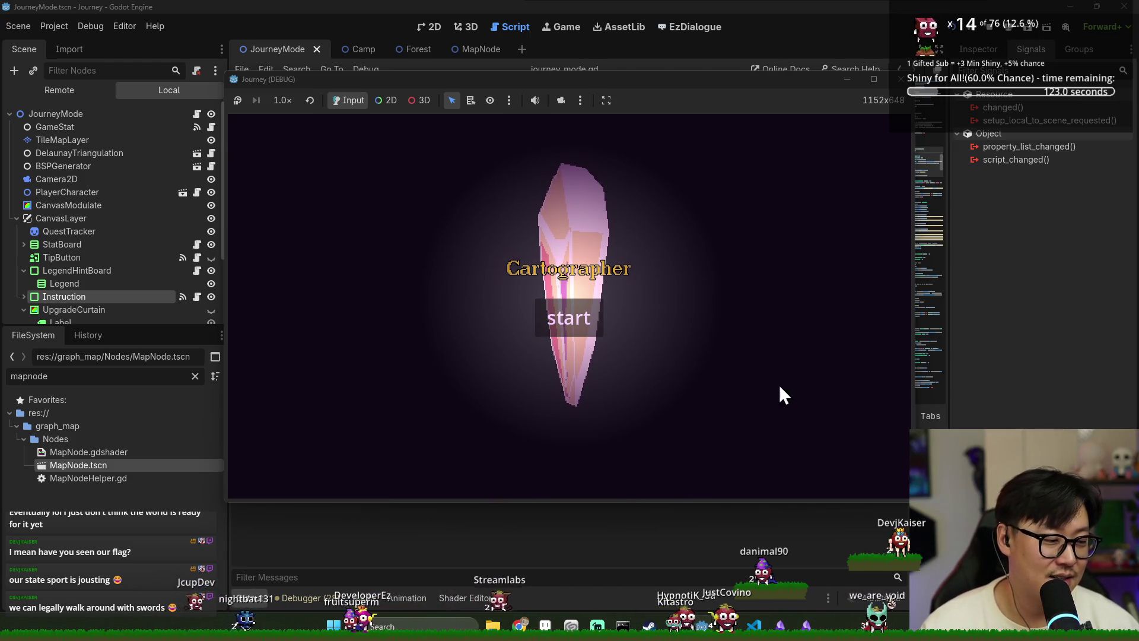
Step: Start a new game, then travel from the mound node to the grass node and onward
click(578, 324)
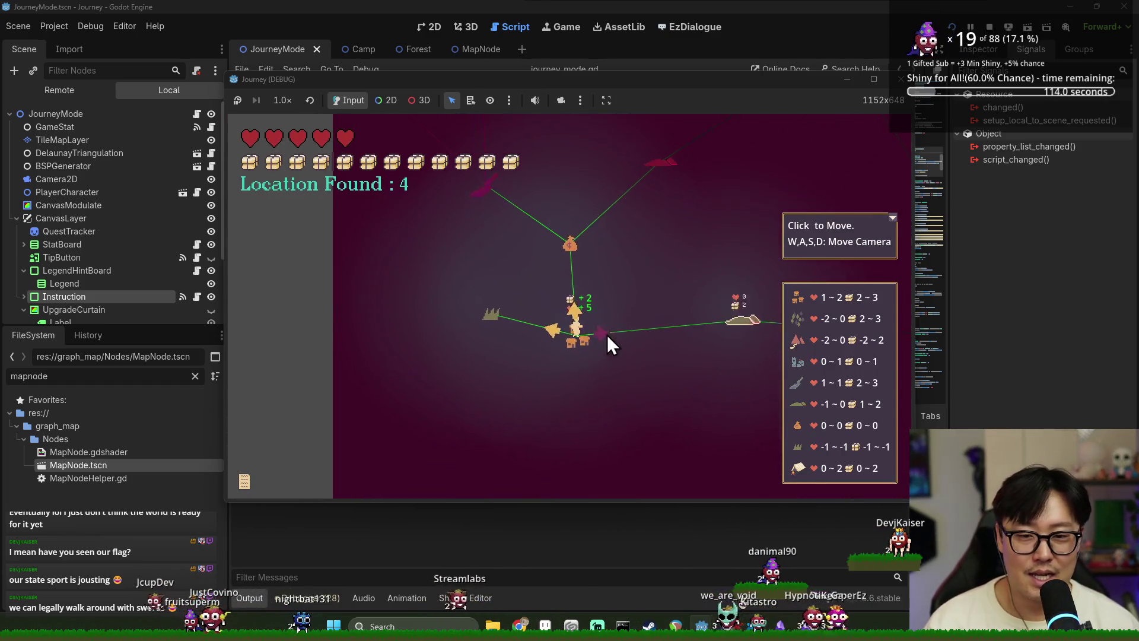
click(607, 334)
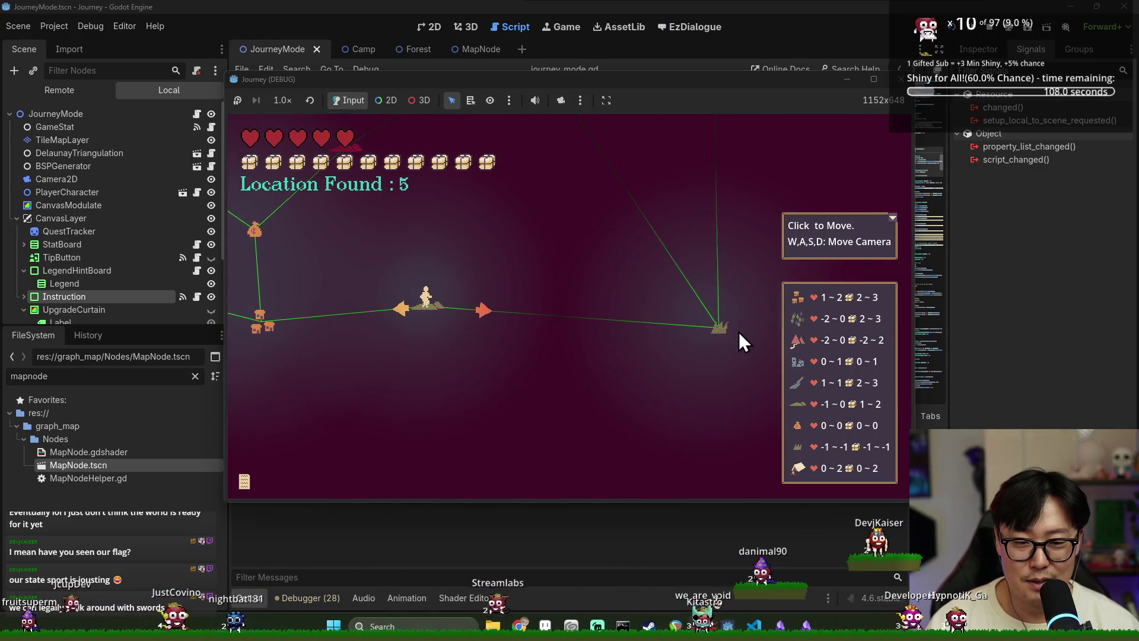
click(721, 332)
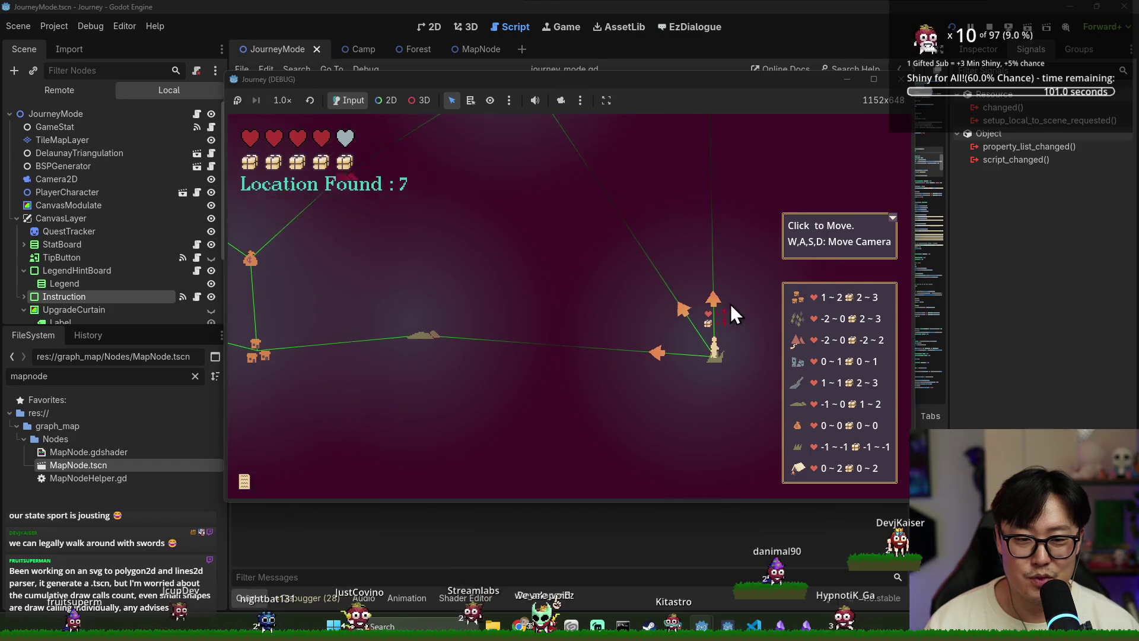
click(710, 230)
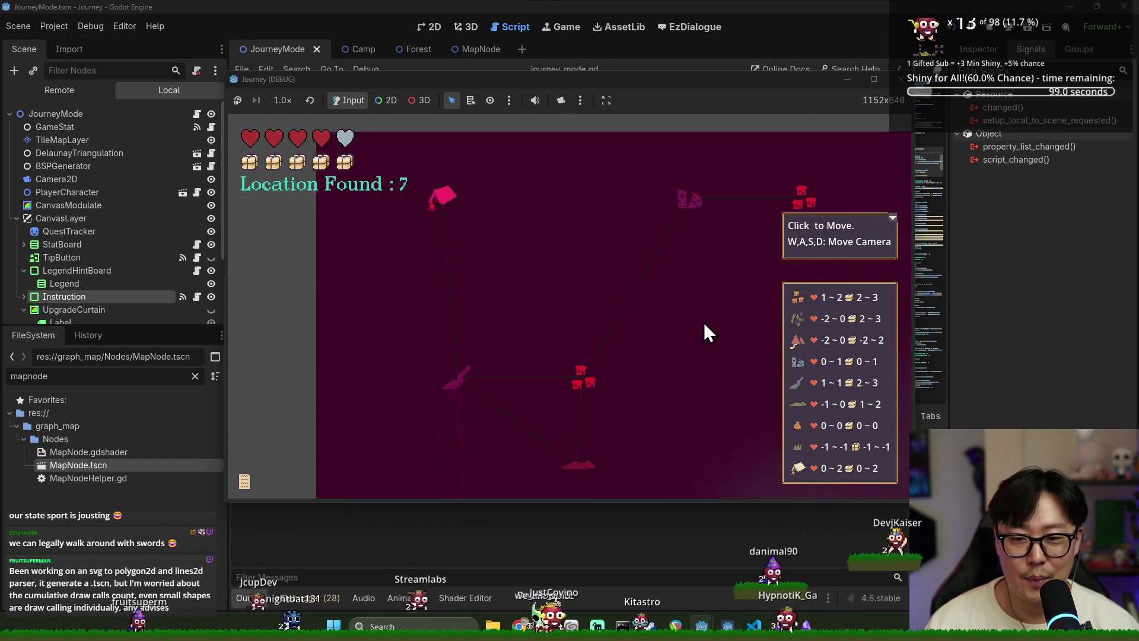
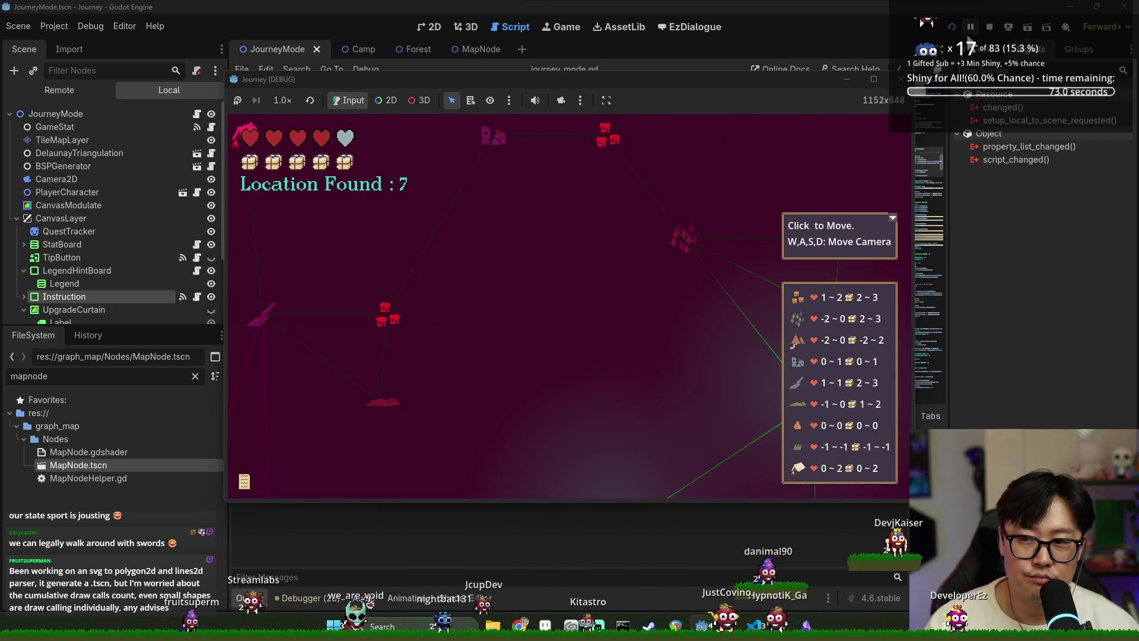
Step: Stop the running game, close the find bar and save the scene
click(995, 30)
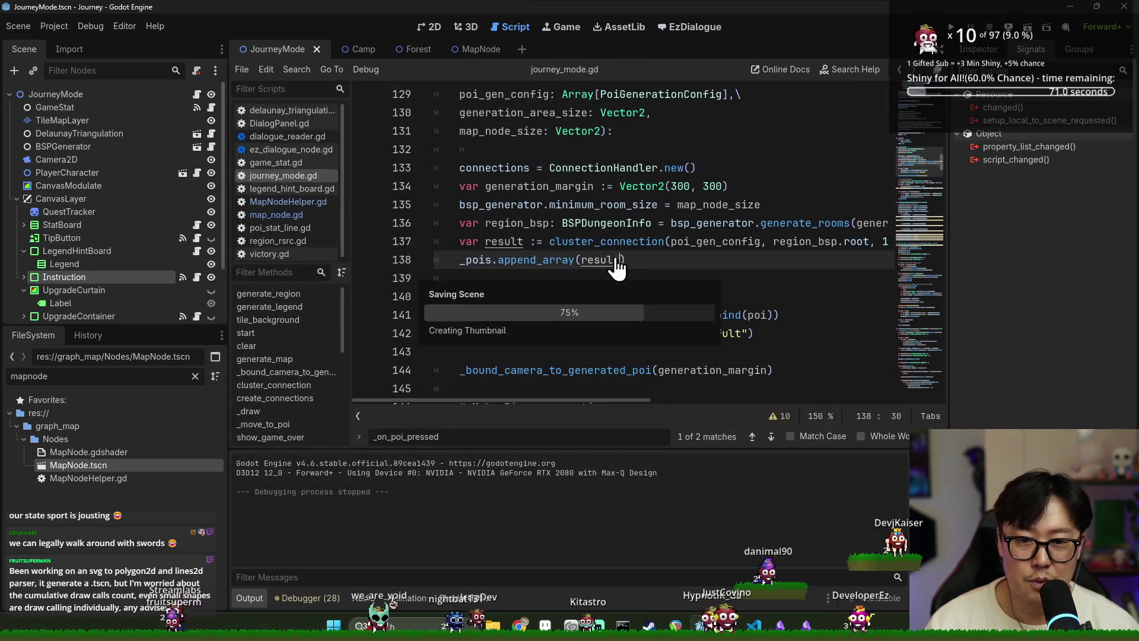
key(Escape)
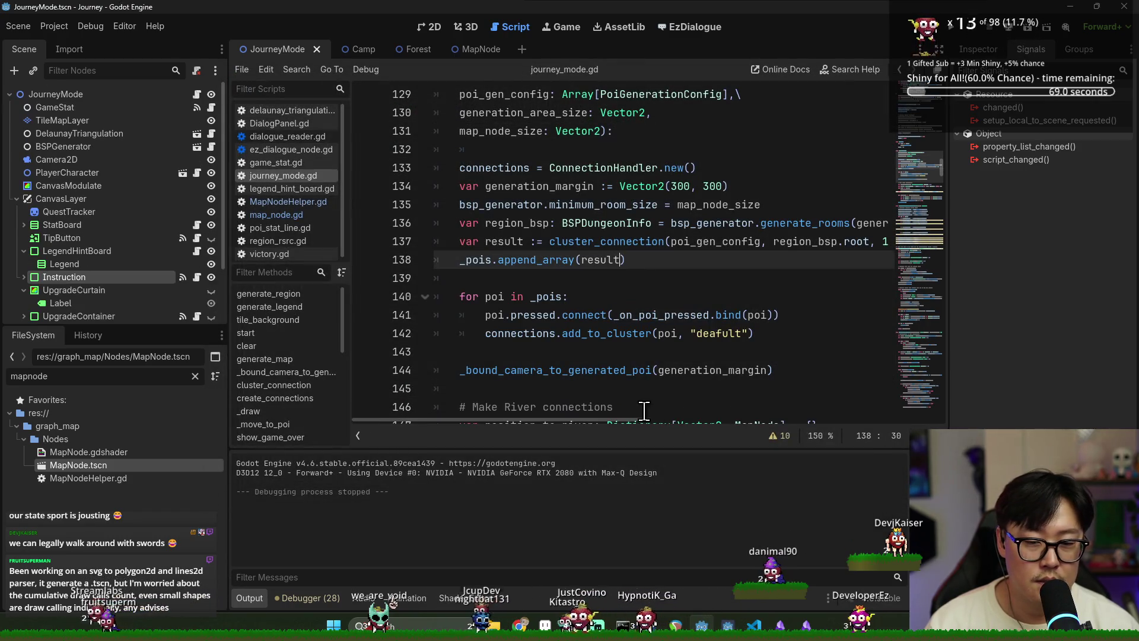
key(ctrl+s)
Step: Search journey_mode.gd for cycle_edge_count and jump to its next use at line 277
click(725, 223)
key(ctrl+f)
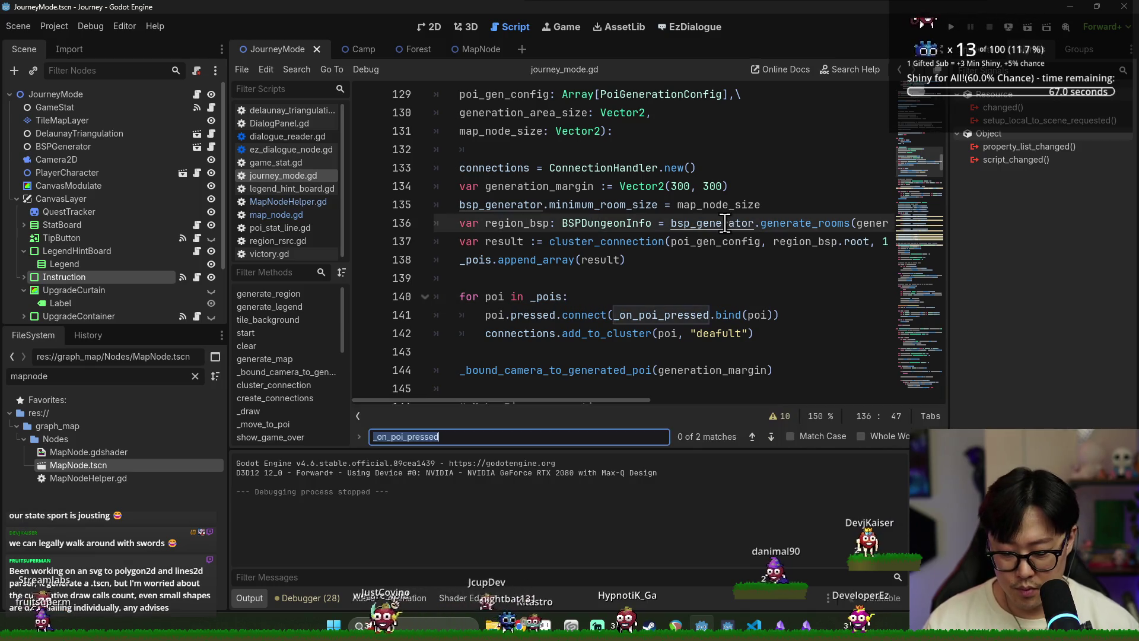
text(cycle)
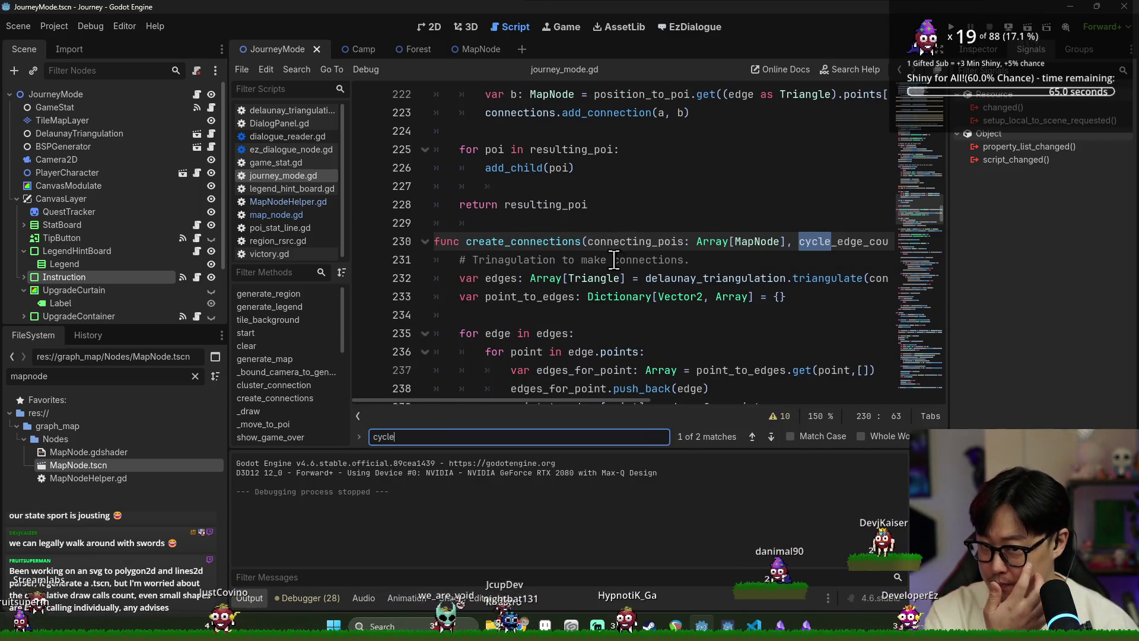
scroll(737, 295, down, 2)
double_click(842, 131)
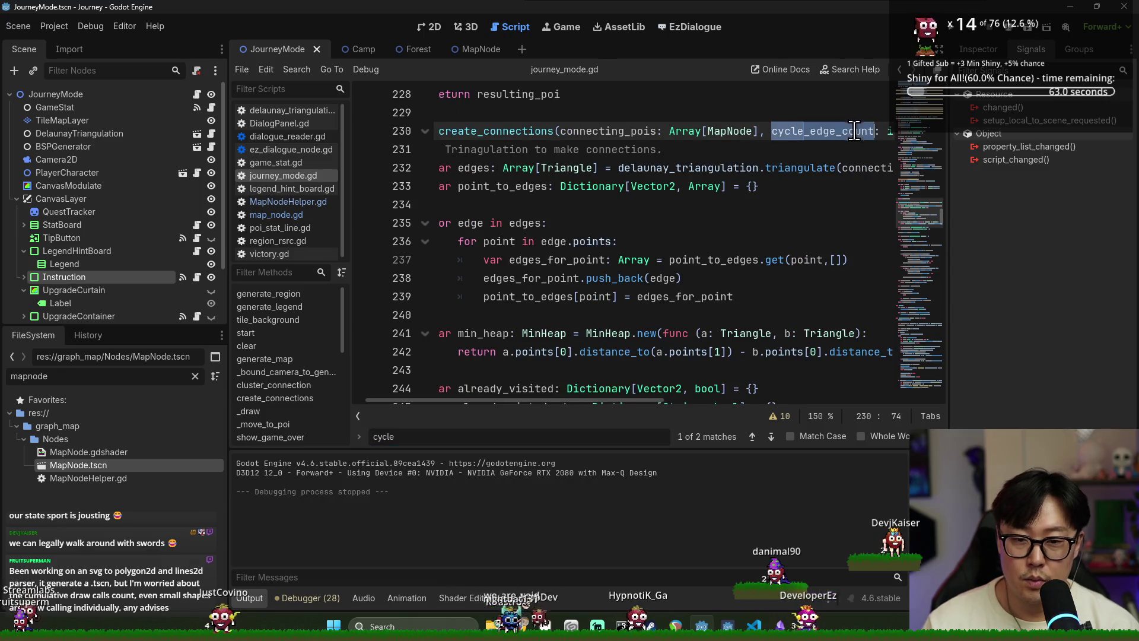
key(ctrl+f)
key(Return)
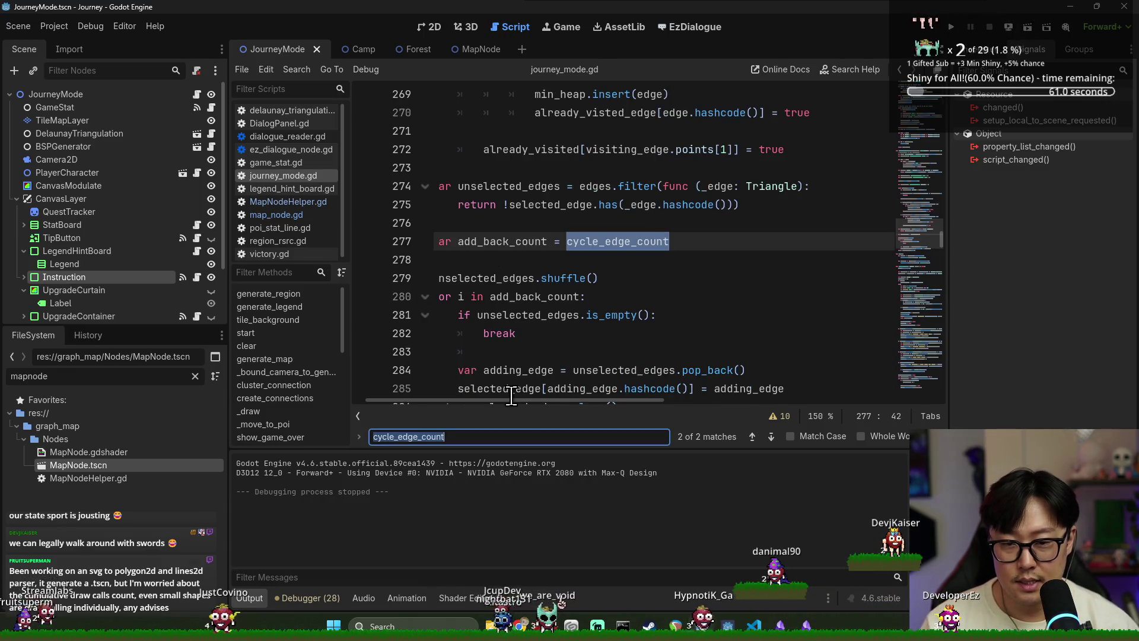
drag(515, 403, 502, 402)
Step: Trace add_back_count and unselected_edges uses, save, and add a line after the shuffle call
double_click(554, 242)
scroll(558, 247, down, 3)
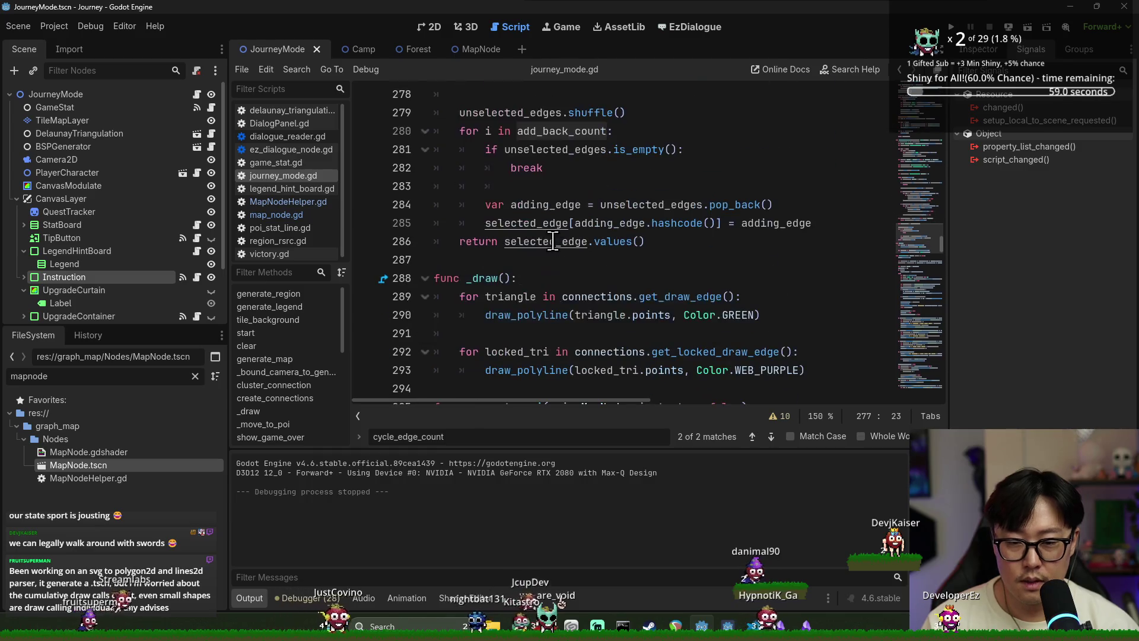
key(ctrl+s)
double_click(555, 149)
double_click(561, 131)
scroll(597, 227, up, 1)
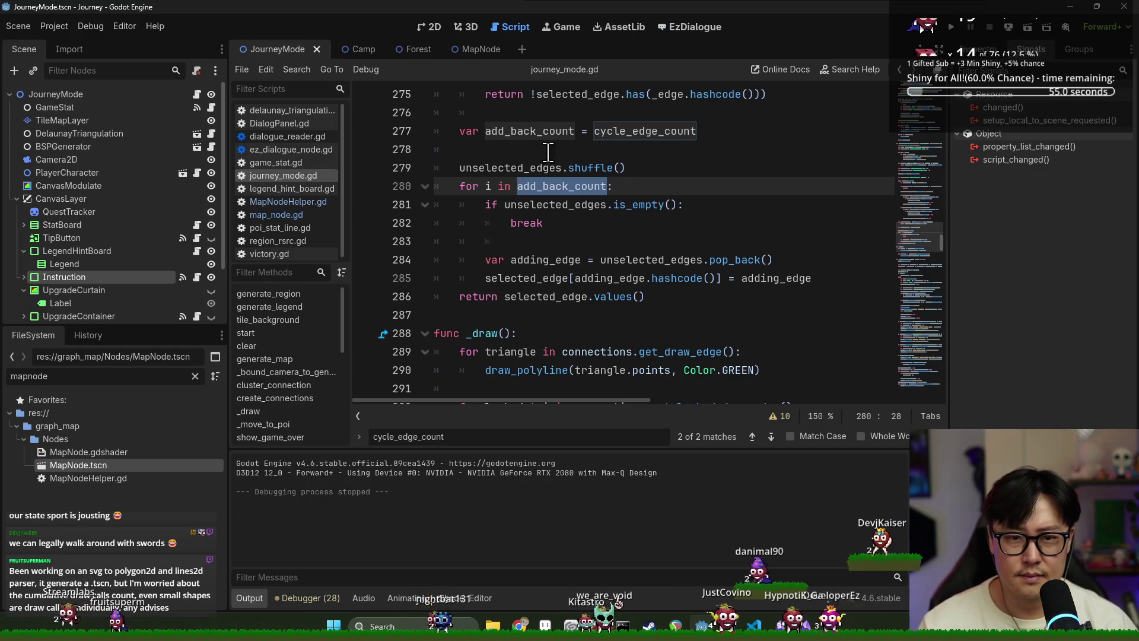
double_click(530, 131)
click(664, 167)
key(Return)
text(while add_back_count > 0)
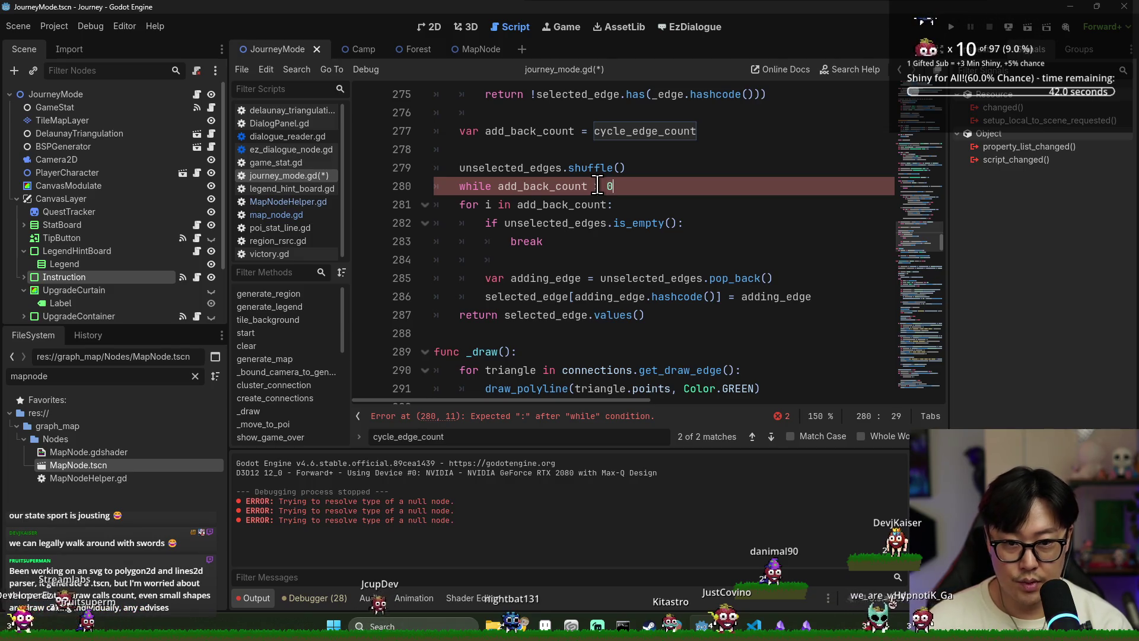
Step: Finish the new while-loop header and remove the old 'for i in add_back_count:' line
text(:)
key(Return)
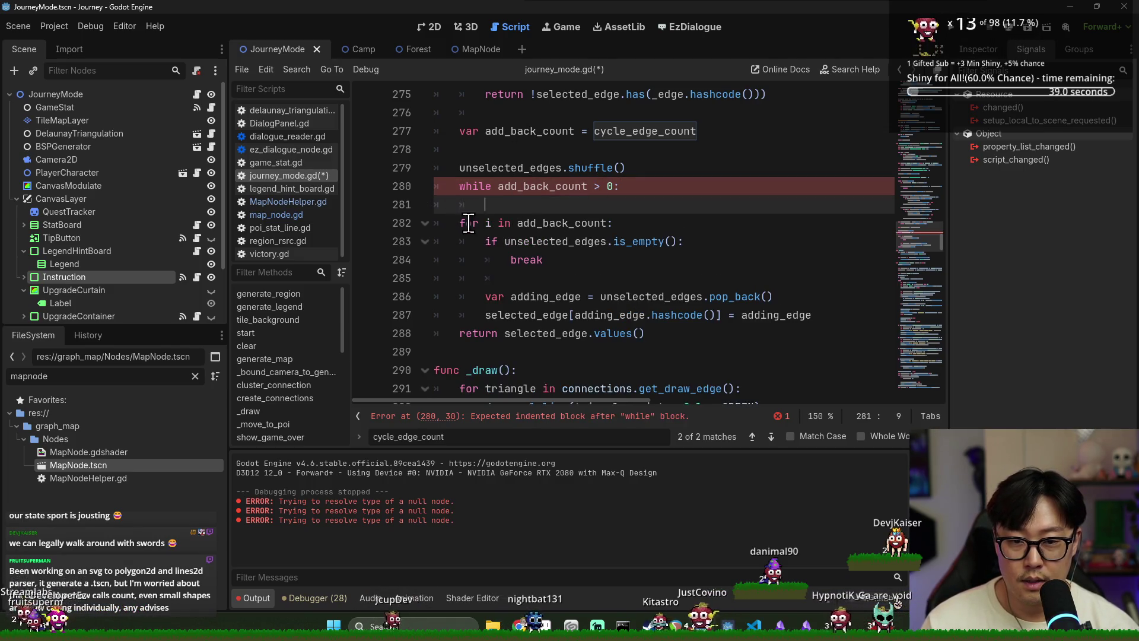
key(ctrl+shift+k)
key(ctrl+shift+k)
key(Tab)
key(Tab)
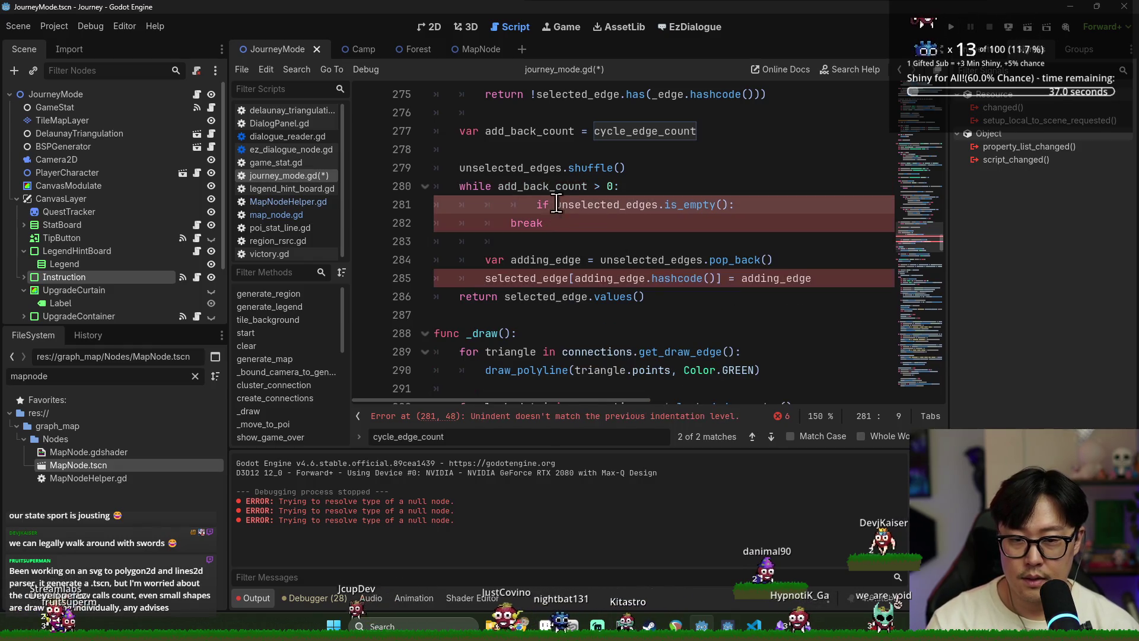
Step: Make the condition 'while add_back_count > 0 && !unselected_edges.is_empty():'
click(613, 186)
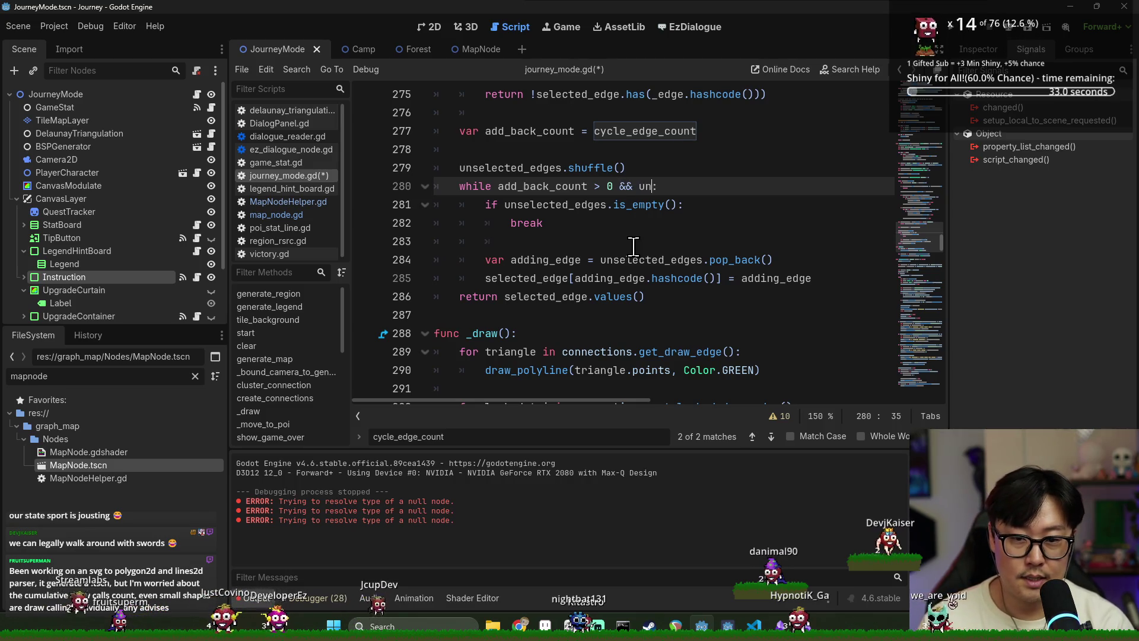
text(s)
key(Return)
text(.is_)
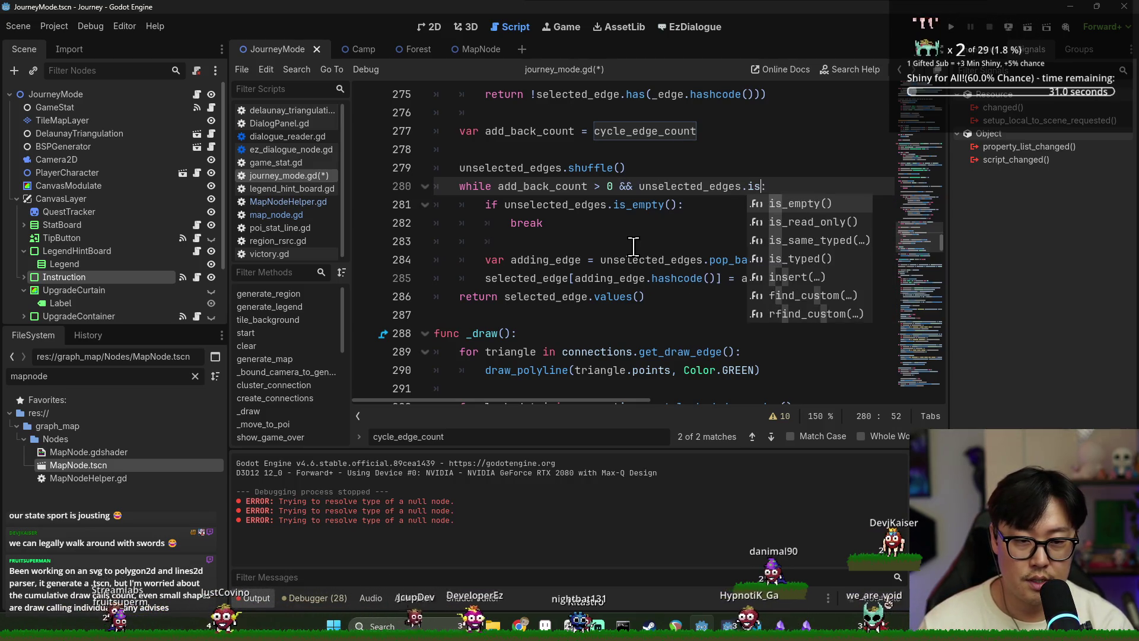
key(Return)
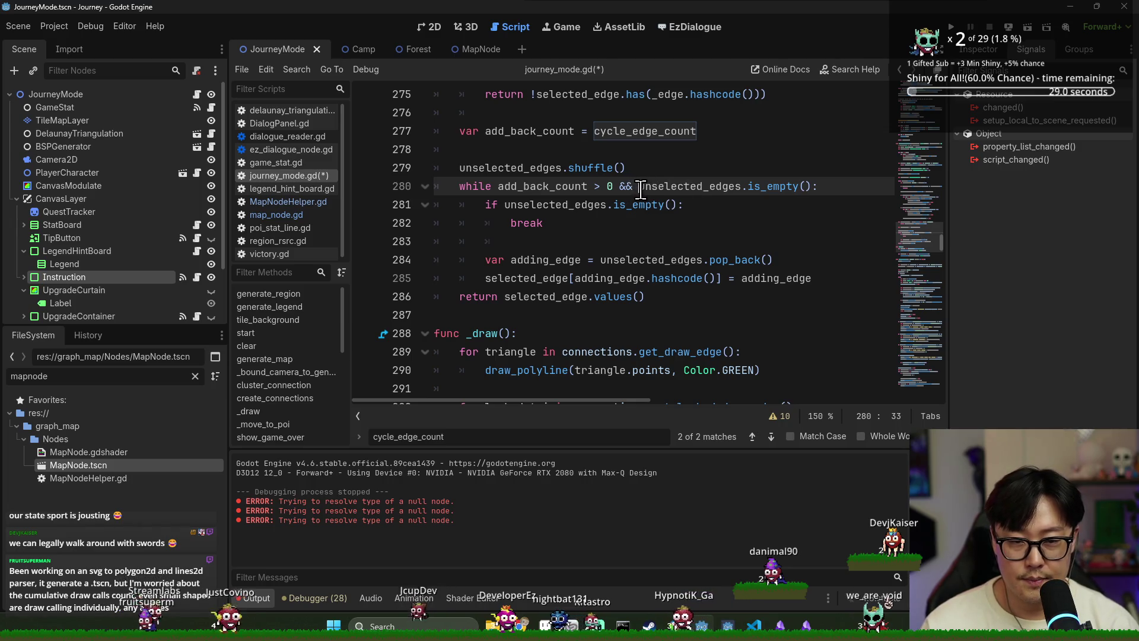
text(!)
Step: Delete the redundant if-empty break lines inside the loop
drag(460, 205, 543, 223)
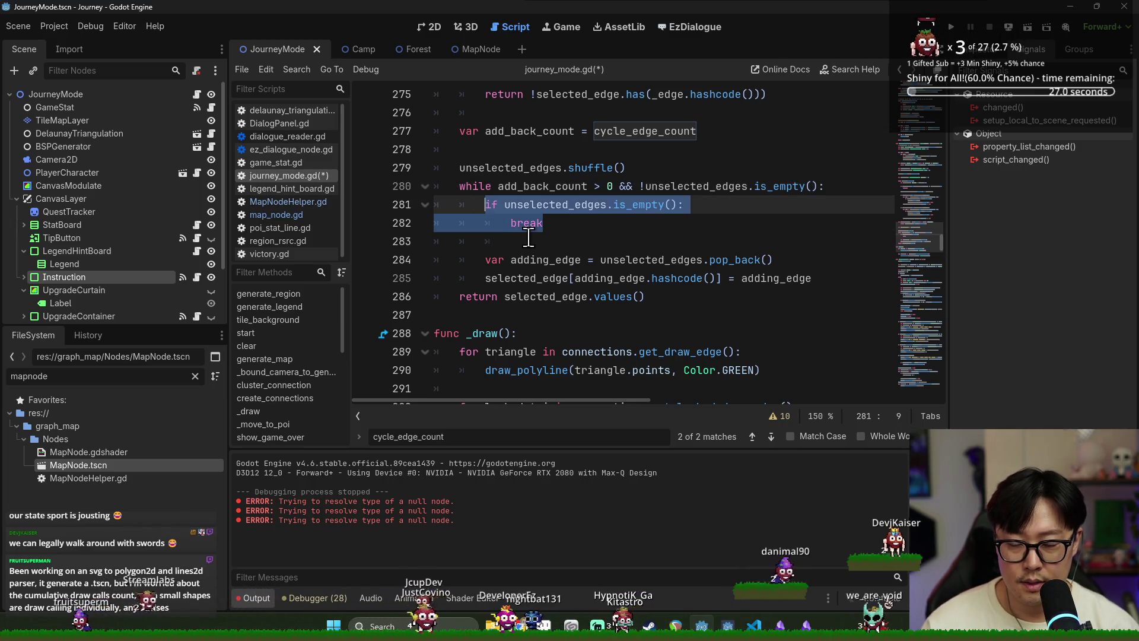
key(BackSpace)
key(BackSpace)
key(BackSpace)
click(602, 217)
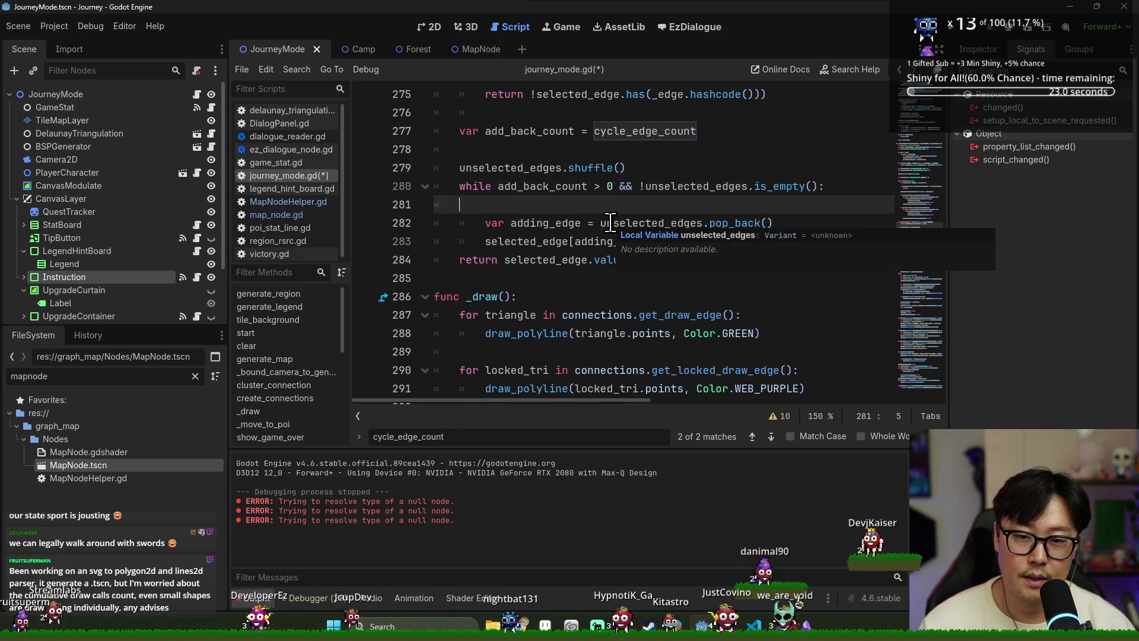
key(BackSpace)
key(BackSpace)
key(BackSpace)
Step: Check adding_edge uses and start a new 'unselected_edges.' line below pop_back
double_click(535, 205)
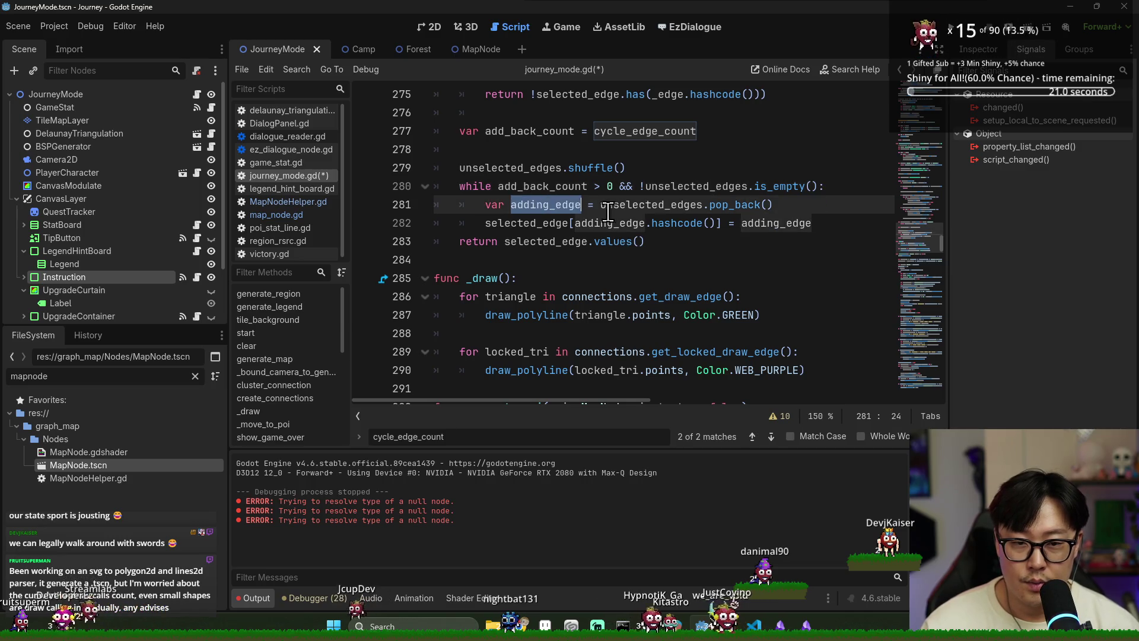
double_click(649, 205)
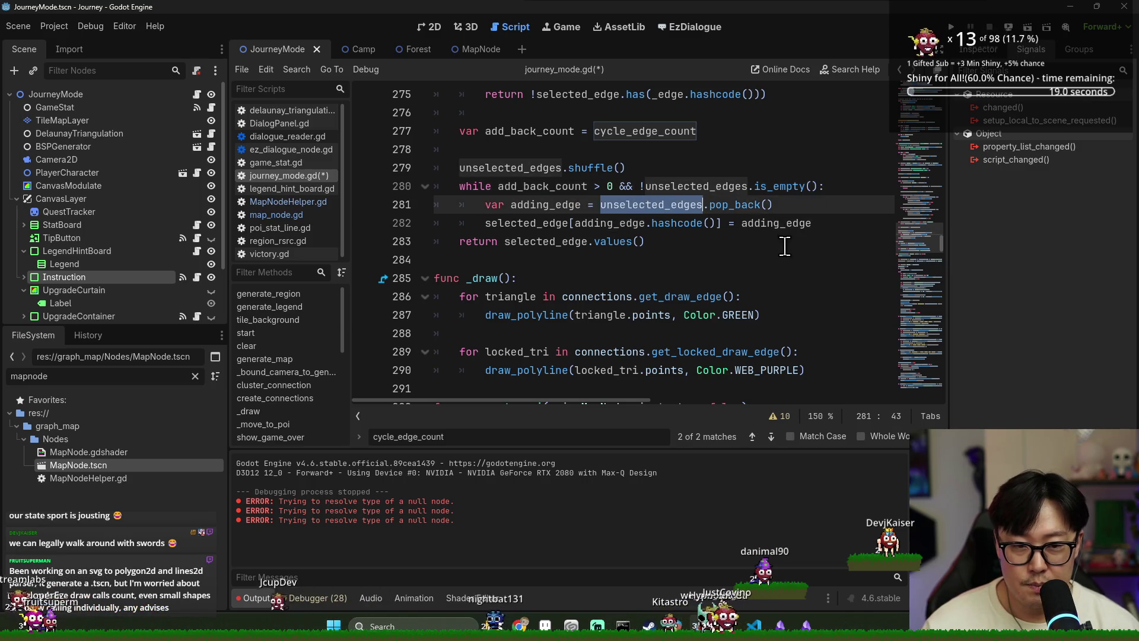
double_click(535, 204)
double_click(649, 205)
key(ctrl+c)
key(End)
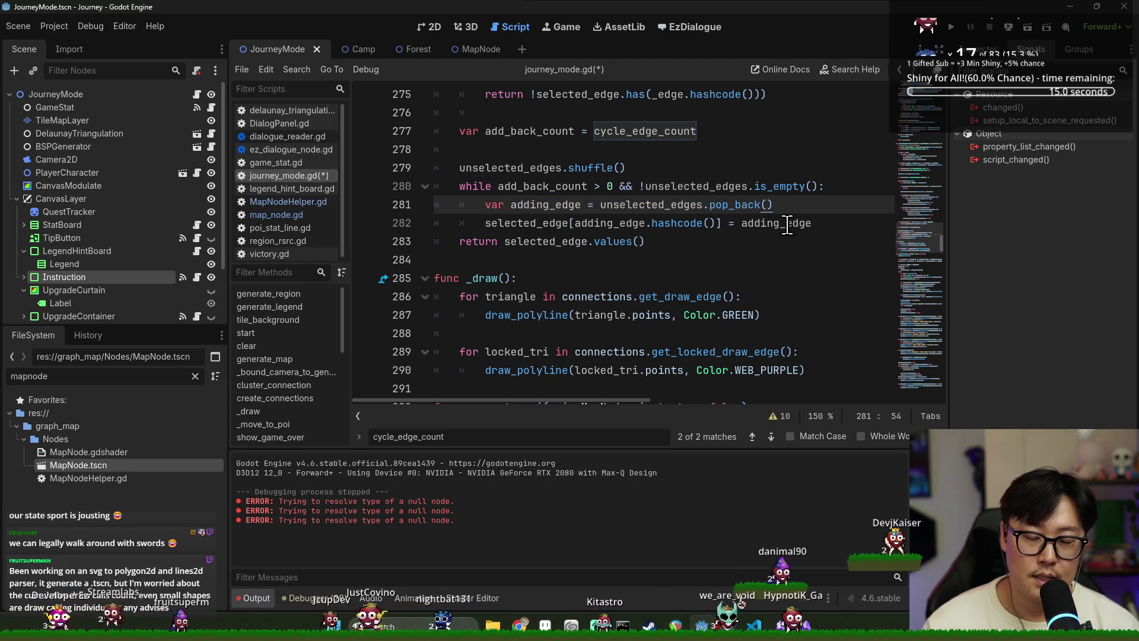
key(Return)
key(ctrl+v)
text(.)
scroll(787, 225, up, 4)
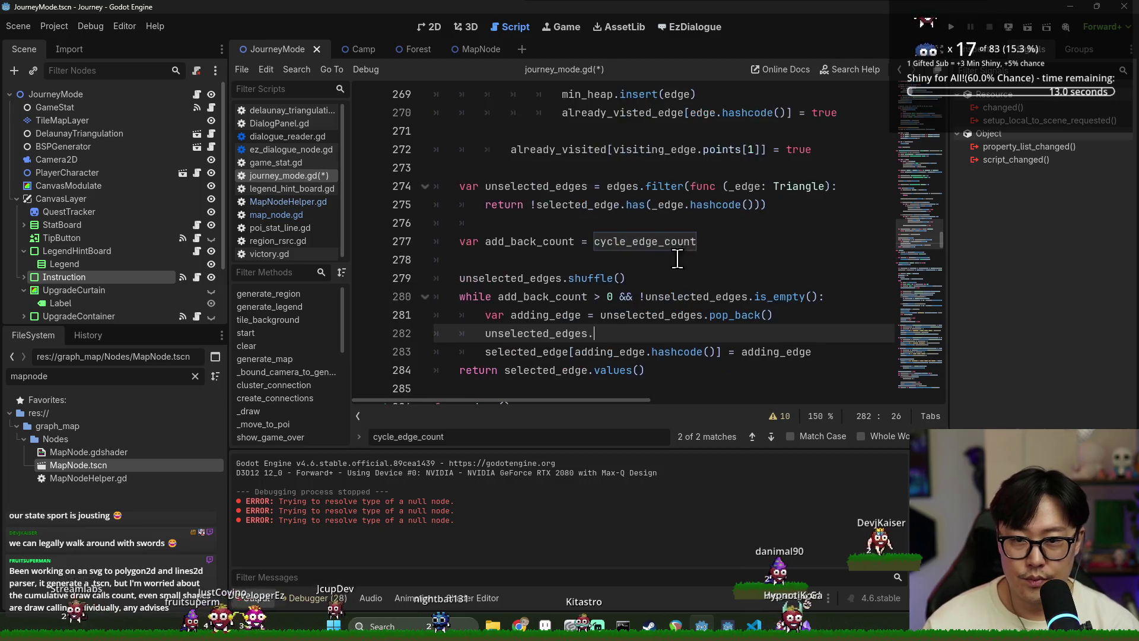
Step: Delete the unfinished 'unselected_edges.' line
scroll(628, 283, down, 3)
key(shift+Home)
key(BackSpace)
scroll(632, 282, up, 7)
scroll(635, 278, down, 7)
scroll(658, 273, up, 2)
scroll(671, 273, up, 5)
scroll(662, 279, down, 5)
scroll(658, 286, down, 2)
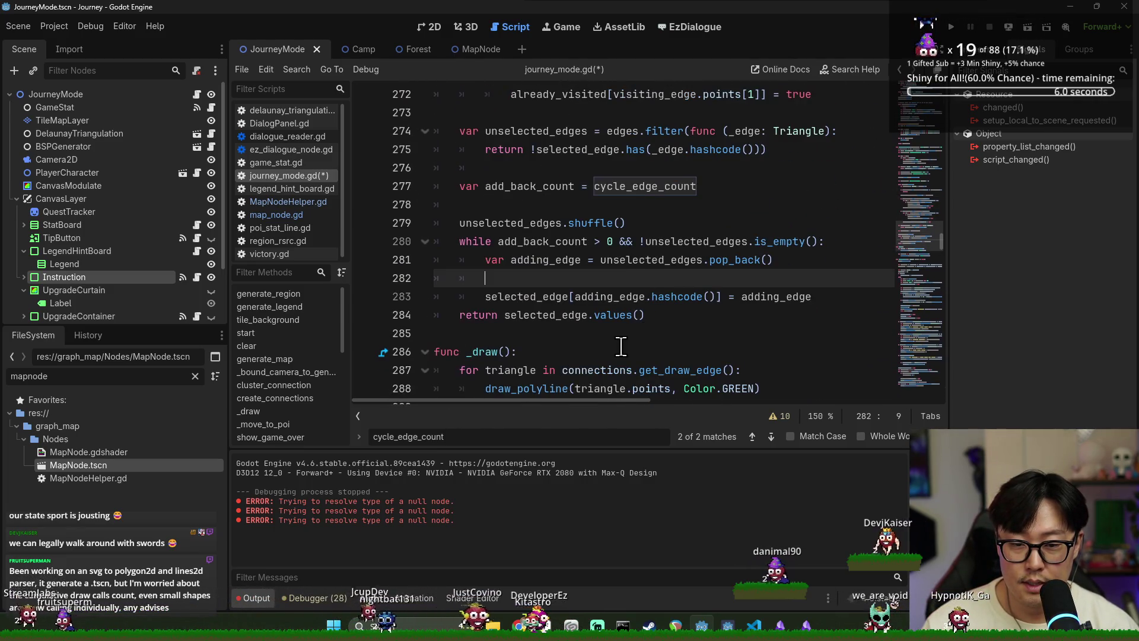
Step: Review selected_edge, connecting_pois, edge and edges_for_point in create_connections
double_click(546, 315)
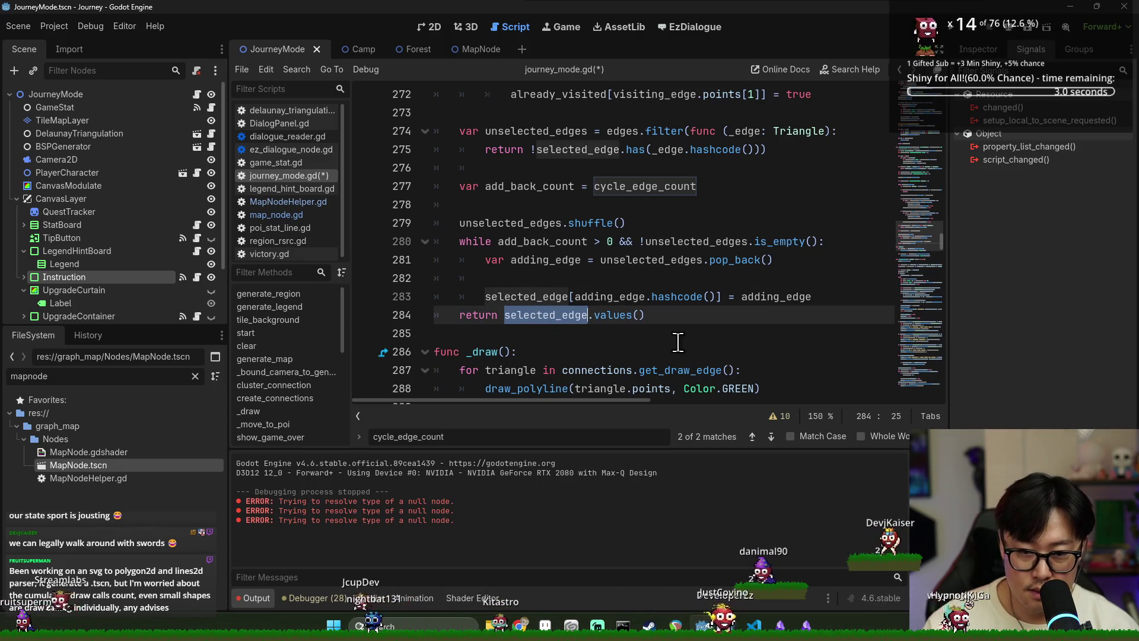
scroll(634, 340, up, 10)
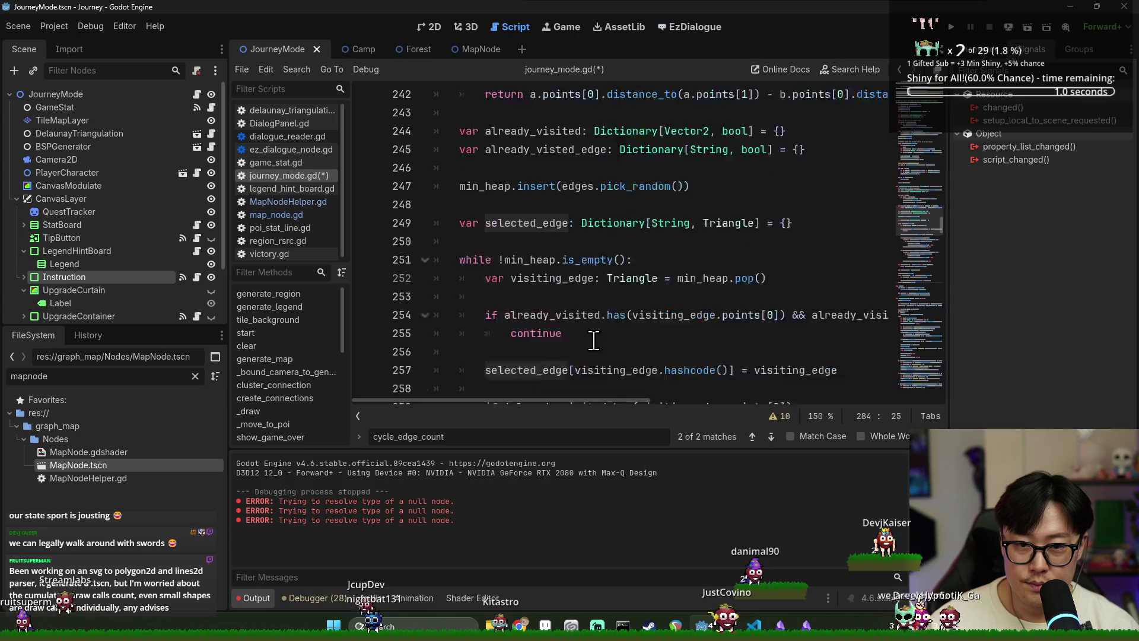
scroll(599, 345, down, 12)
scroll(628, 301, up, 12)
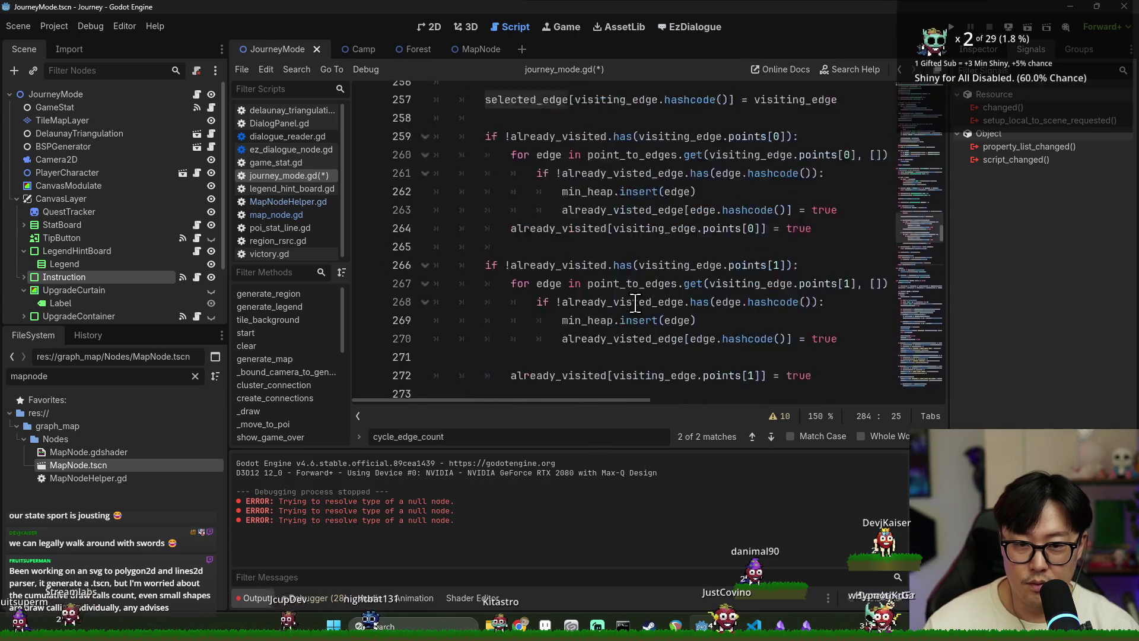
scroll(632, 299, up, 5)
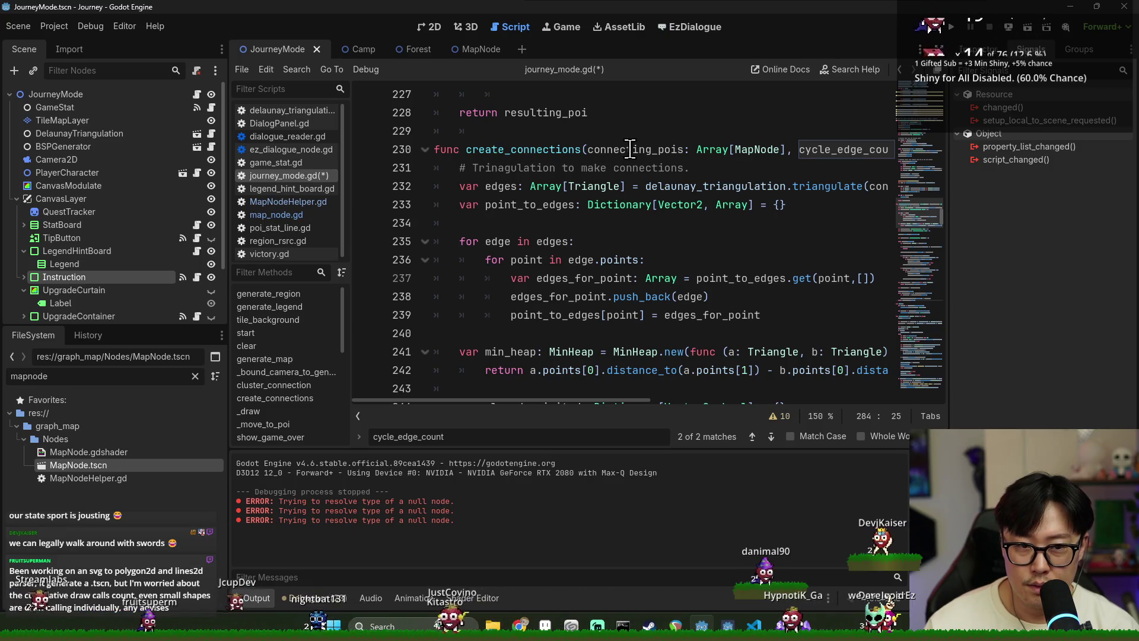
double_click(652, 150)
scroll(637, 162, down, 3)
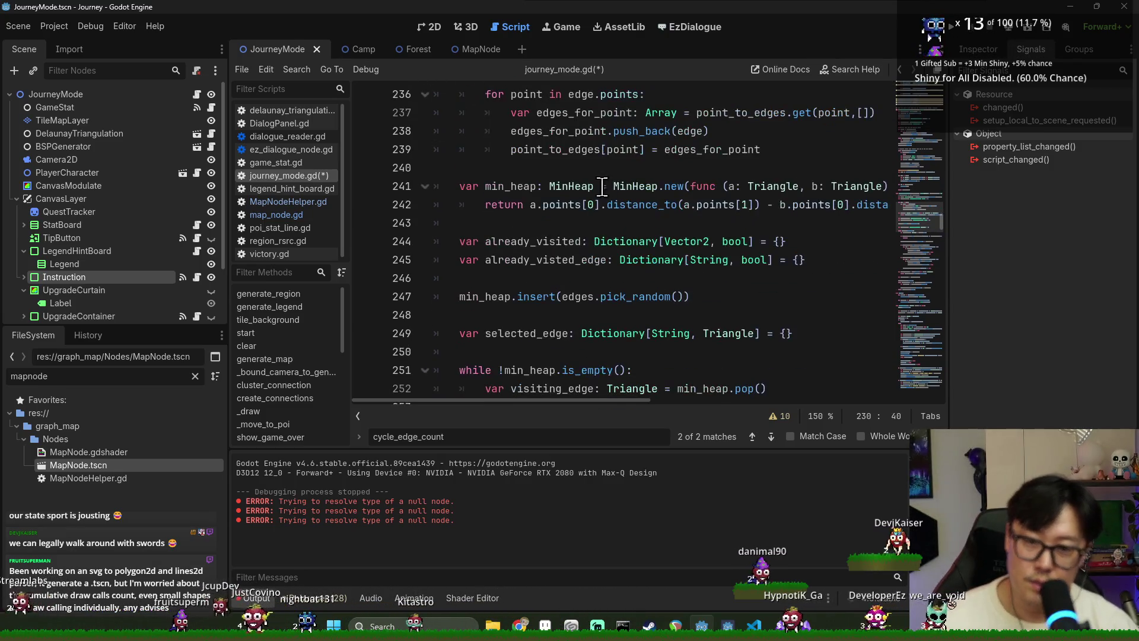
scroll(629, 161, up, 3)
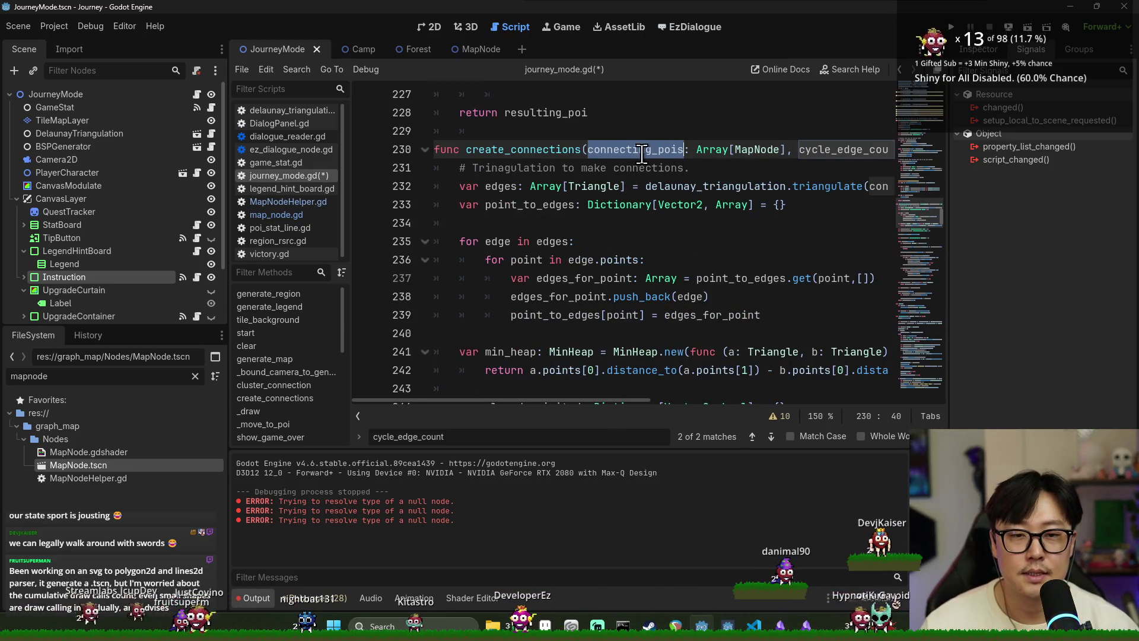
double_click(504, 240)
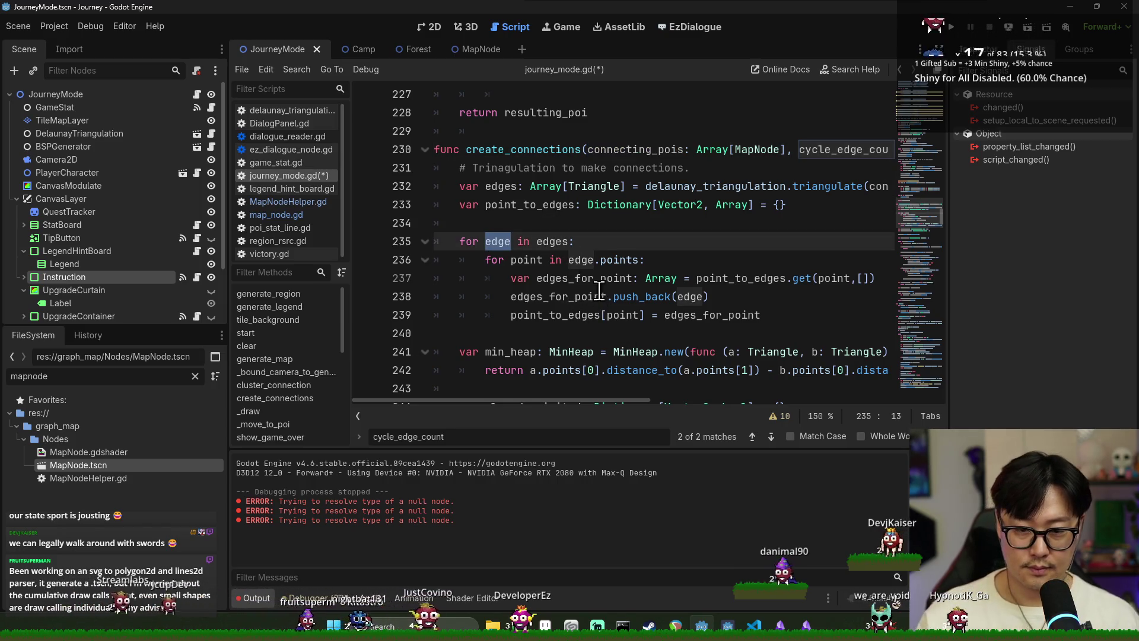
double_click(626, 278)
scroll(552, 276, down, 4)
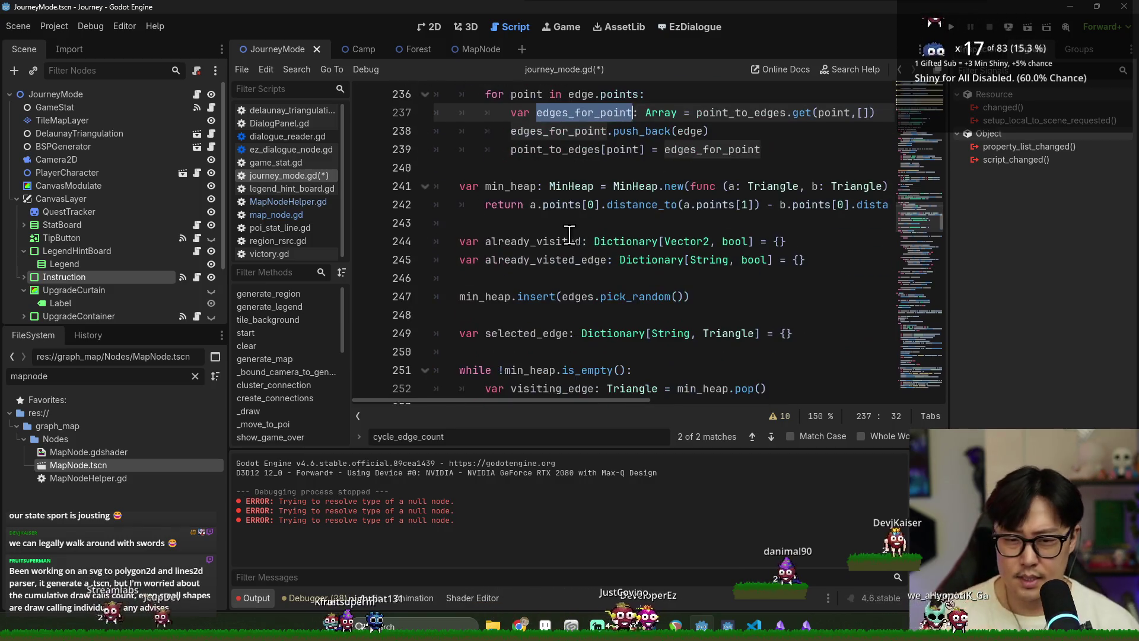
scroll(525, 278, up, 2)
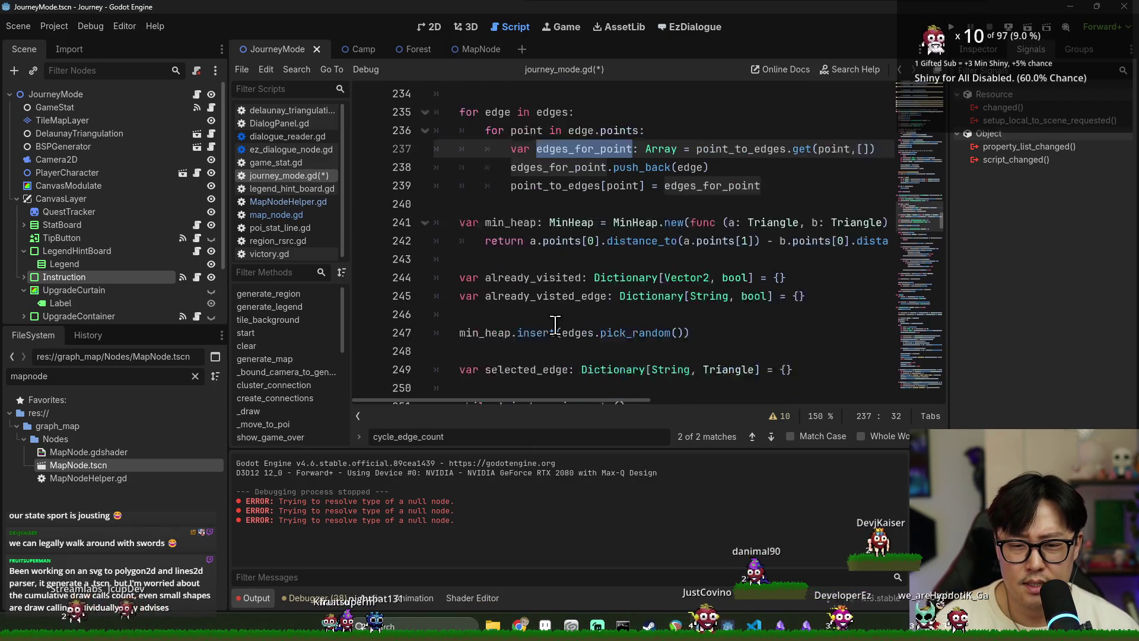
Step: Search the script for 'pos' from line 242, then close the search
click(587, 259)
key(ctrl+f)
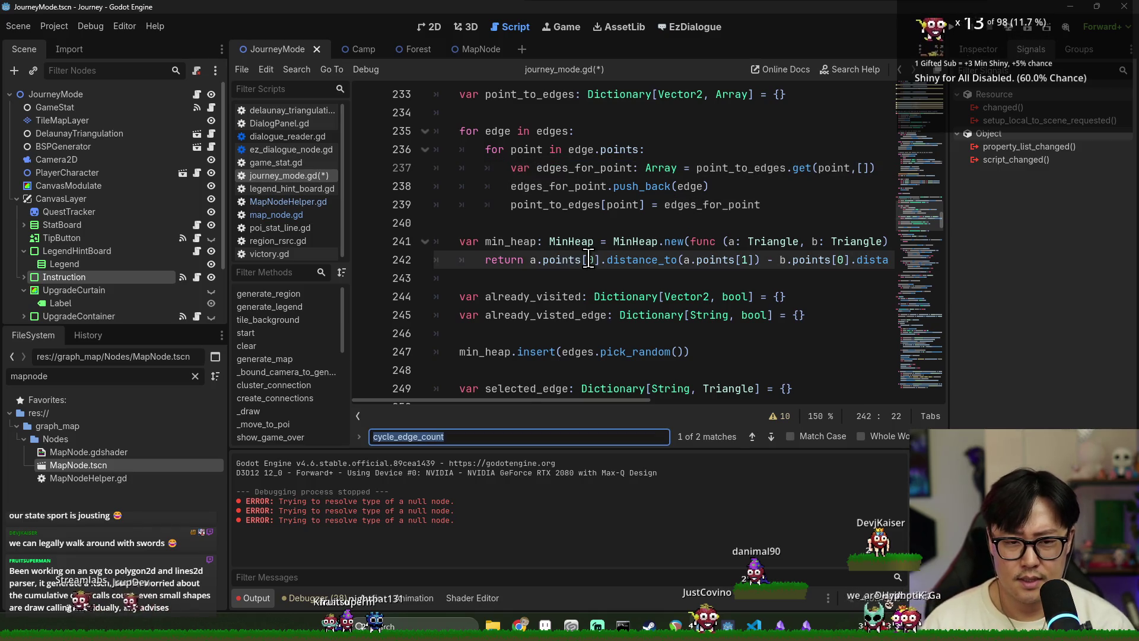
text(pos)
scroll(646, 303, down, 5)
key(Escape)
Step: Search for connections and collapse the Output panel to enlarge the script view
scroll(694, 336, down, 5)
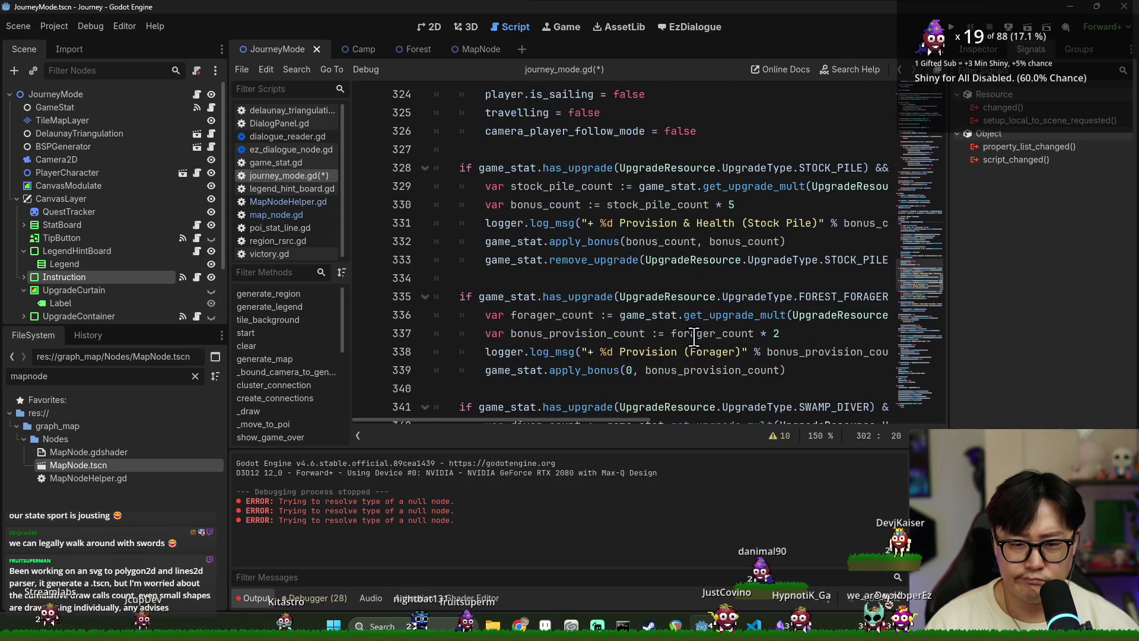
scroll(694, 337, up, 5)
key(ctrl+f)
text(copnnect)
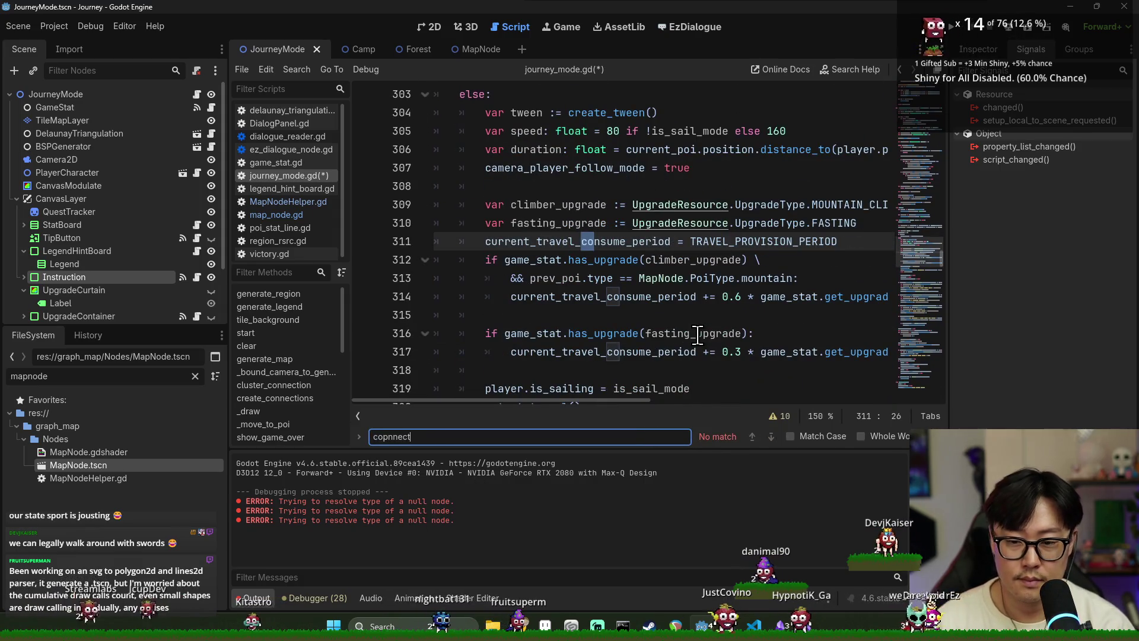
click(249, 598)
scroll(652, 412, down, 10)
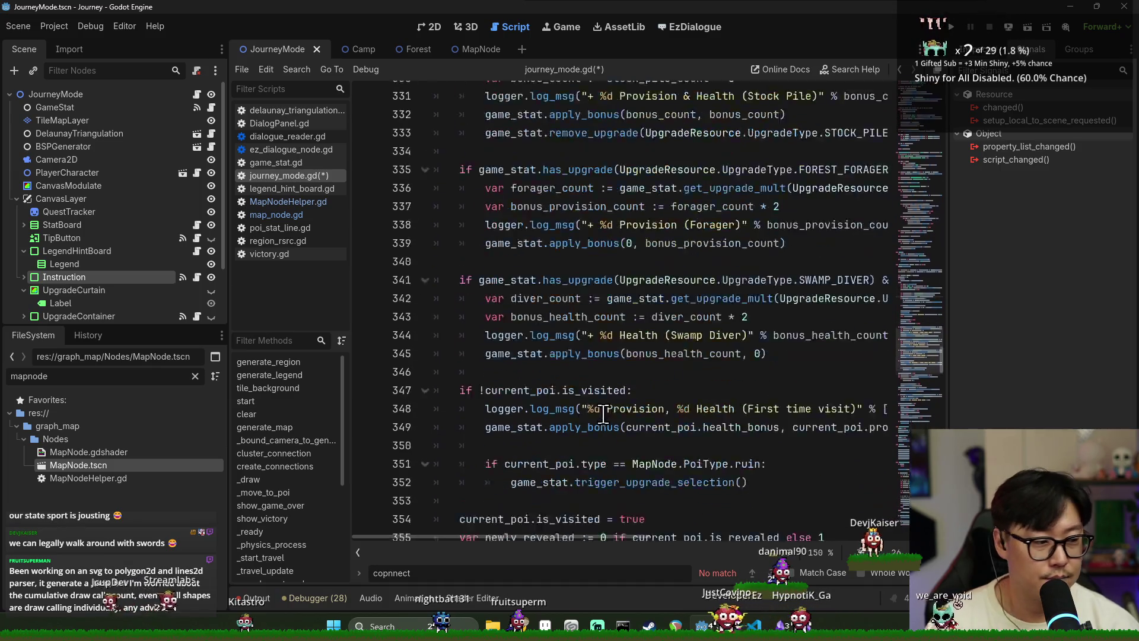
mouse_move(648, 415)
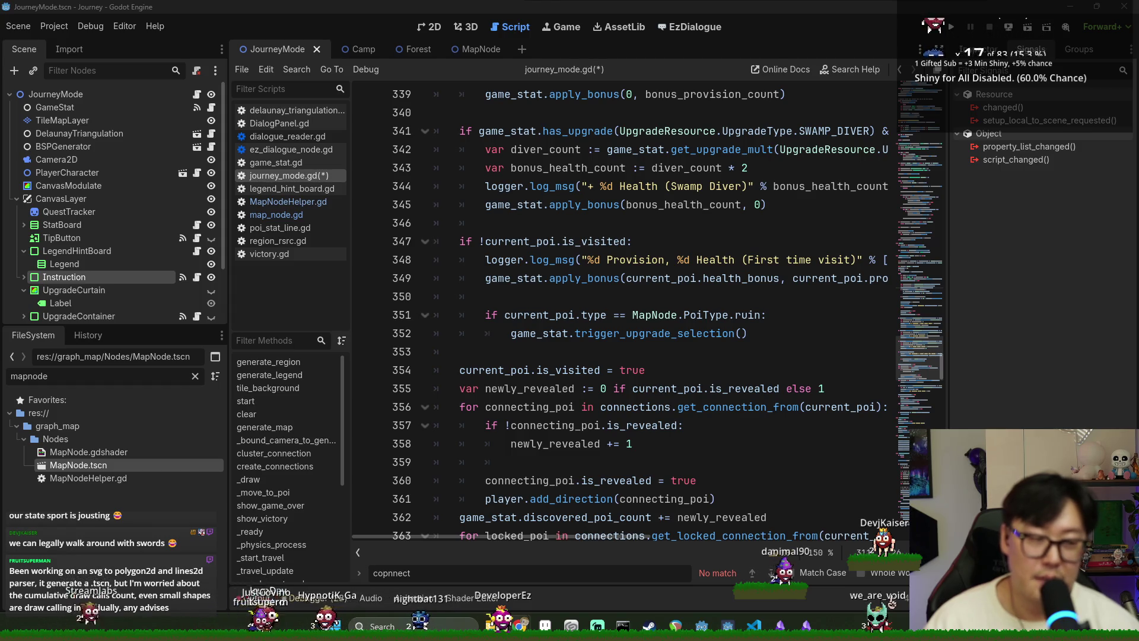
key(alt+Tab)
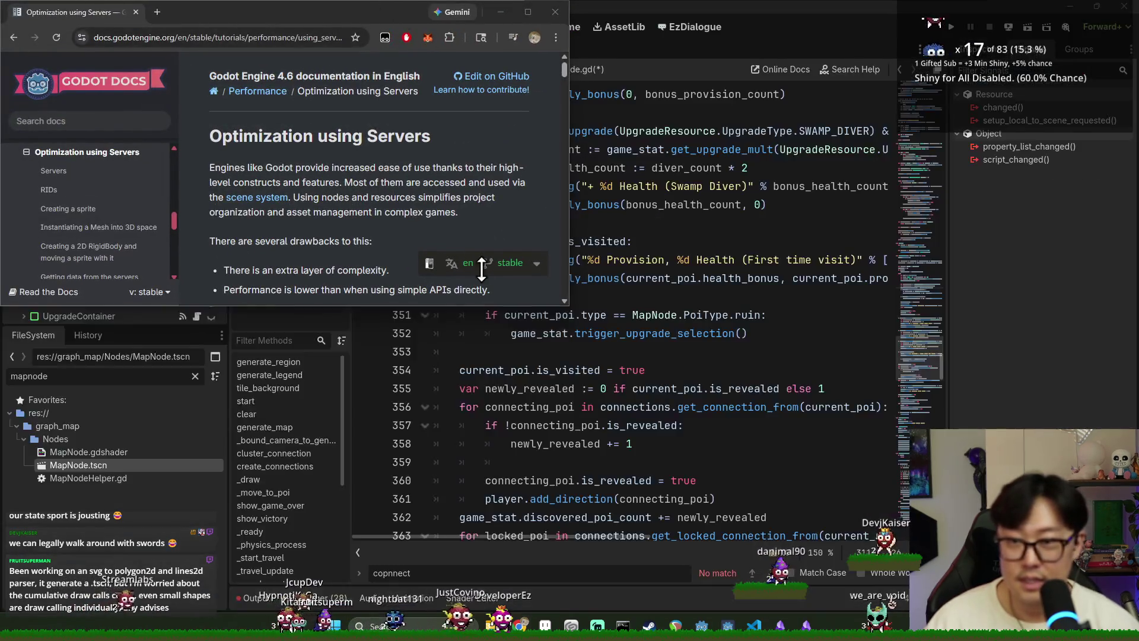
Step: Maximize the docs window and select the Optimization using Servers page URL
mouse_move(368, 7)
mouse_down()
mouse_move(521, 91)
mouse_move(525, 176)
mouse_up()
double_click(525, 177)
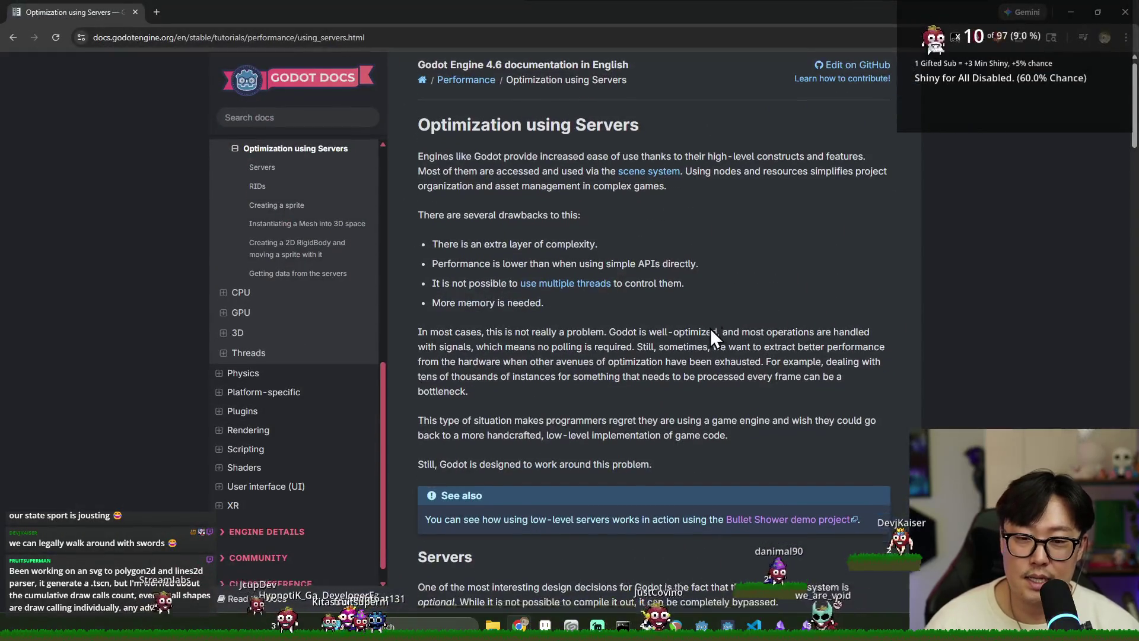
scroll(708, 325, down, 5)
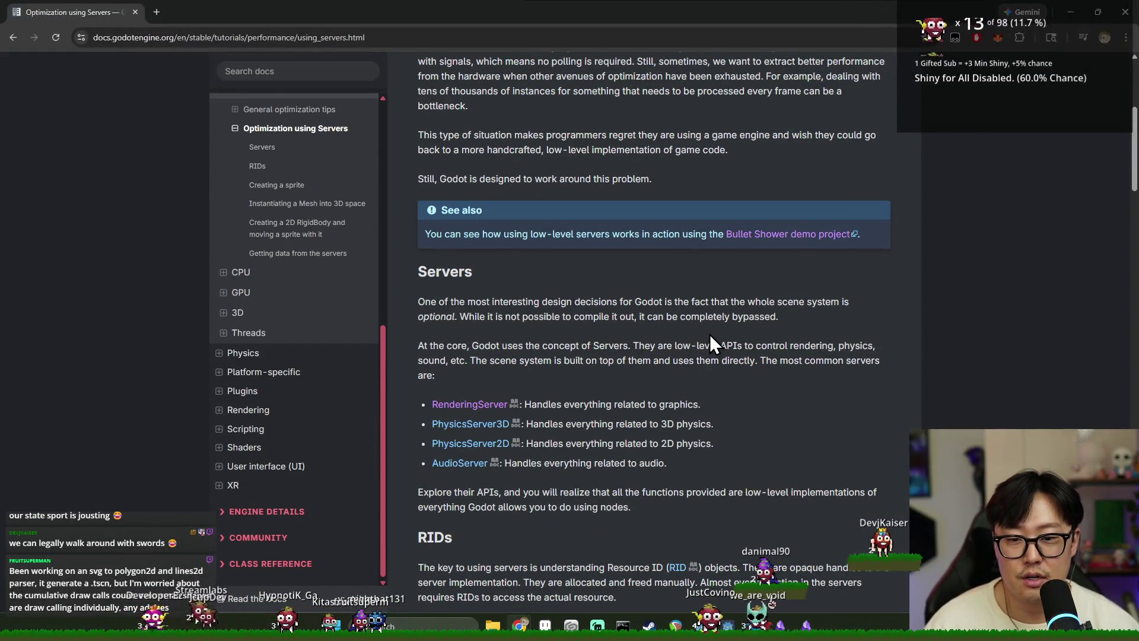
scroll(639, 408, down, 3)
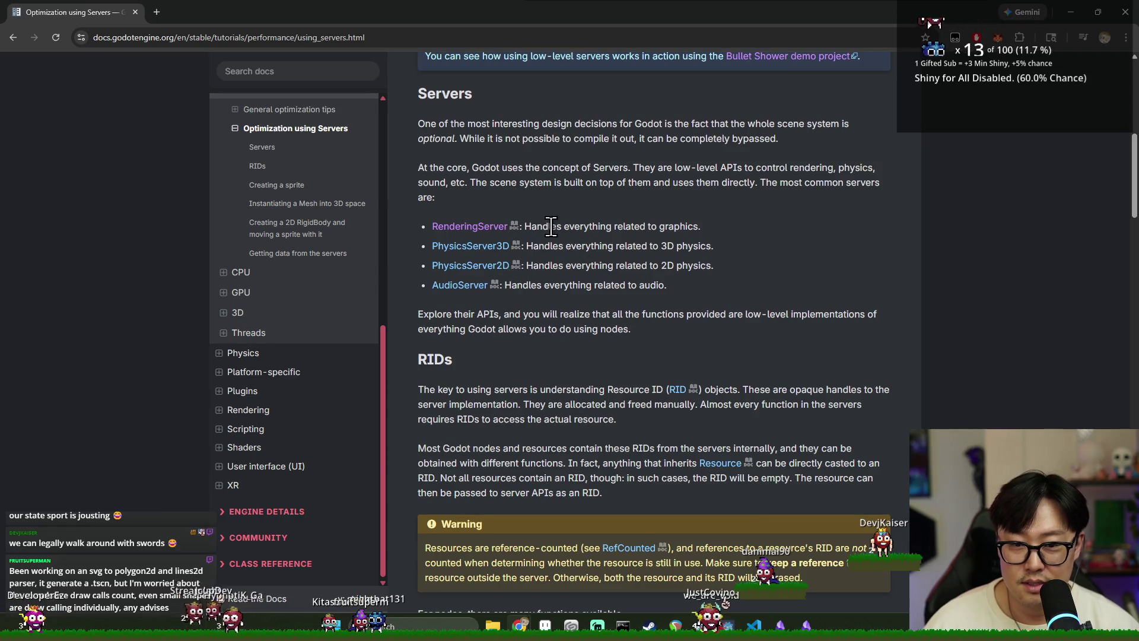
click(409, 37)
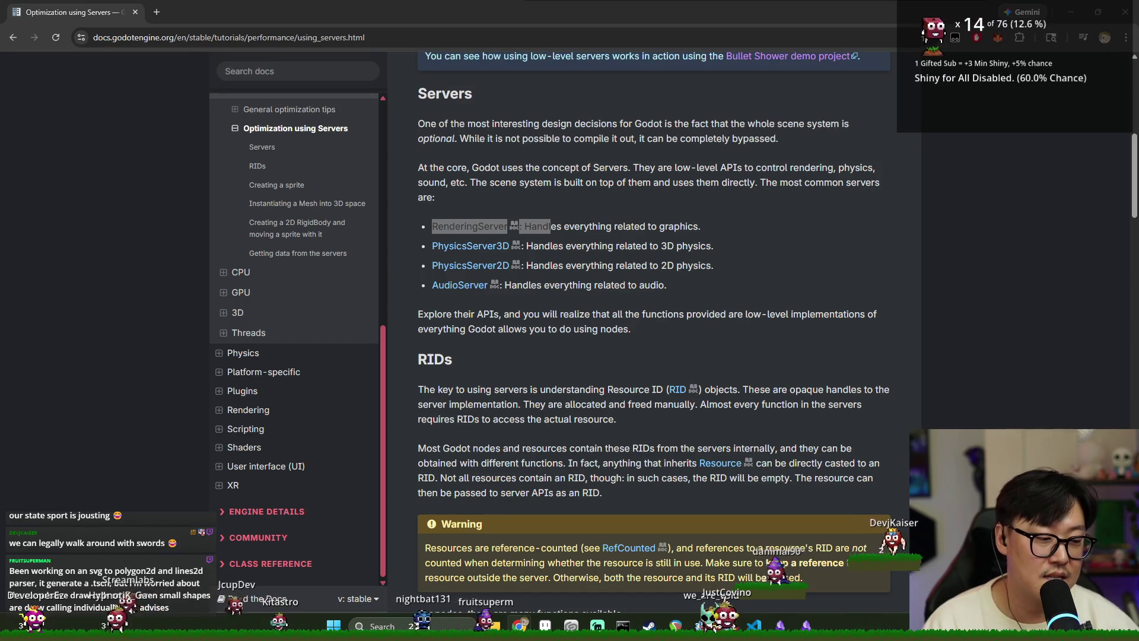
Step: Read through the Optimization using Servers page, selecting passages along the way
scroll(639, 436, up, 5)
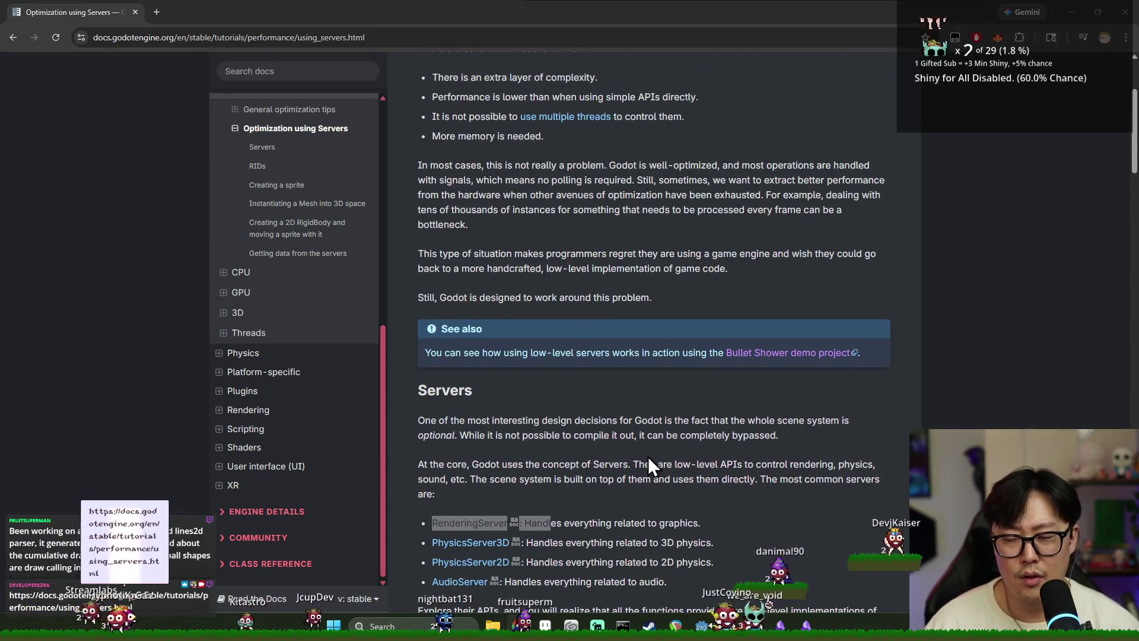
scroll(648, 459, up, 3)
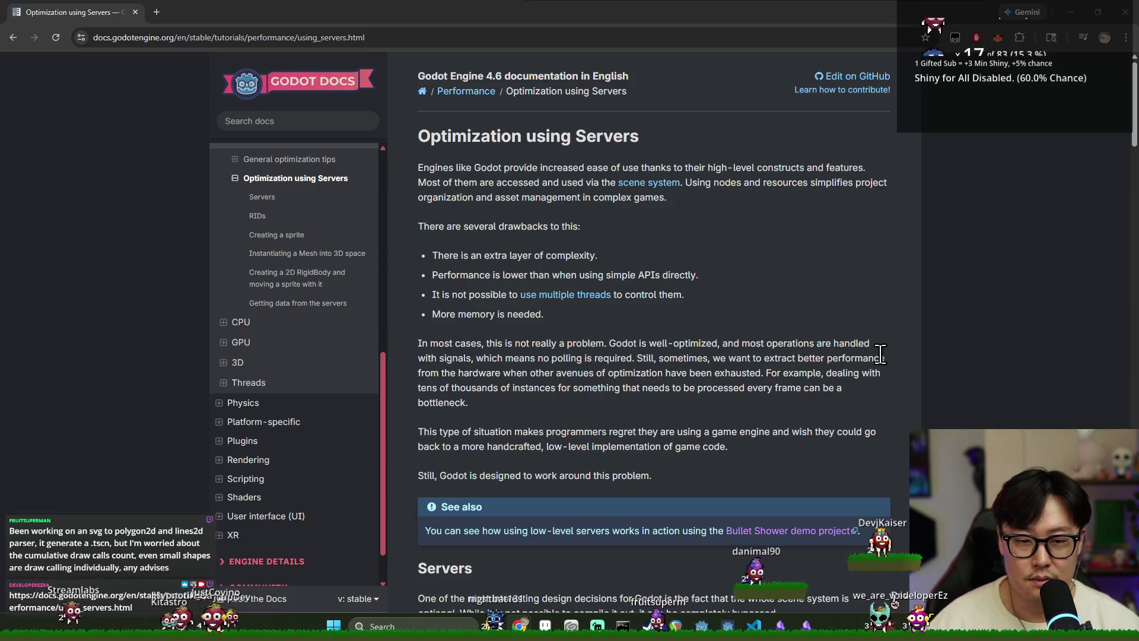
scroll(653, 341, down, 10)
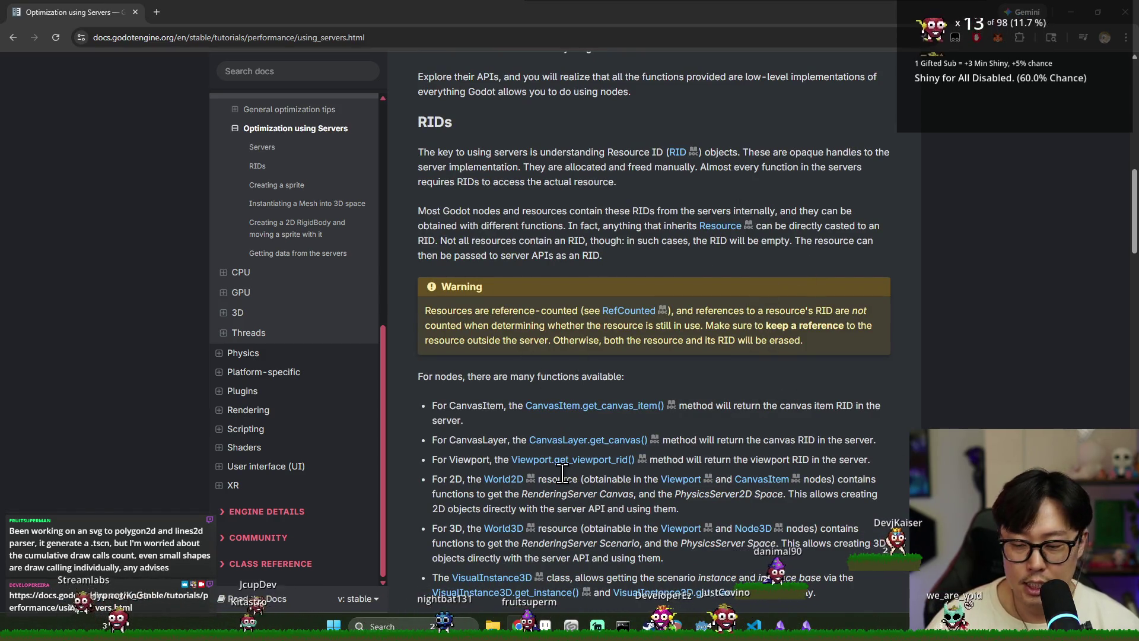
scroll(795, 416, down, 5)
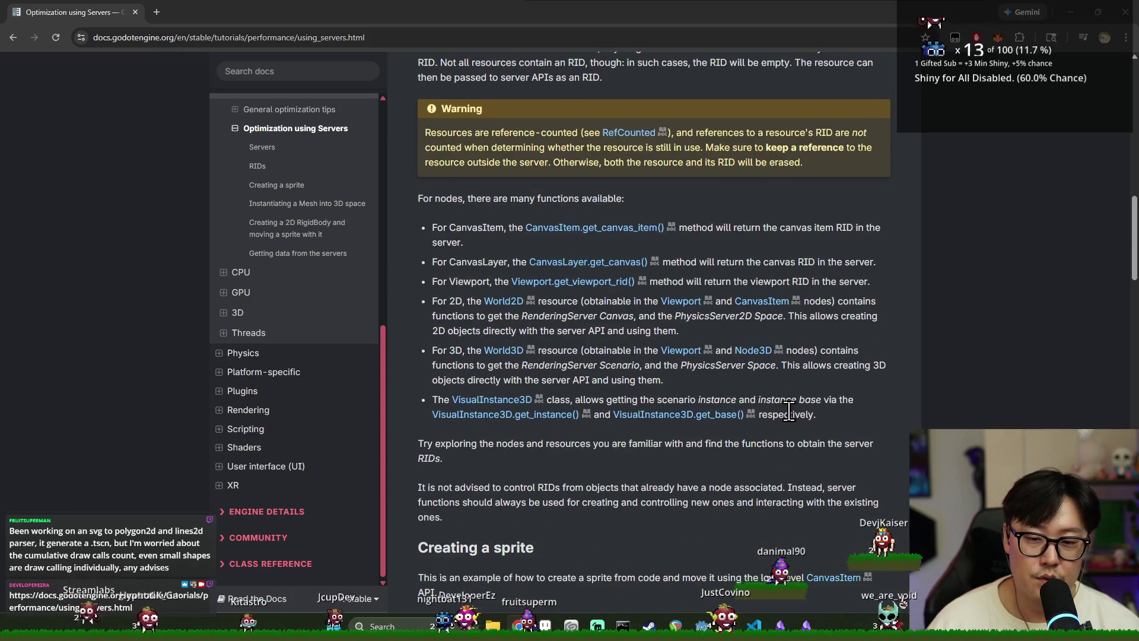
scroll(799, 403, down, 2)
drag(429, 309, 534, 311)
scroll(597, 365, up, 6)
scroll(554, 298, down, 12)
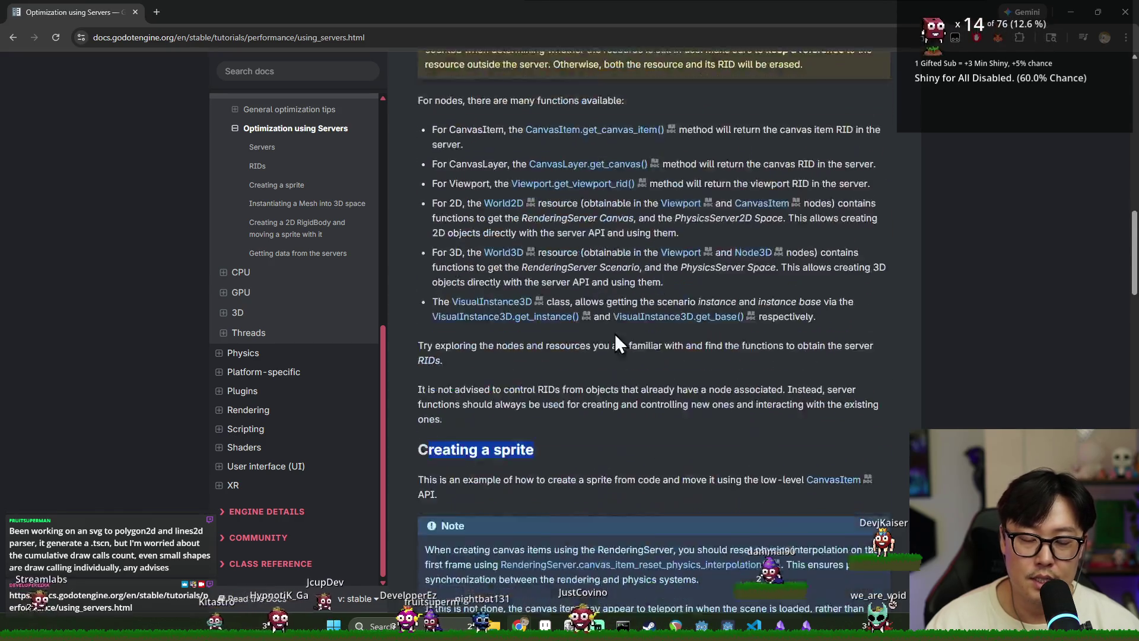
scroll(633, 342, down, 3)
mouse_move(654, 312)
mouse_down()
mouse_move(781, 317)
mouse_move(522, 329)
mouse_up()
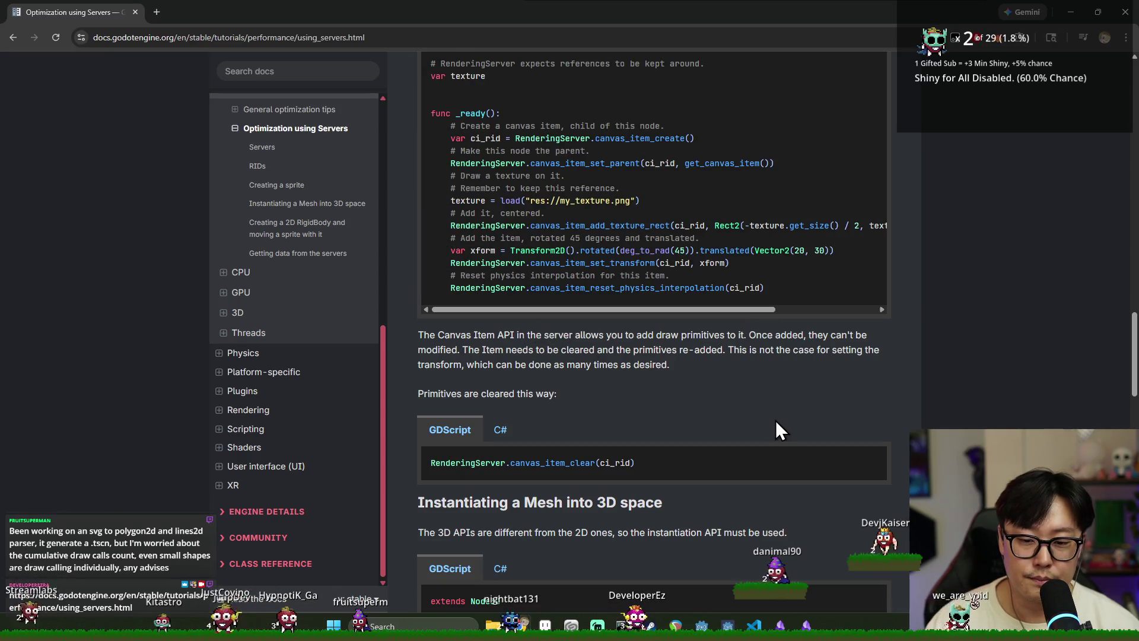
scroll(664, 330, up, 12)
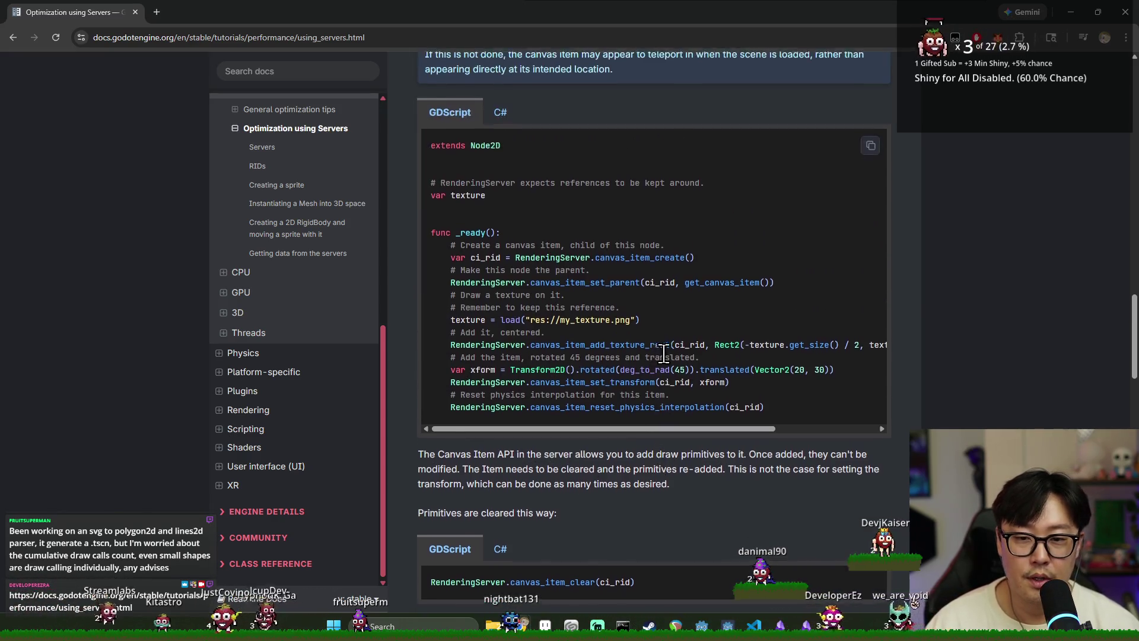
scroll(664, 330, up, 15)
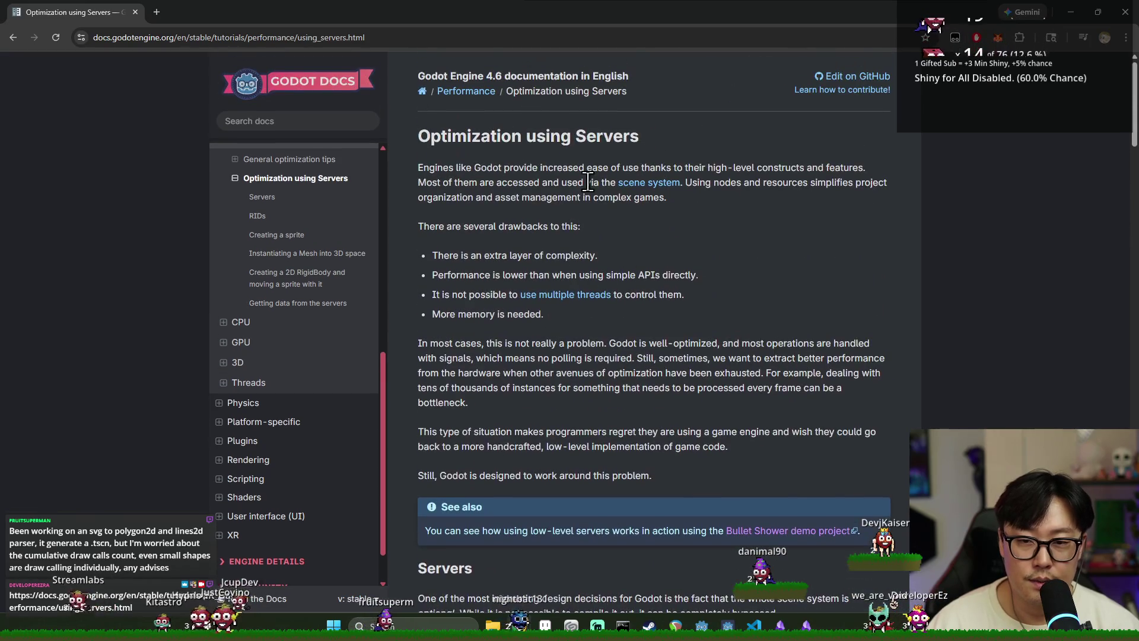
scroll(655, 244, down, 6)
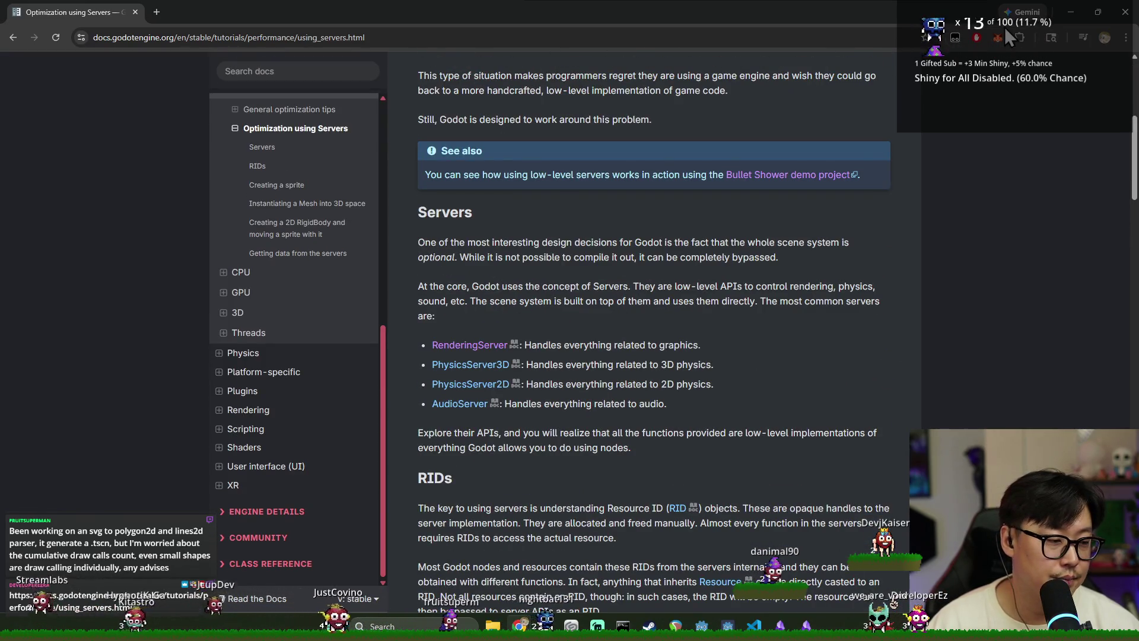
Step: Return to Godot, save journey_mode.gd and close the search
key(alt+Tab)
key(ctrl+s)
key(Escape)
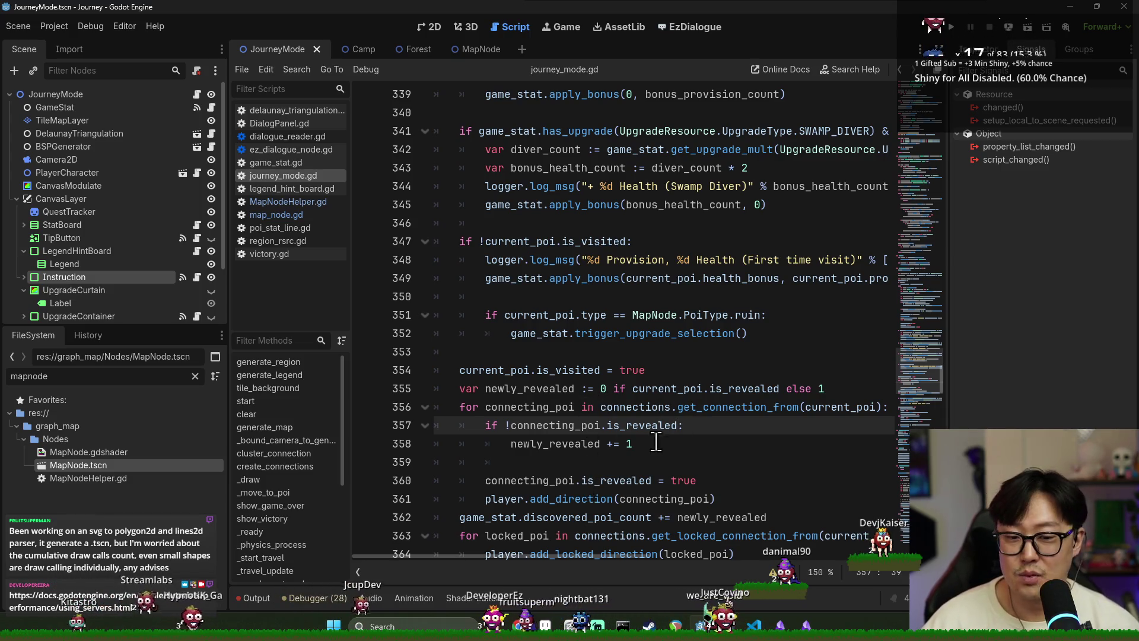
scroll(652, 439, down, 4)
scroll(545, 358, up, 1)
click(537, 259)
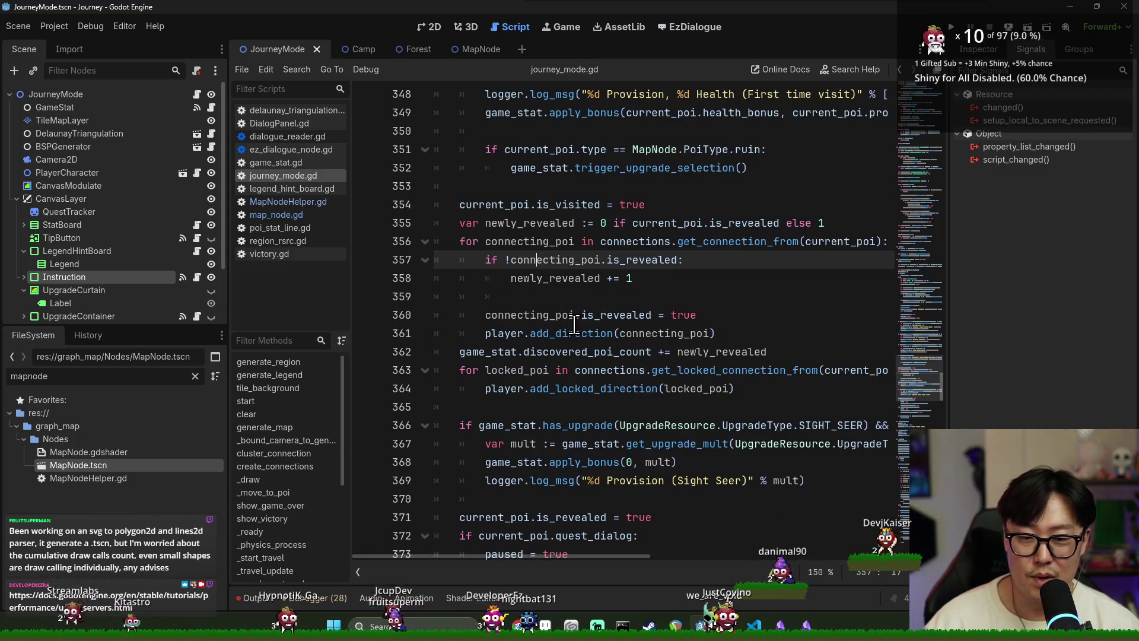
scroll(579, 328, down, 10)
scroll(586, 331, down, 4)
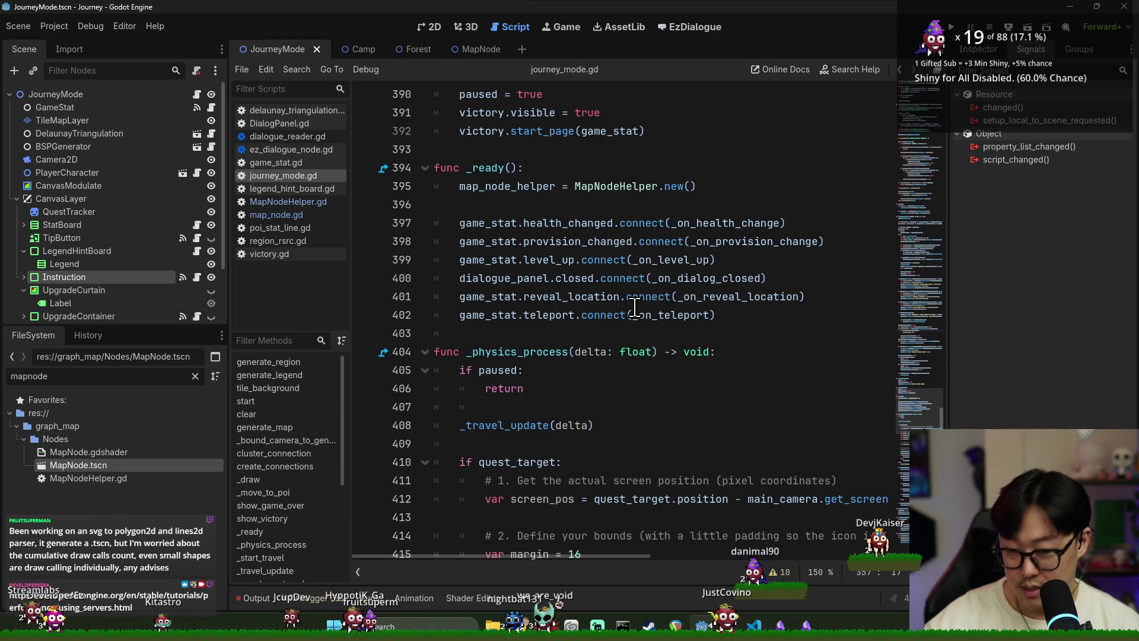
scroll(635, 307, down, 6)
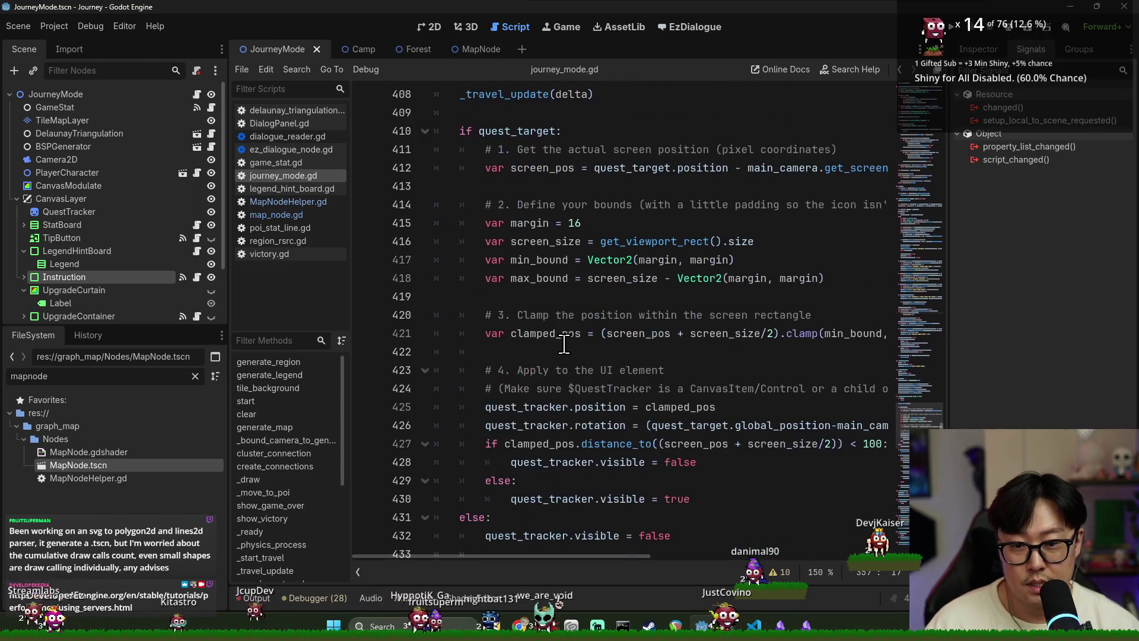
scroll(564, 343, down, 5)
scroll(578, 343, up, 20)
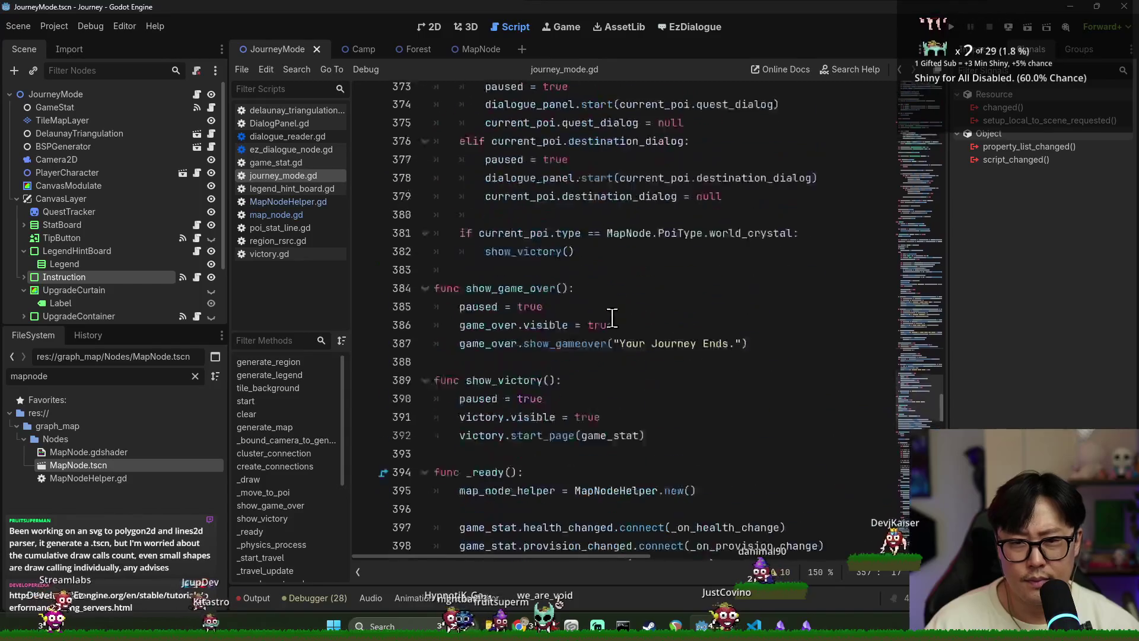
scroll(586, 320, up, 16)
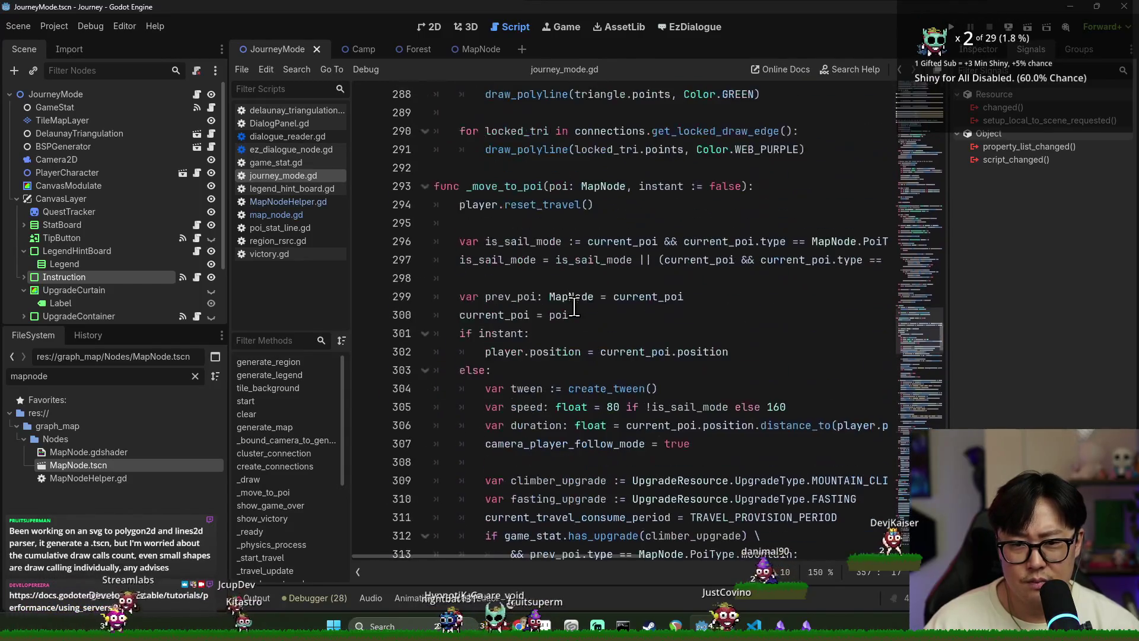
click(569, 310)
key(ctrl+f)
text(cycle)
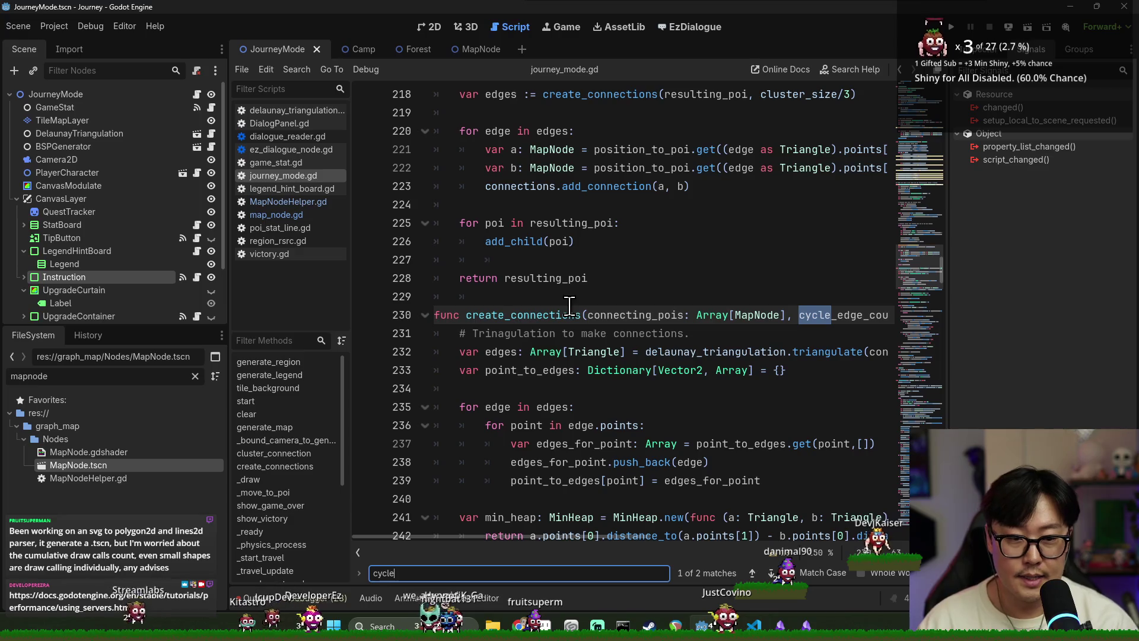
double_click(799, 321)
scroll(467, 332, down, 6)
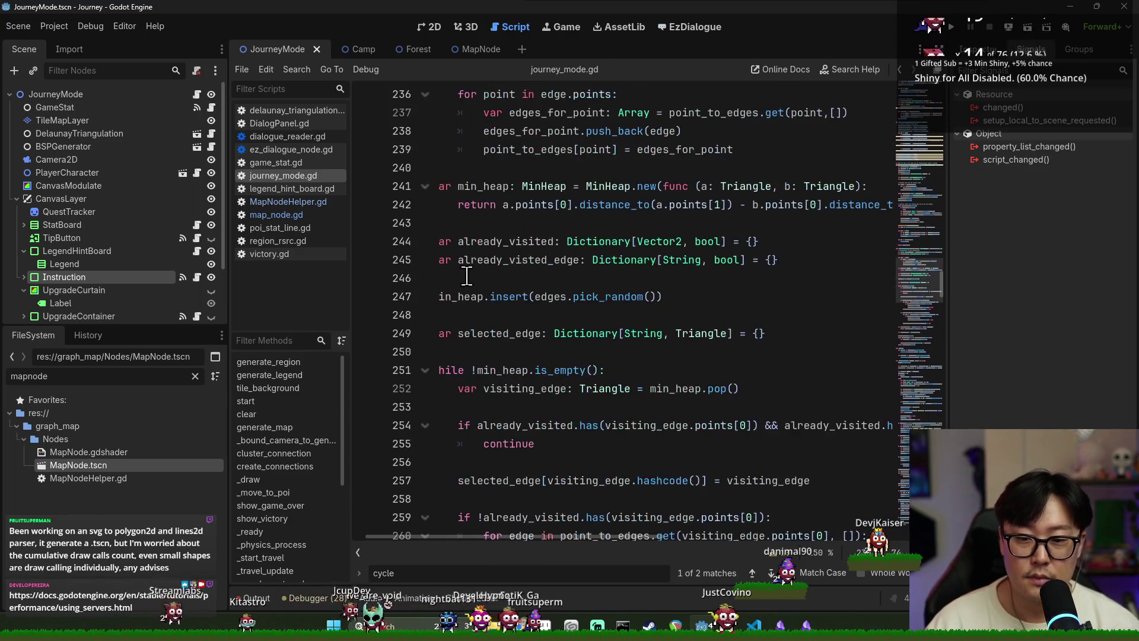
double_click(487, 186)
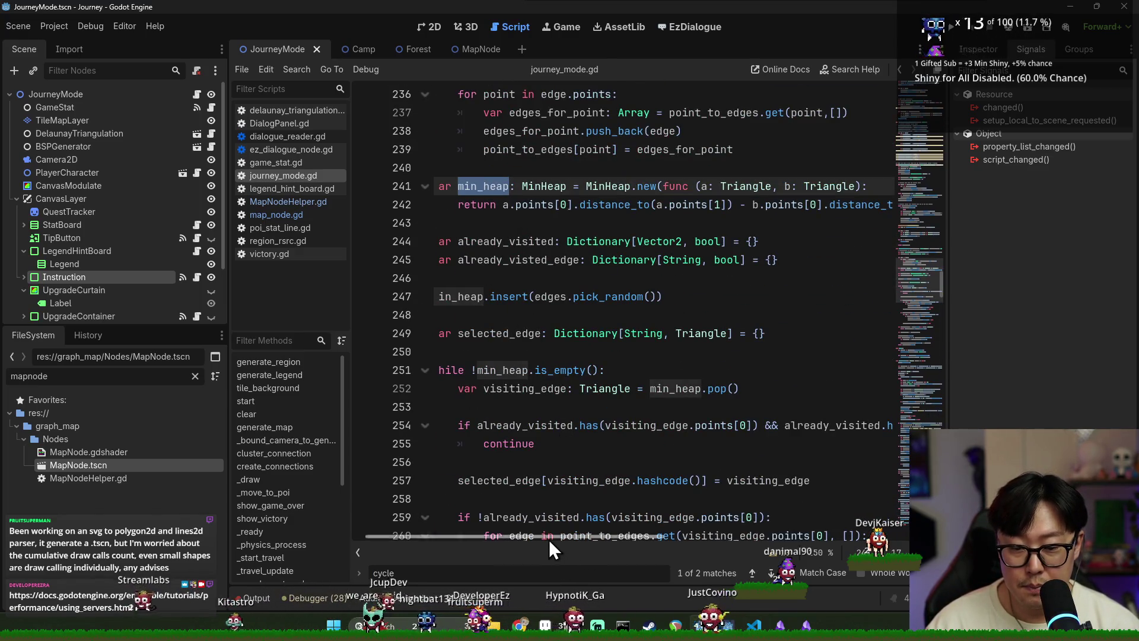
scroll(550, 537, left, 1)
scroll(547, 451, down, 3)
double_click(534, 313)
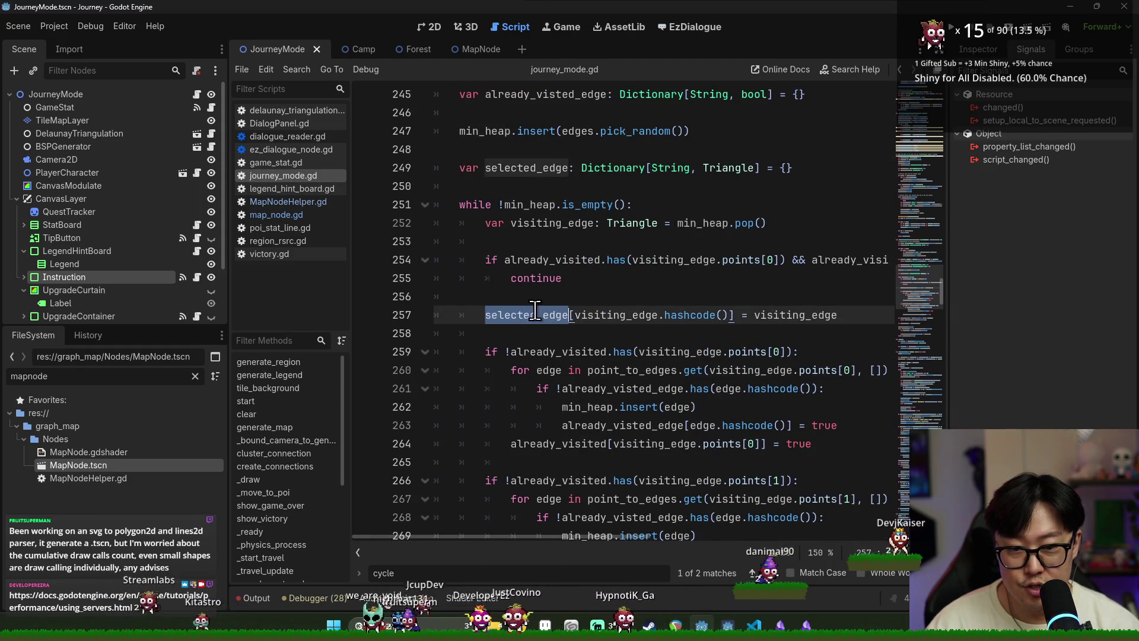
double_click(602, 315)
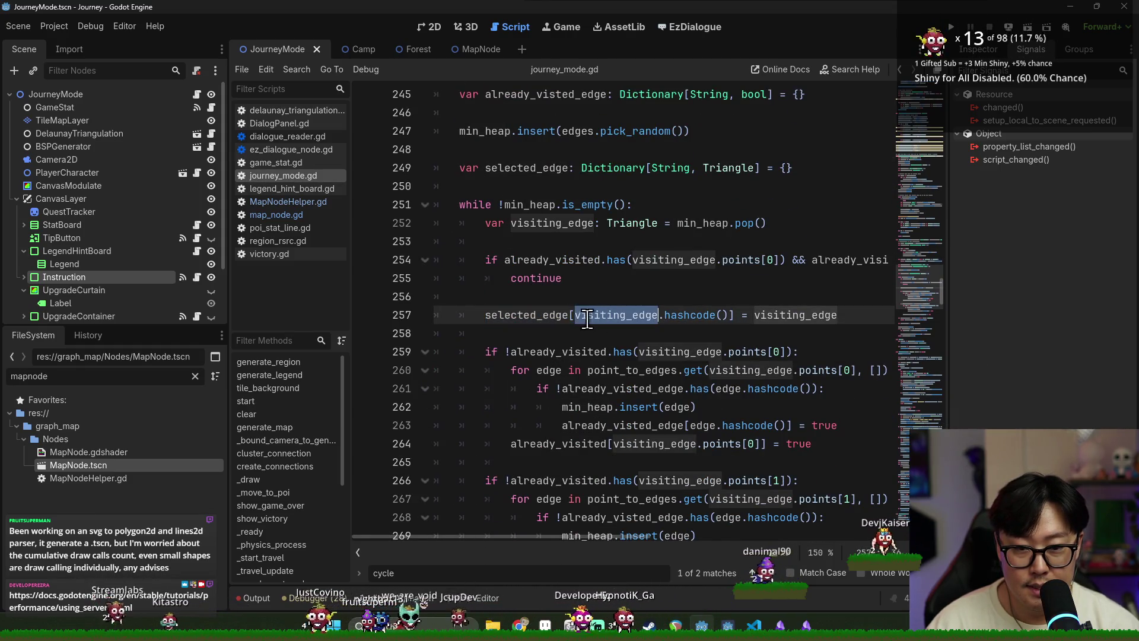
double_click(528, 315)
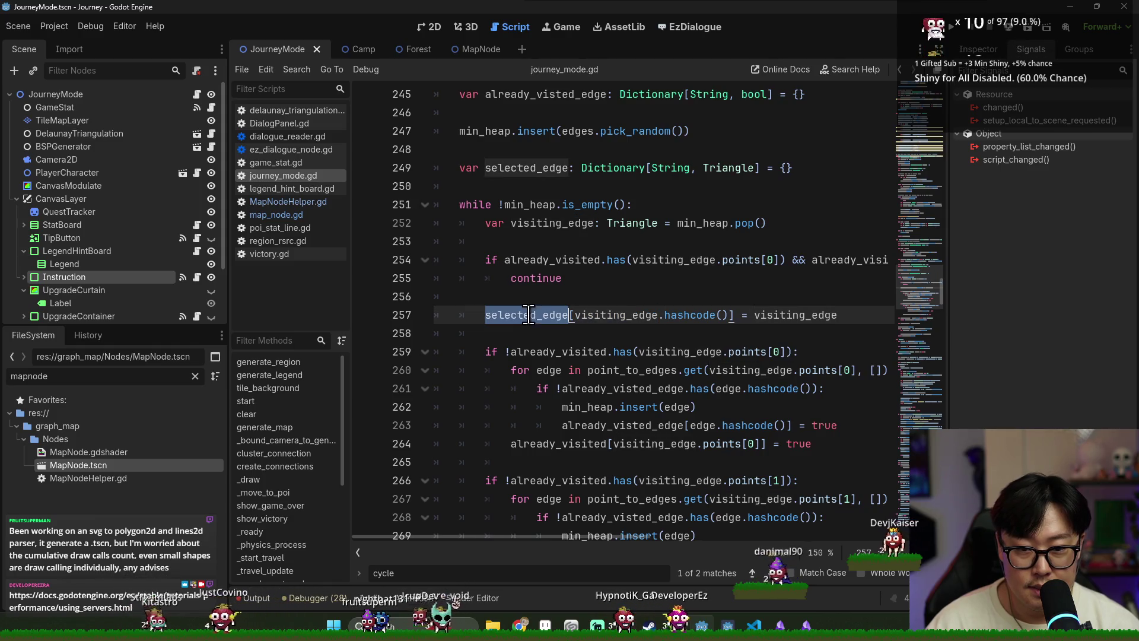
double_click(612, 315)
scroll(605, 291, down, 2)
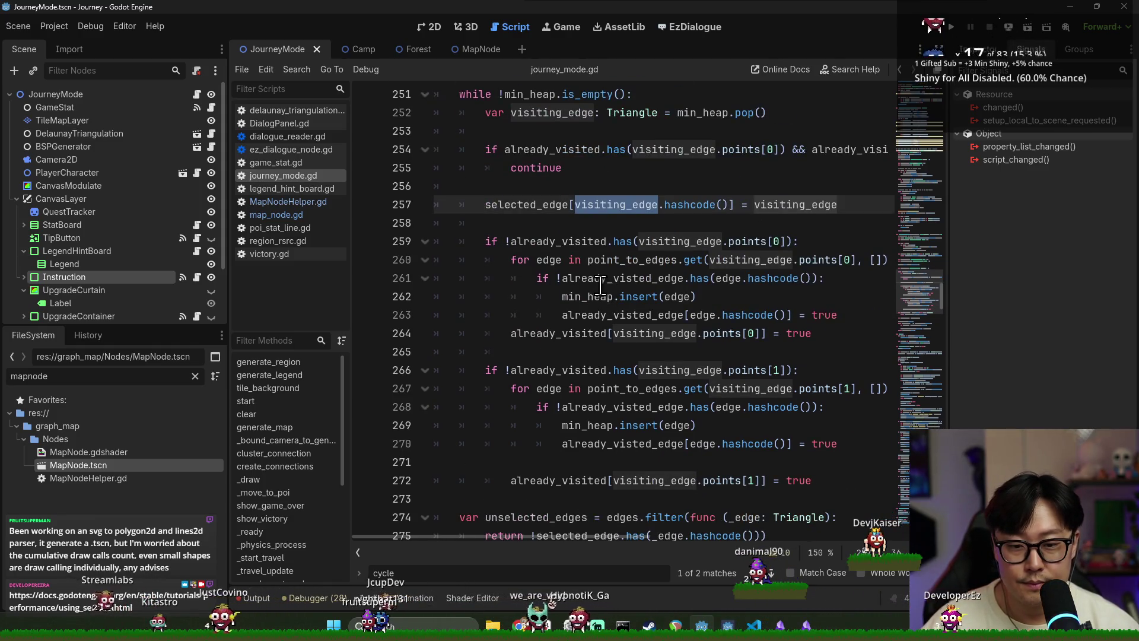
scroll(605, 279, up, 2)
ctrl+click(645, 228)
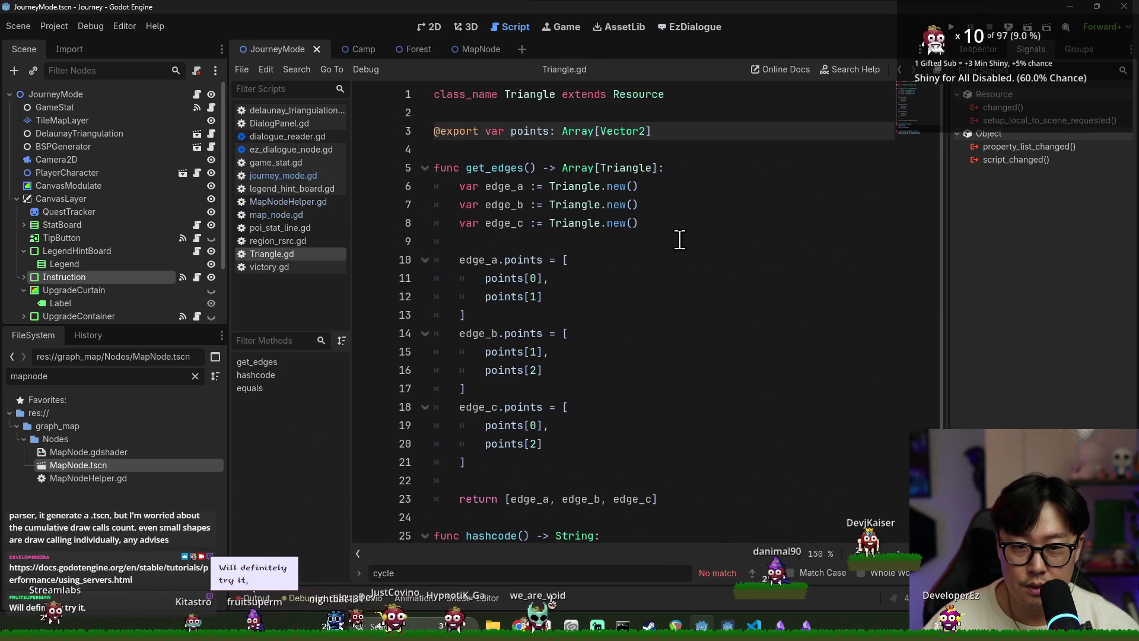
key(alt+Left)
scroll(519, 213, up, 3)
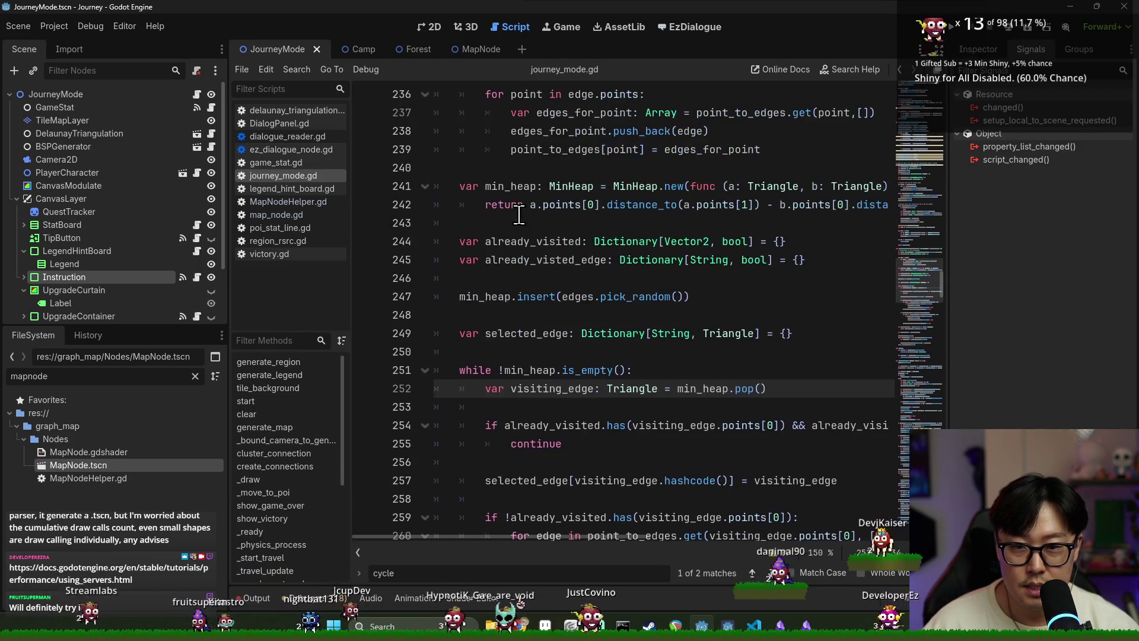
scroll(519, 214, up, 2)
double_click(550, 261)
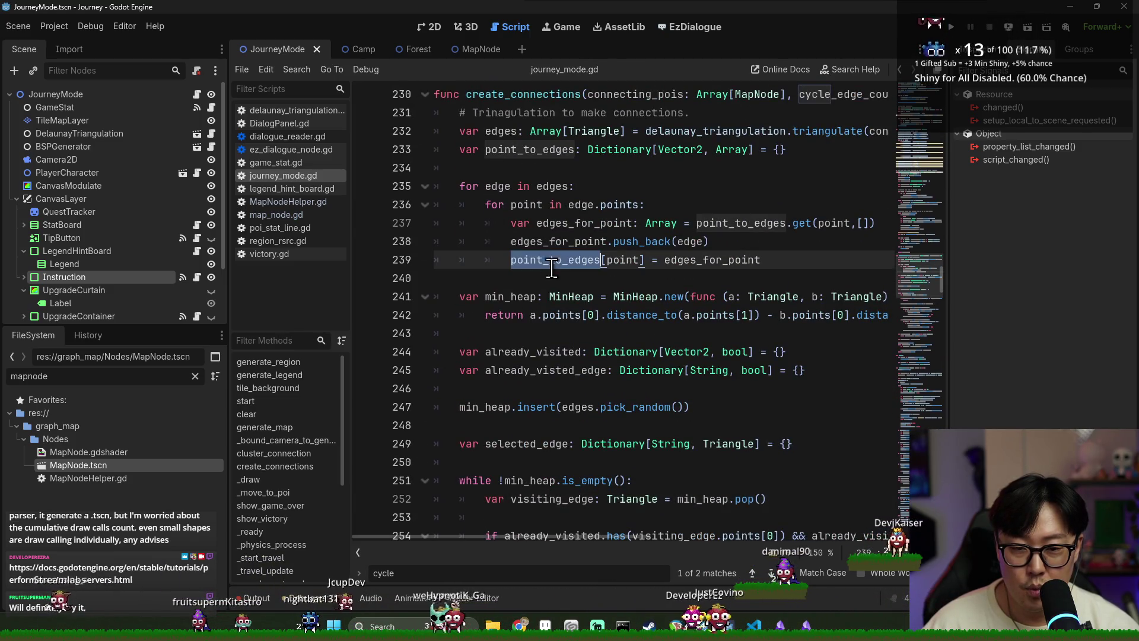
scroll(557, 208, up, 2)
click(503, 241)
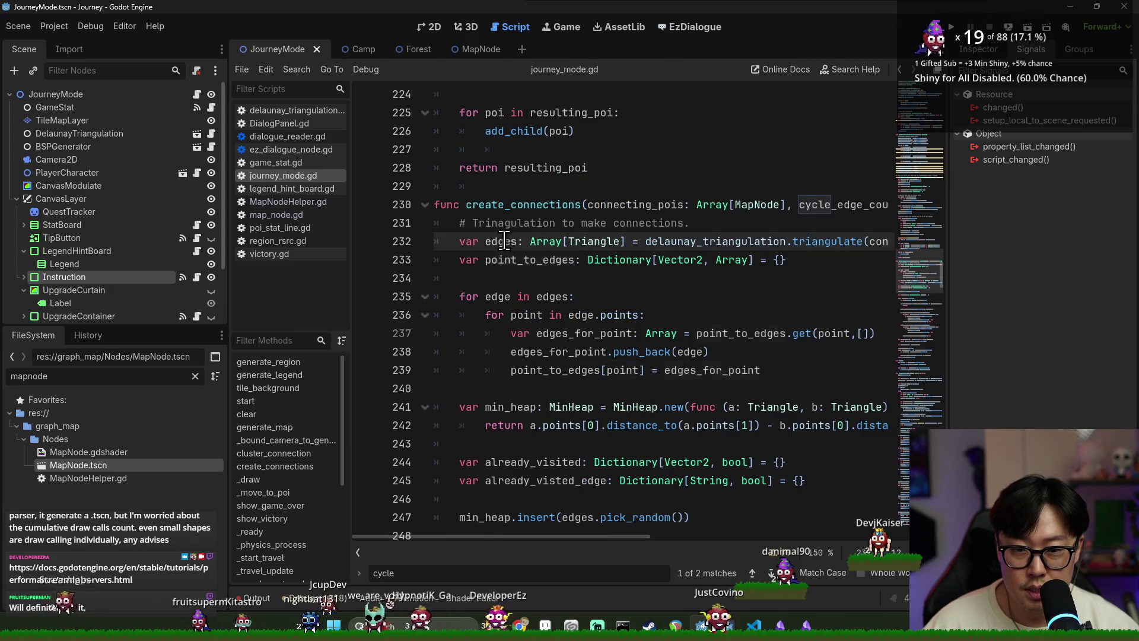
click(564, 205)
double_click(633, 204)
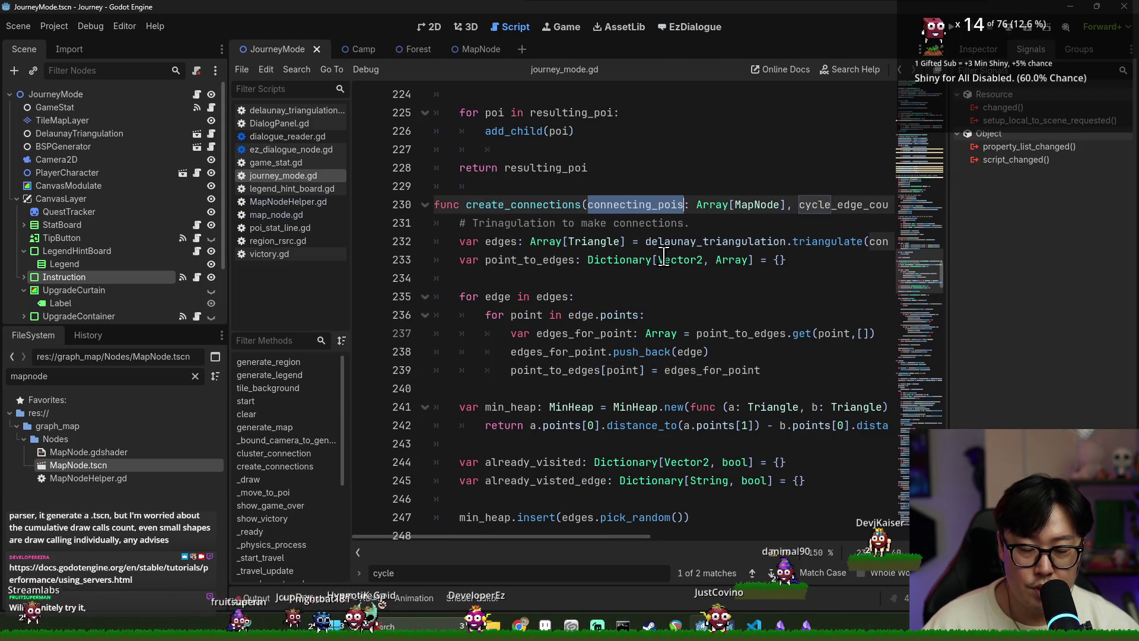
double_click(500, 242)
double_click(570, 372)
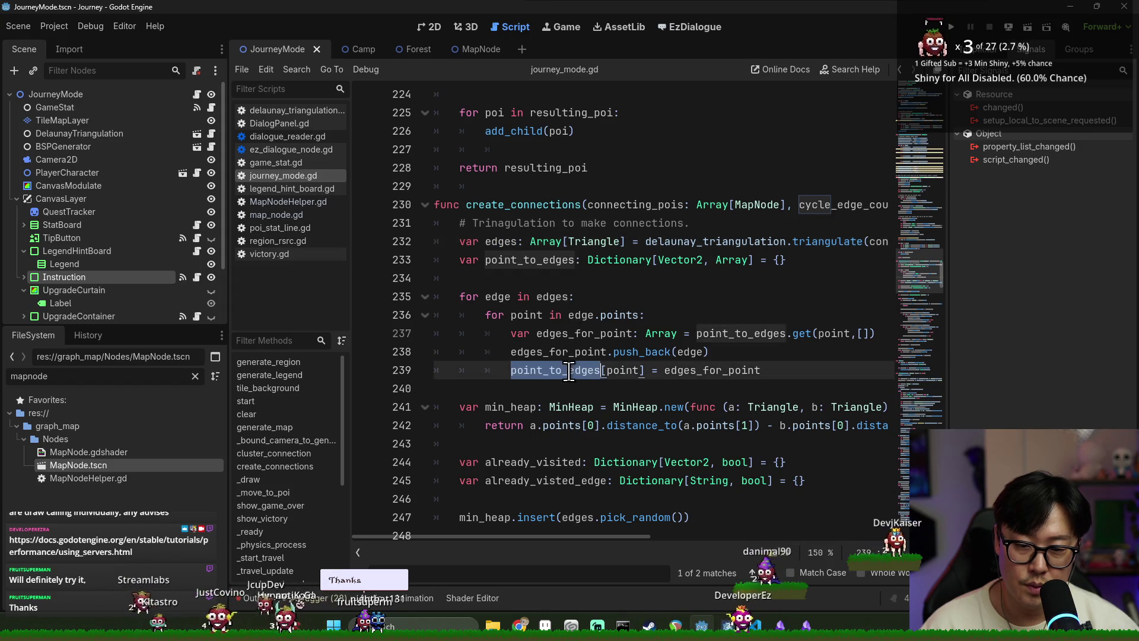
scroll(567, 365, down, 2)
double_click(536, 352)
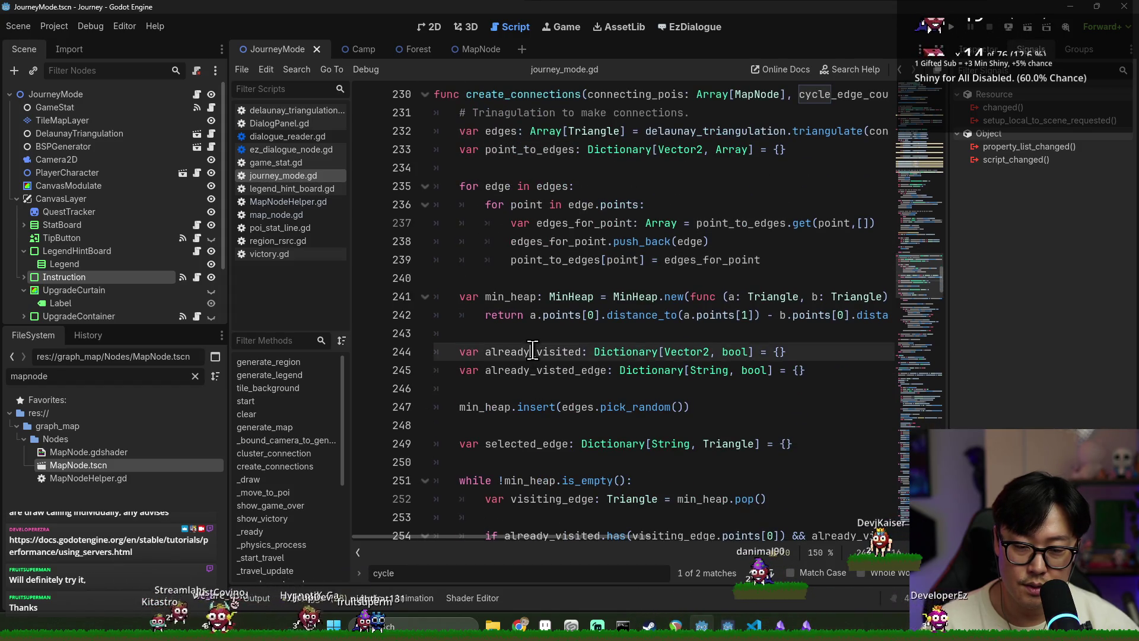
double_click(553, 372)
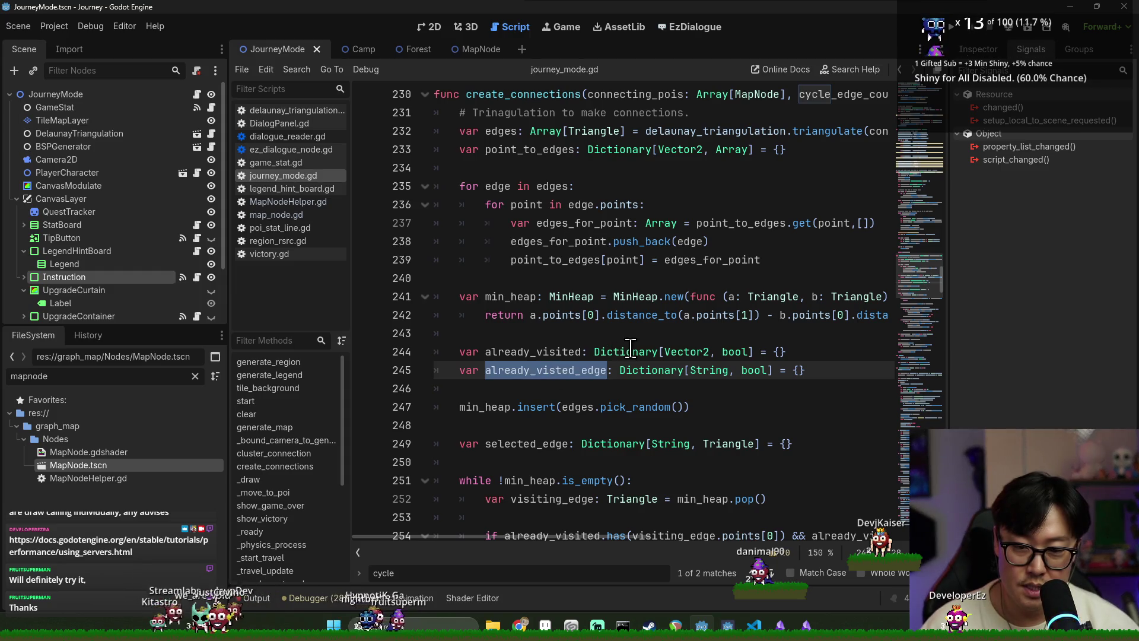
double_click(534, 351)
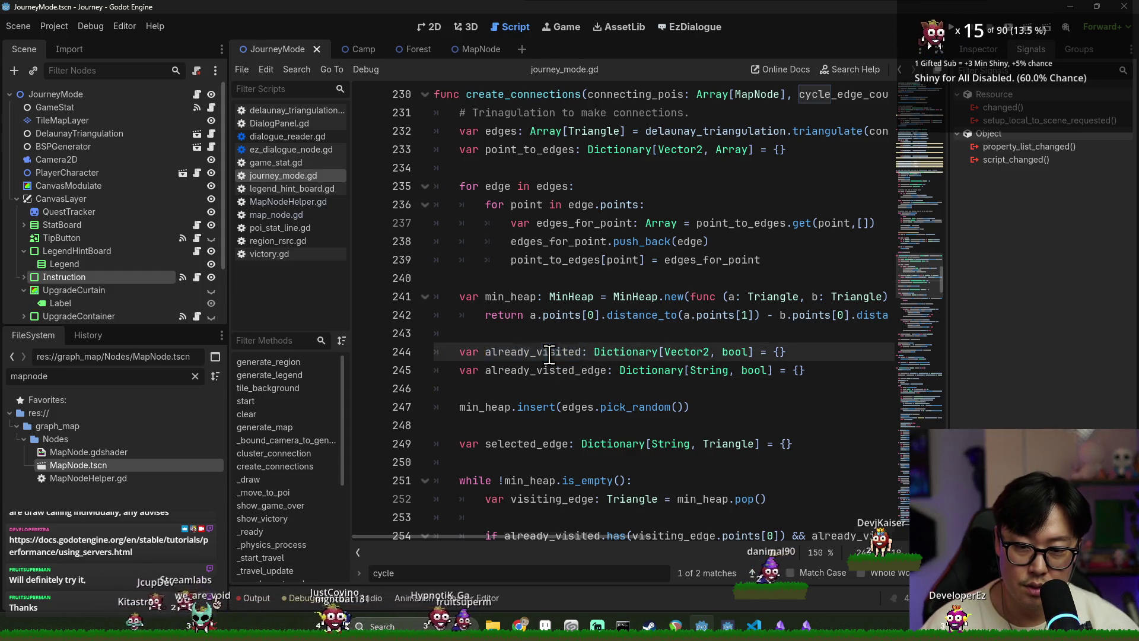
scroll(561, 361, down, 2)
scroll(561, 361, down, 1)
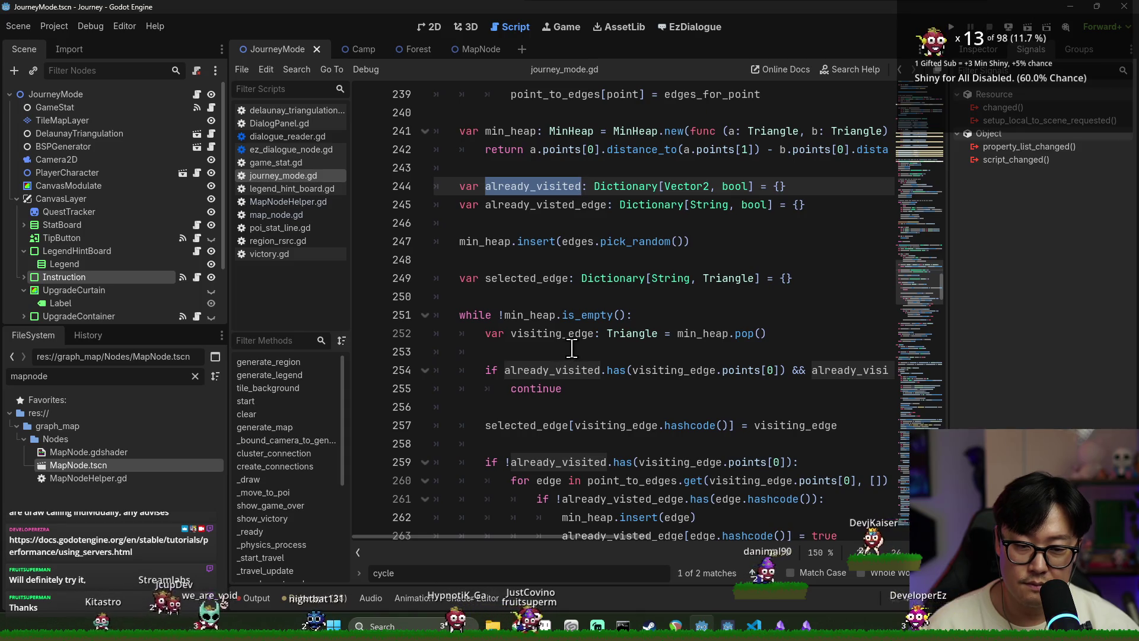
double_click(665, 369)
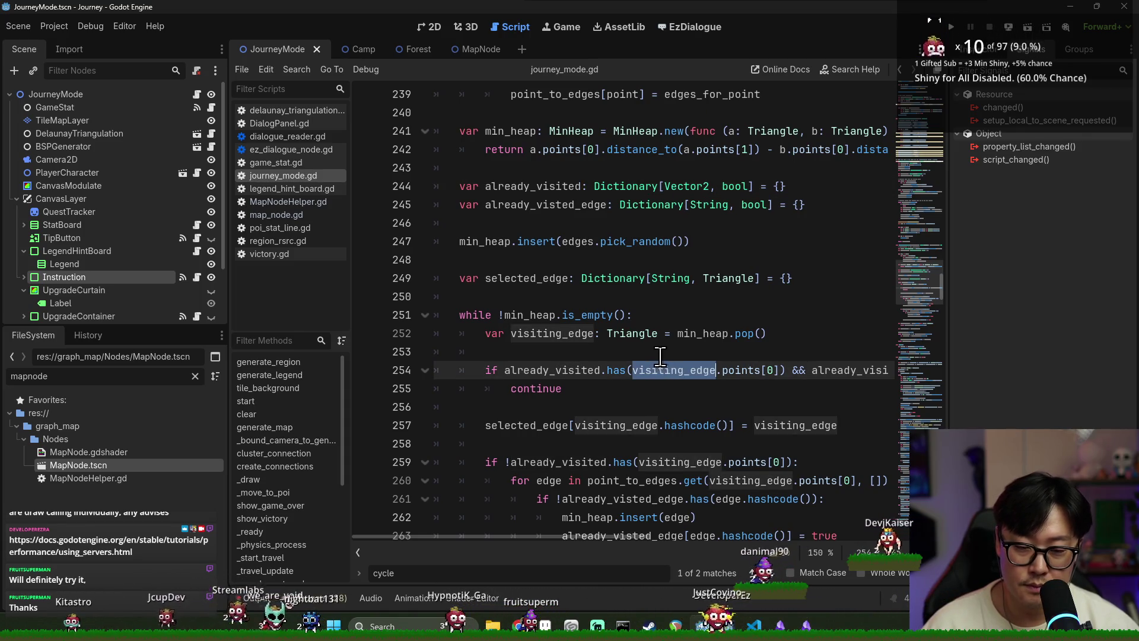
scroll(664, 368, down, 3)
click(672, 364)
scroll(672, 363, down, 4)
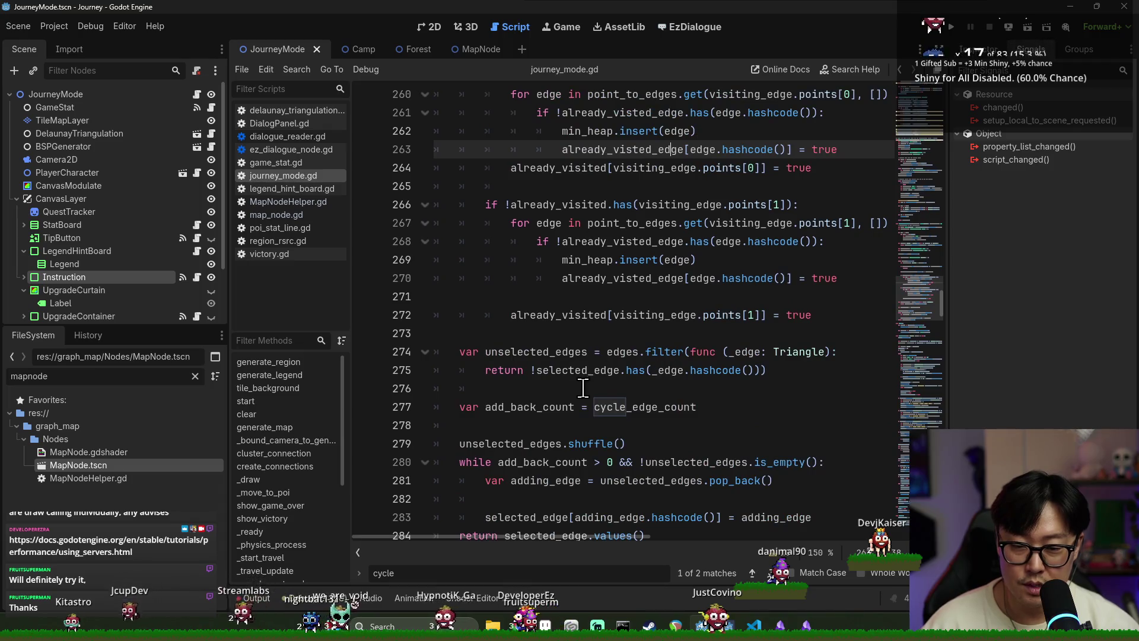
scroll(578, 389, down, 2)
double_click(558, 409)
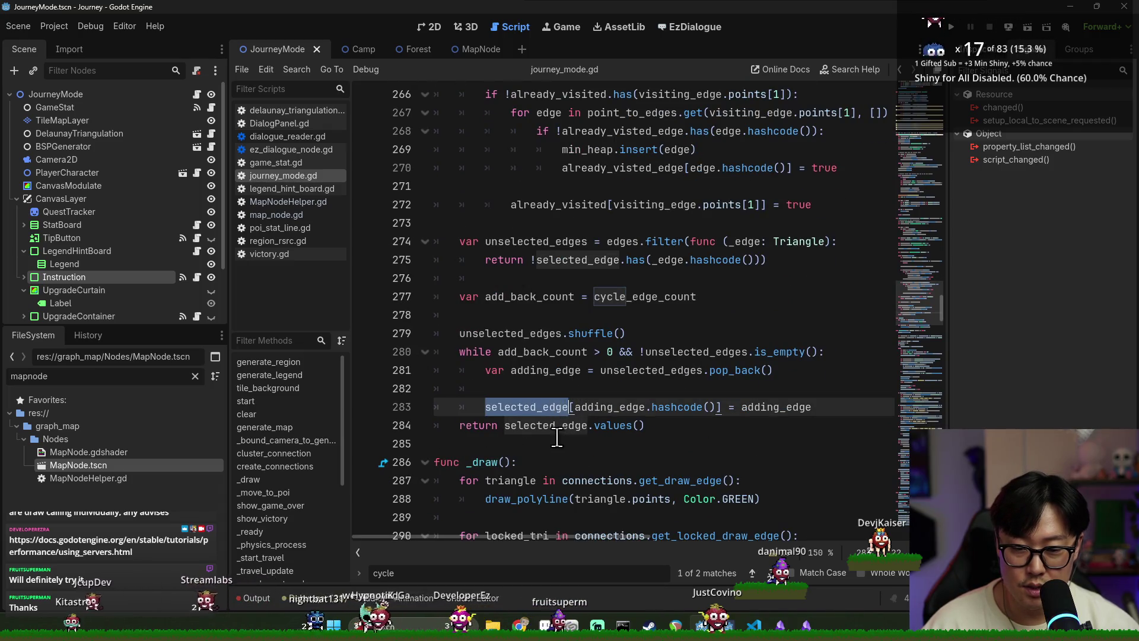
double_click(579, 426)
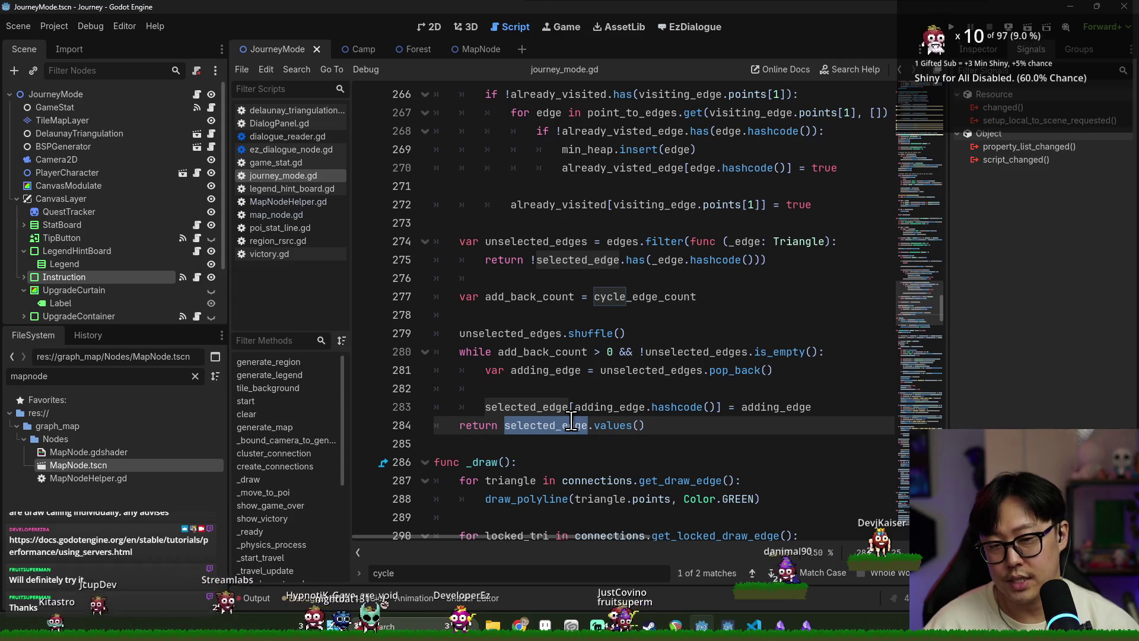
mouse_move(571, 420)
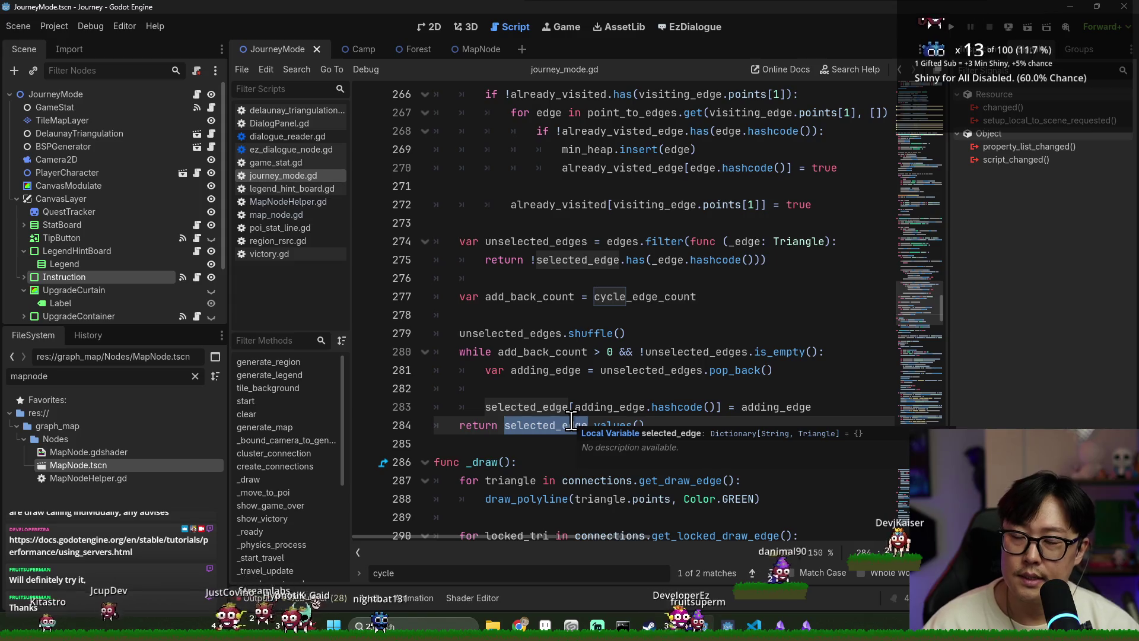
click(538, 350)
double_click(514, 333)
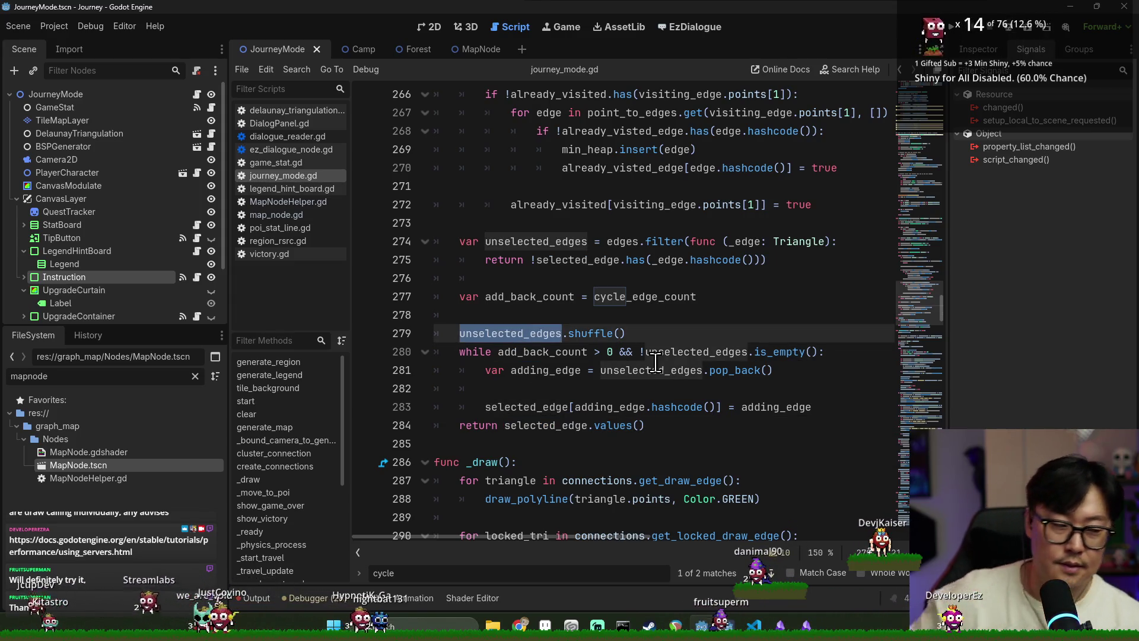
mouse_move(655, 363)
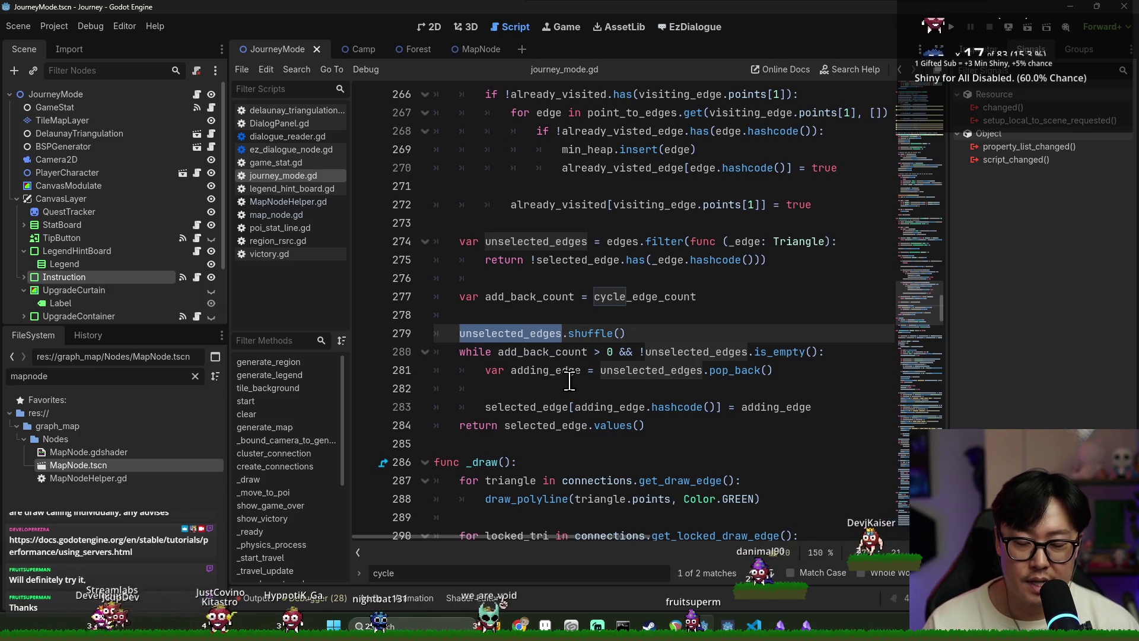
double_click(755, 407)
double_click(509, 408)
click(510, 425)
double_click(509, 334)
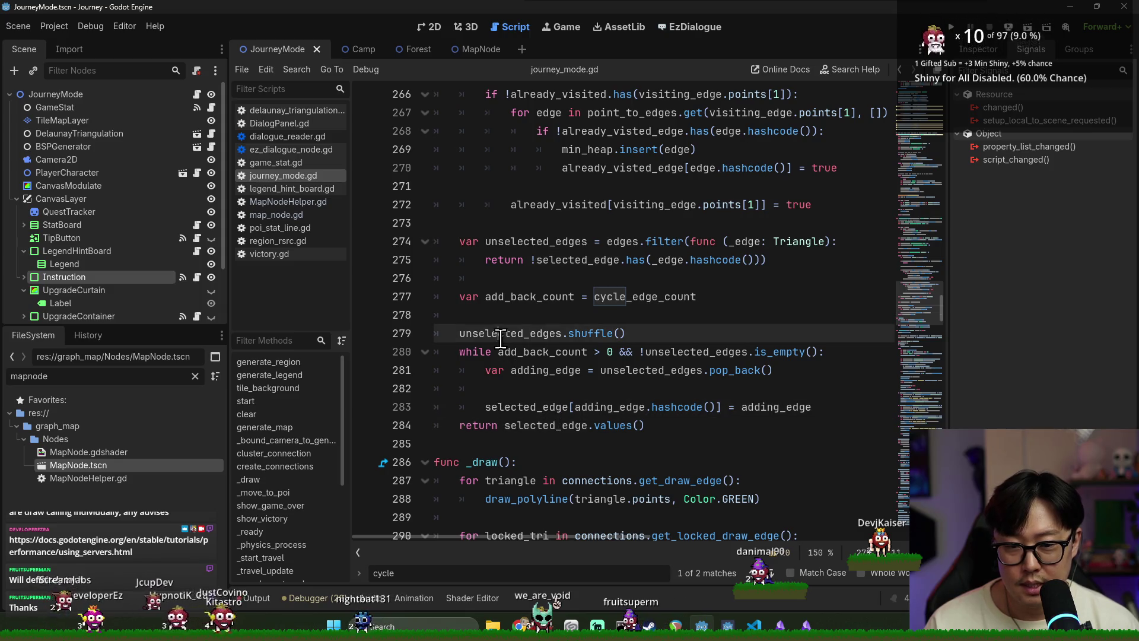
double_click(528, 407)
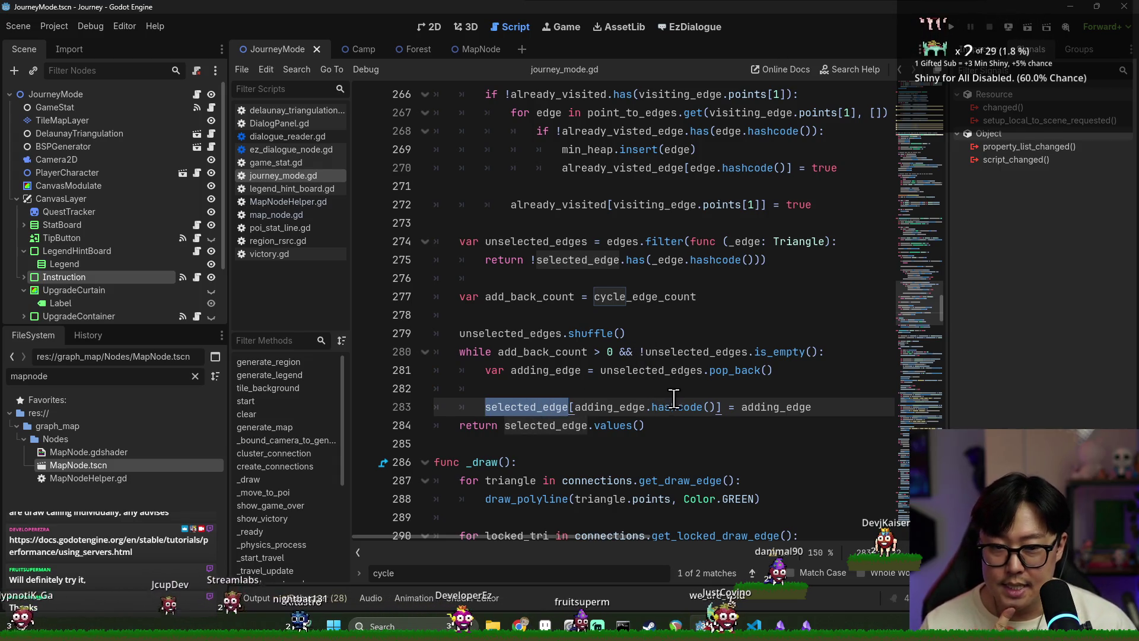
scroll(664, 386, up, 1)
double_click(571, 316)
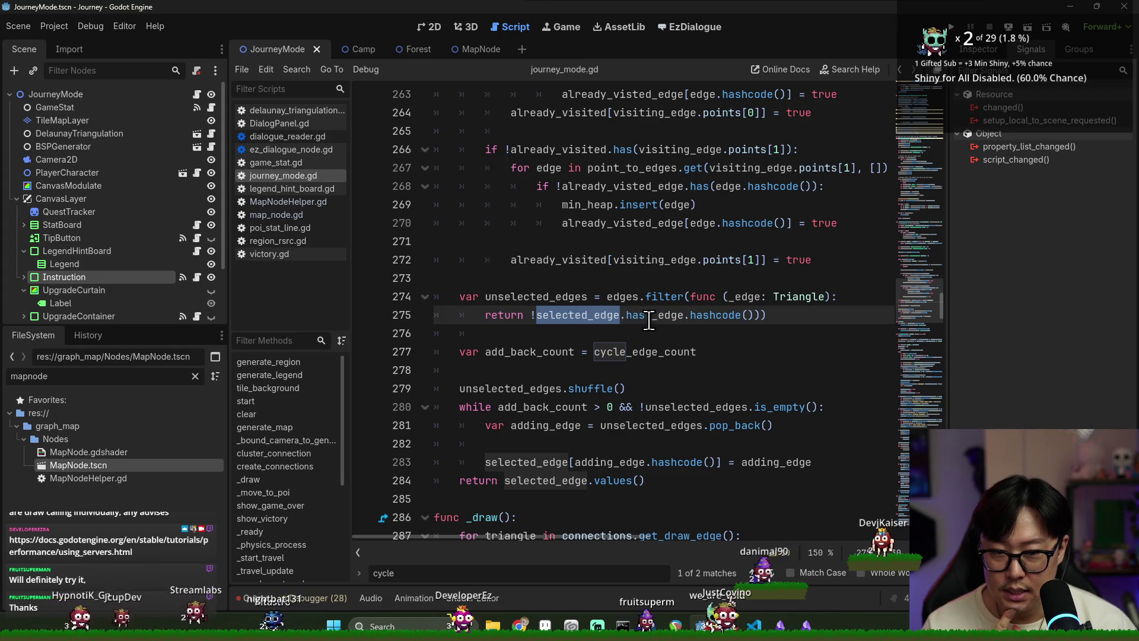
click(678, 316)
double_click(587, 318)
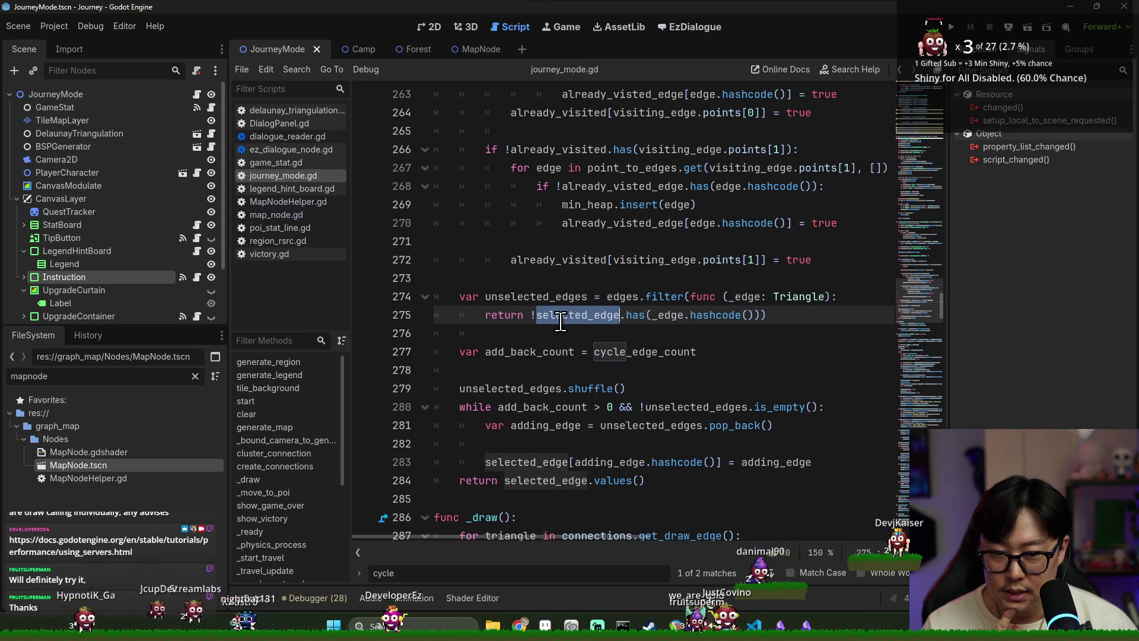
double_click(548, 297)
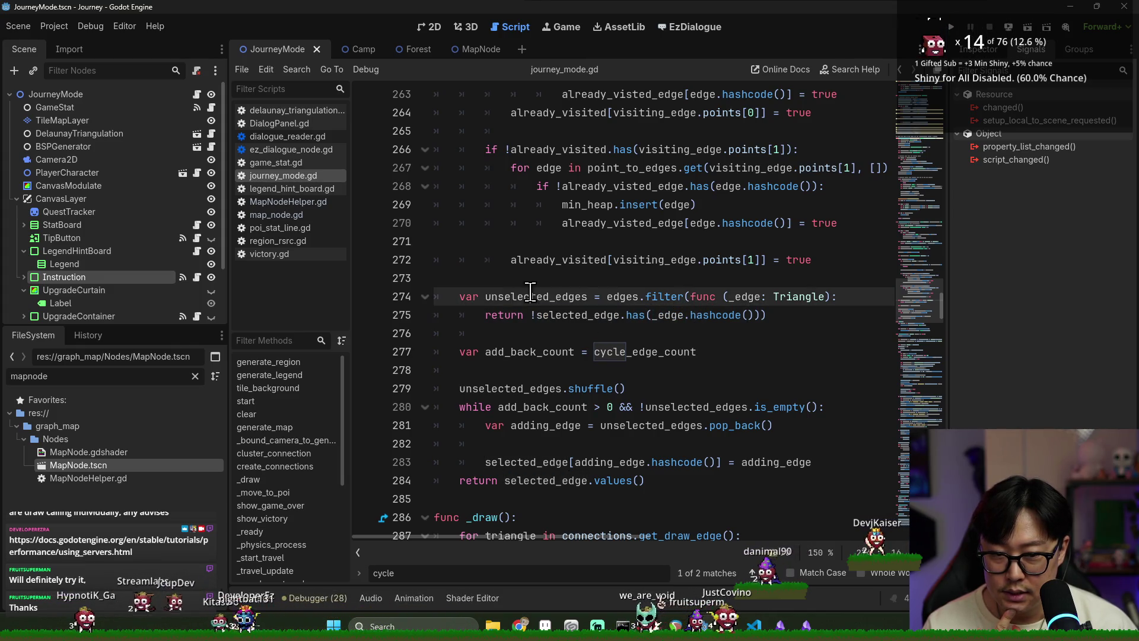
double_click(583, 317)
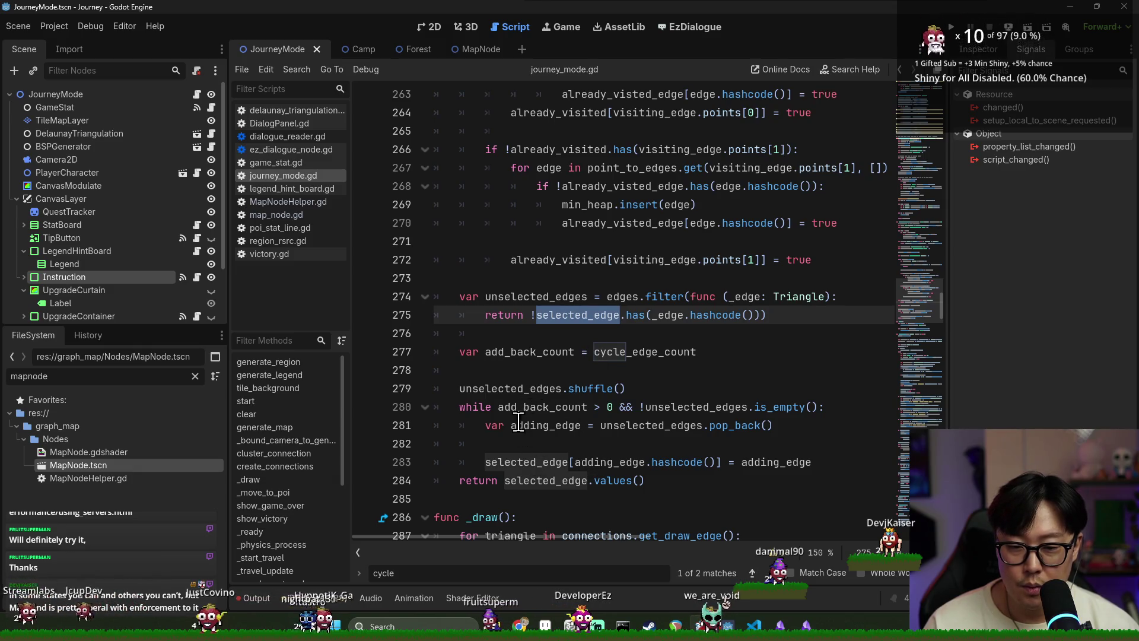
double_click(537, 423)
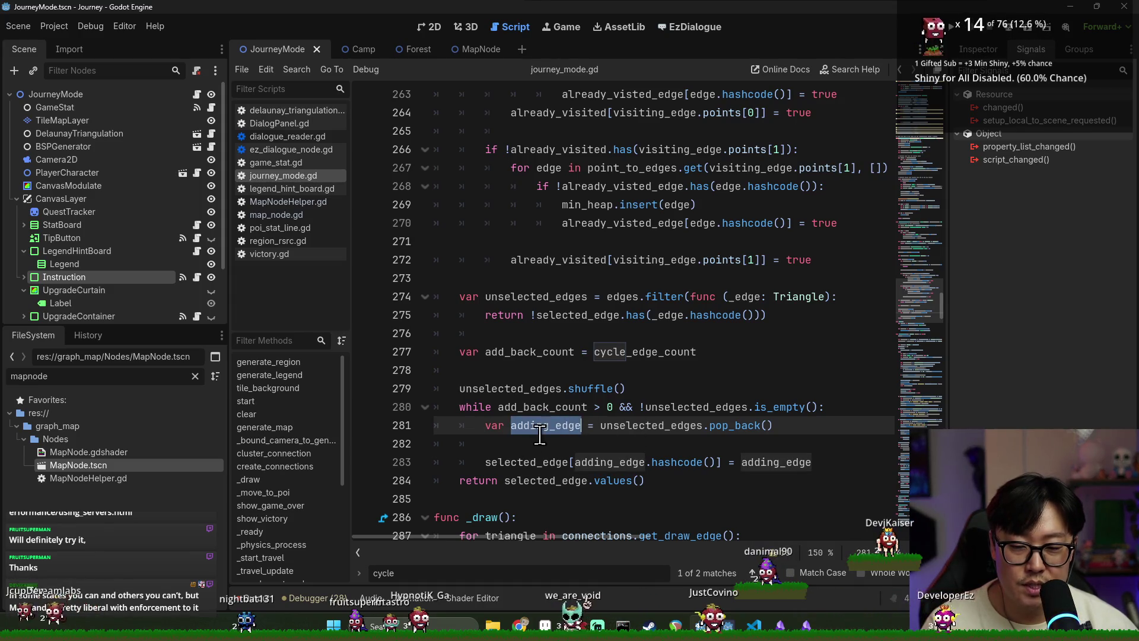
scroll(552, 442, up, 5)
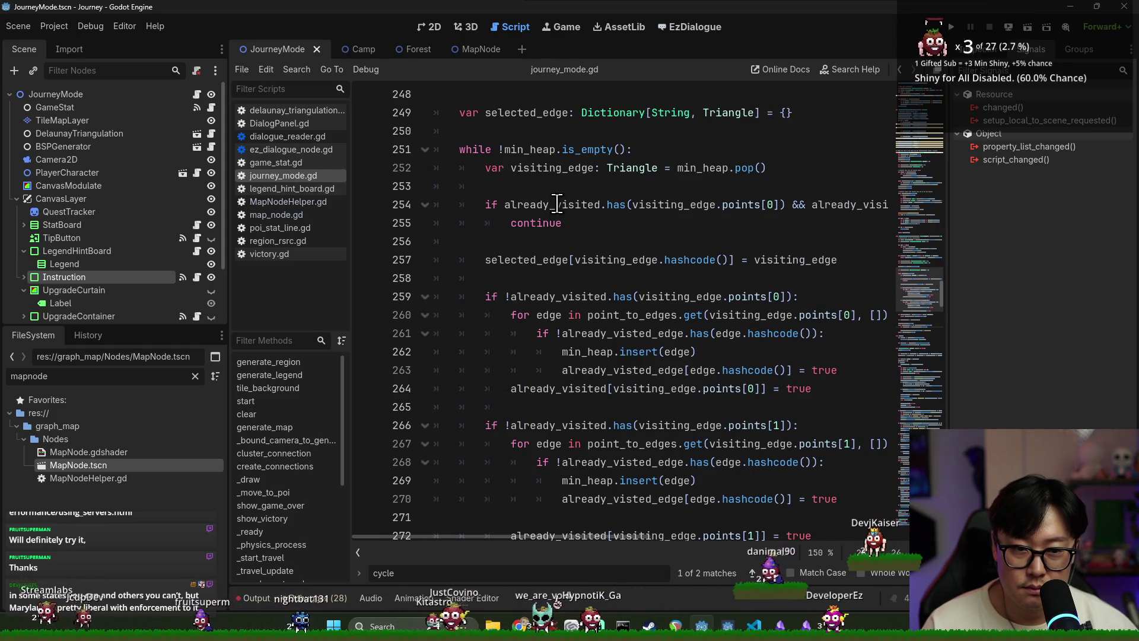
double_click(557, 205)
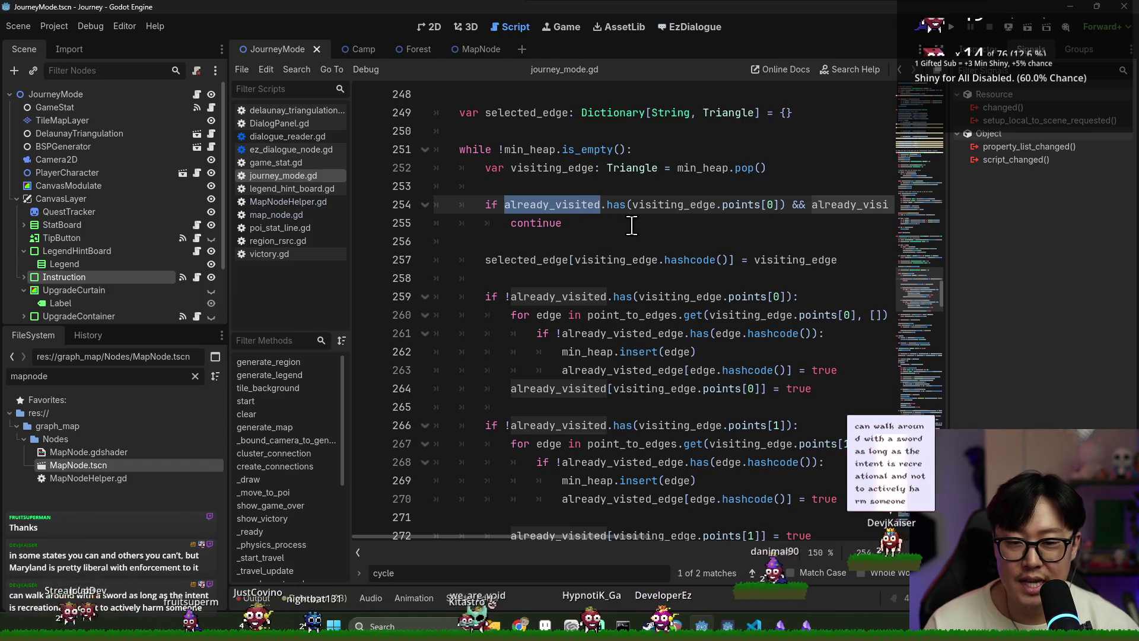
scroll(542, 224, up, 4)
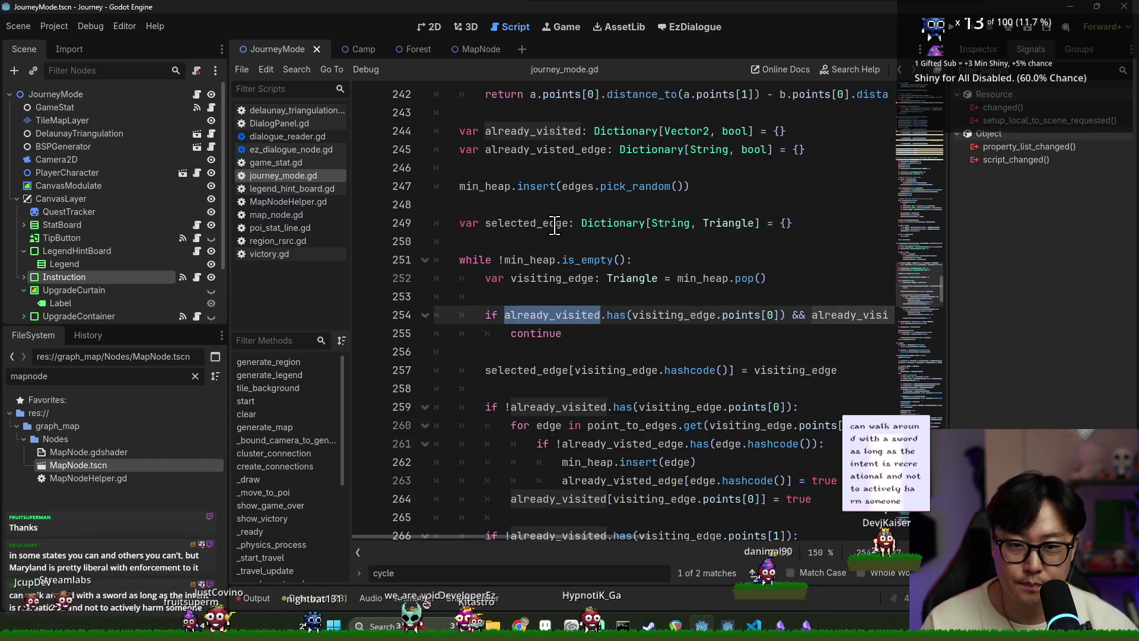
scroll(554, 259, down, 3)
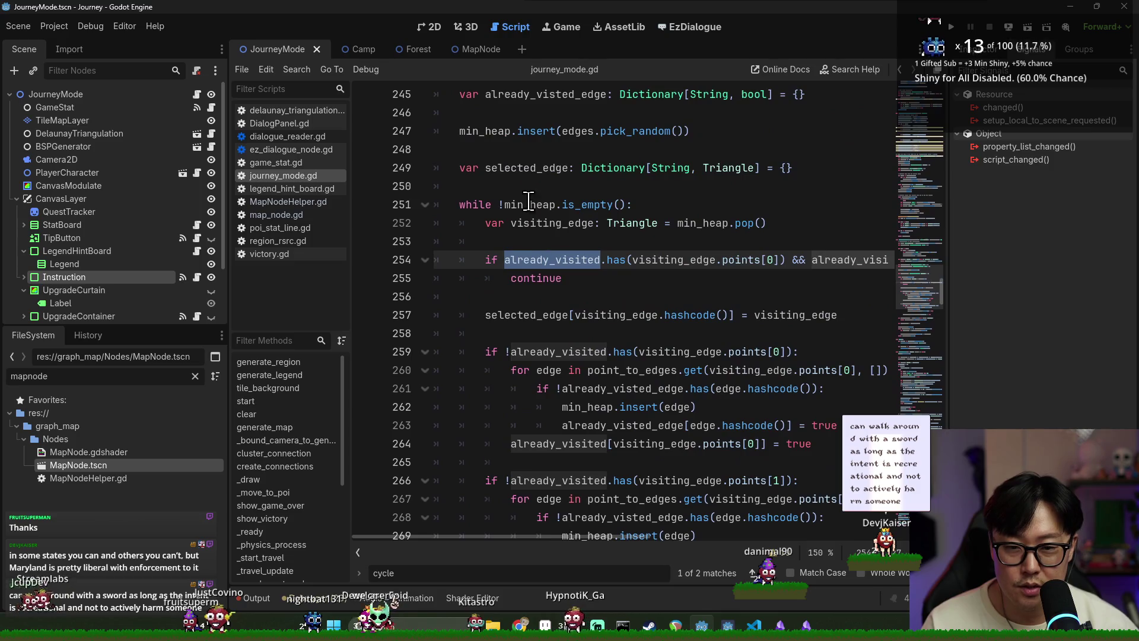
double_click(542, 168)
double_click(537, 316)
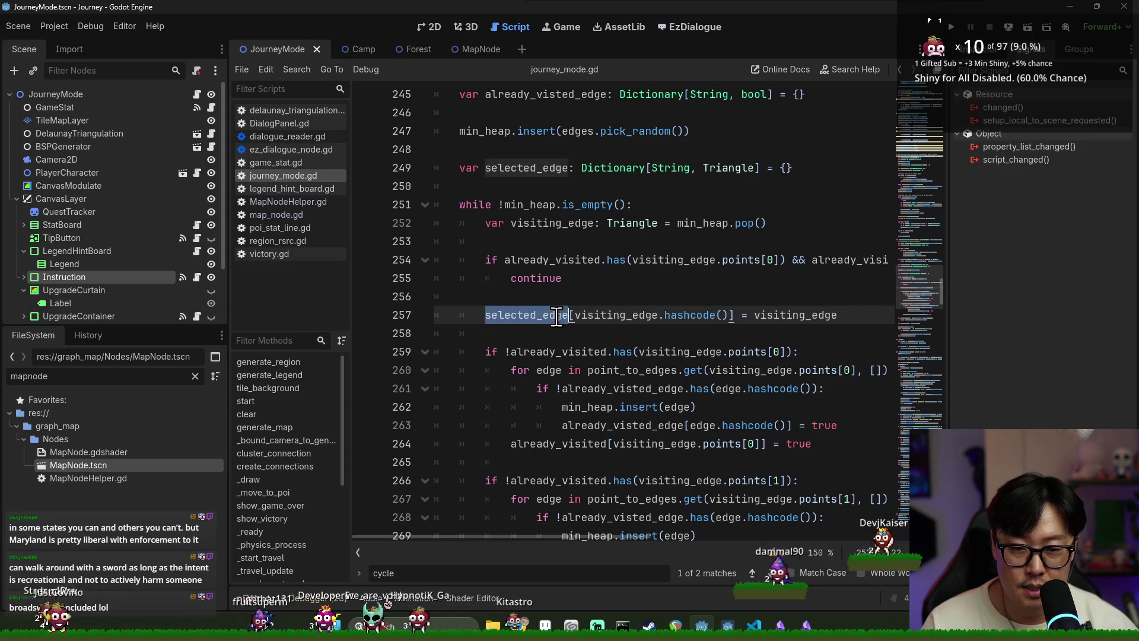
double_click(617, 316)
double_click(524, 319)
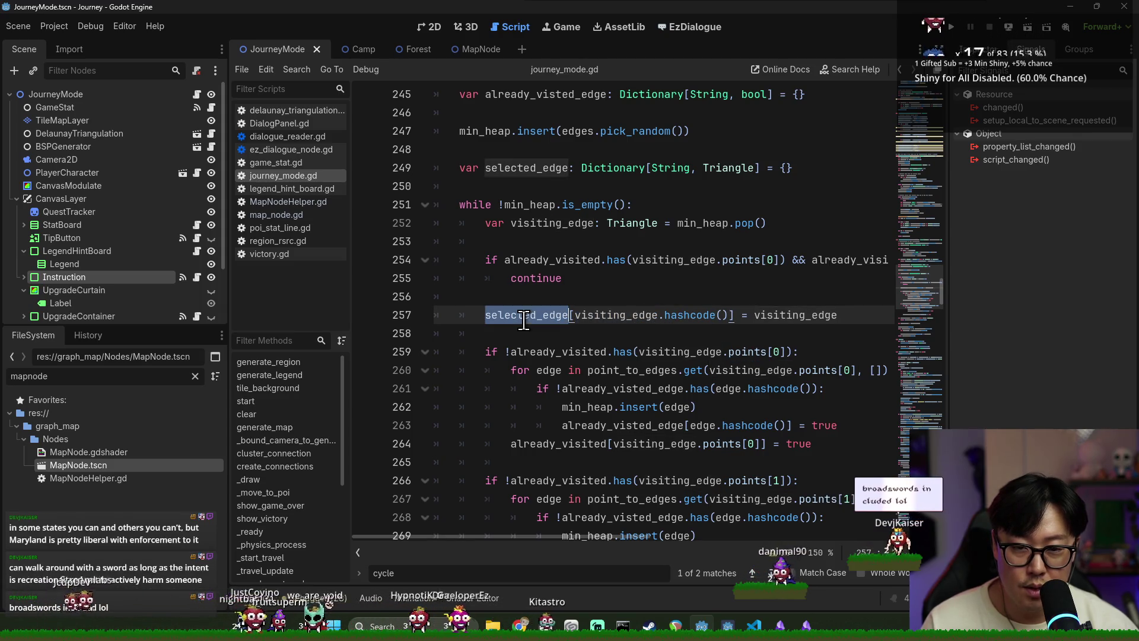
click(663, 168)
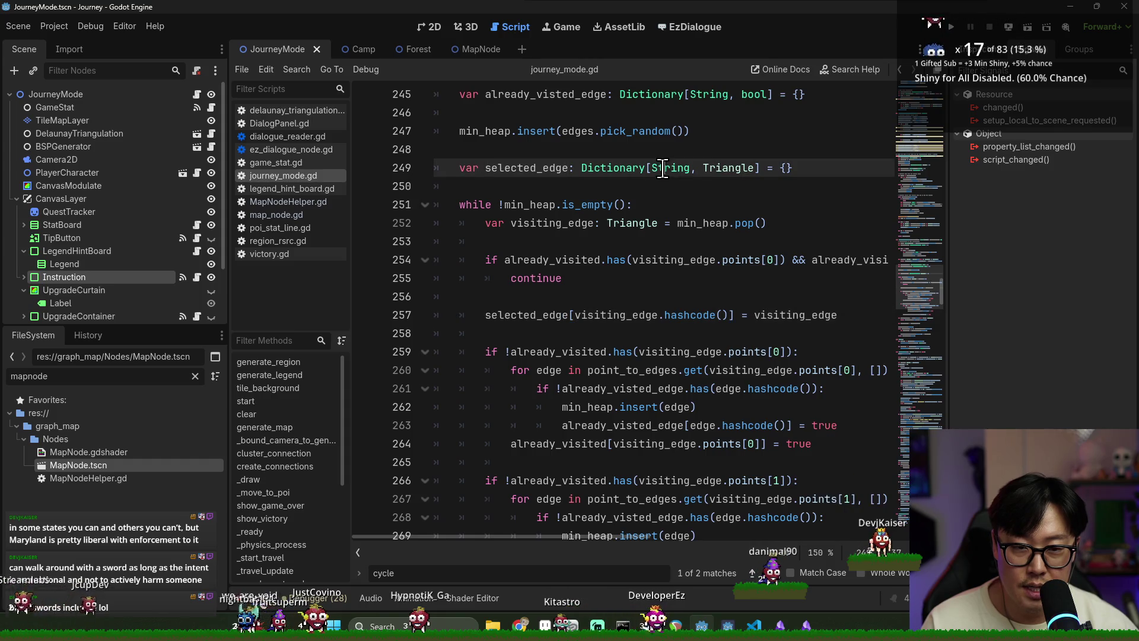
double_click(522, 168)
click(549, 315)
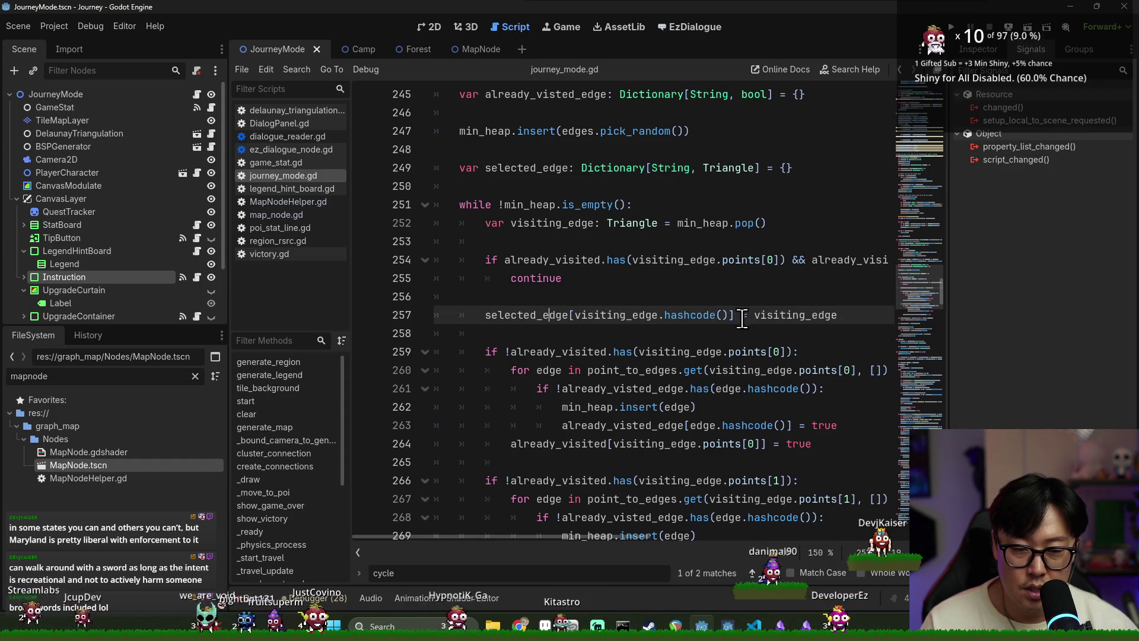
double_click(799, 315)
double_click(728, 168)
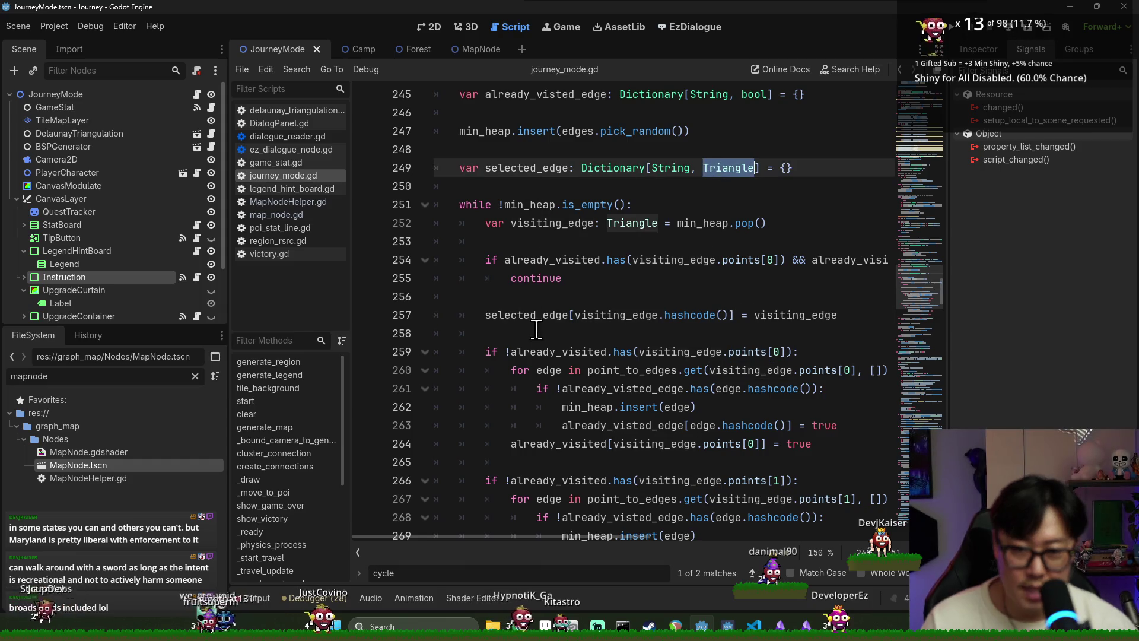
double_click(527, 315)
scroll(583, 354, down, 3)
scroll(583, 354, down, 5)
scroll(605, 356, up, 5)
scroll(607, 359, up, 2)
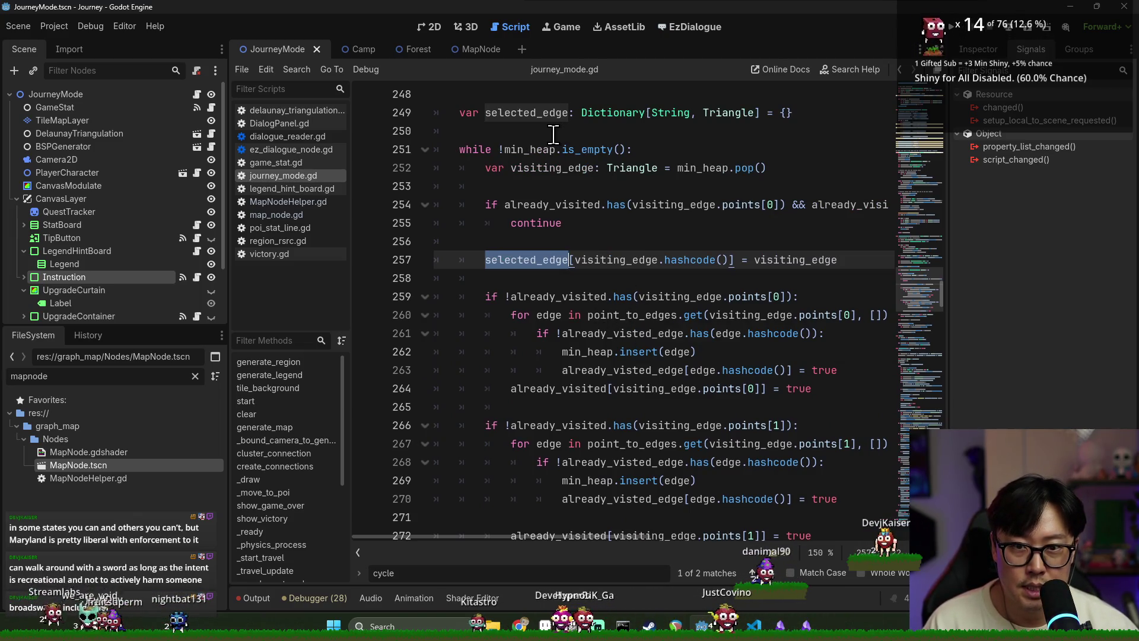
click(831, 113)
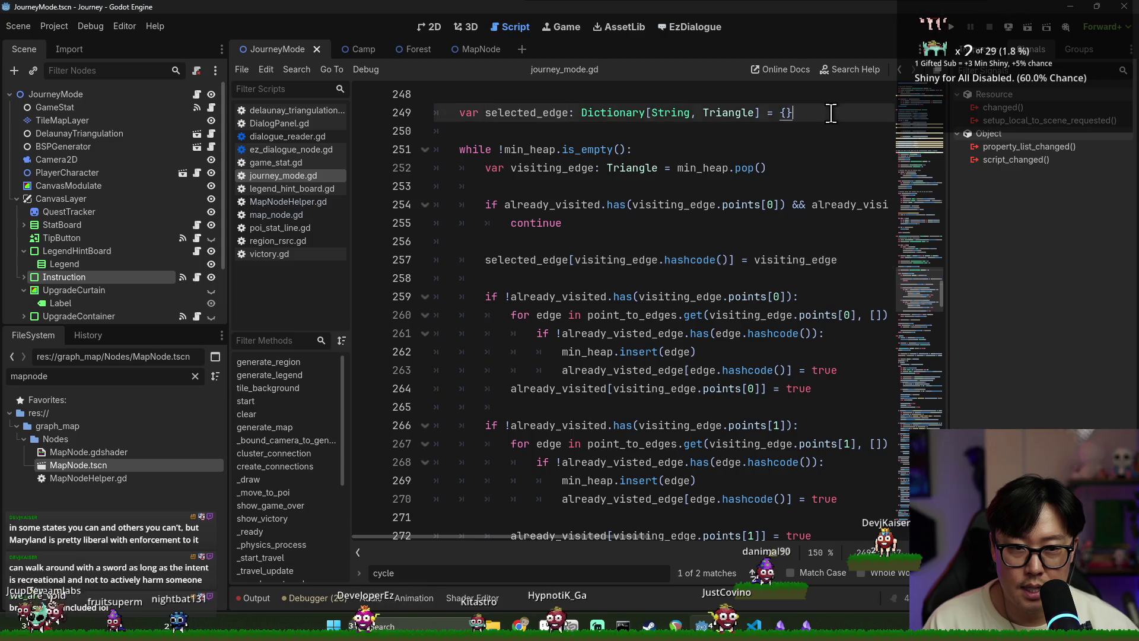
Step: Add 'var point_connections: Dictionary[Vector2, int]' below selected_edge and save
key(Return)
text(var)
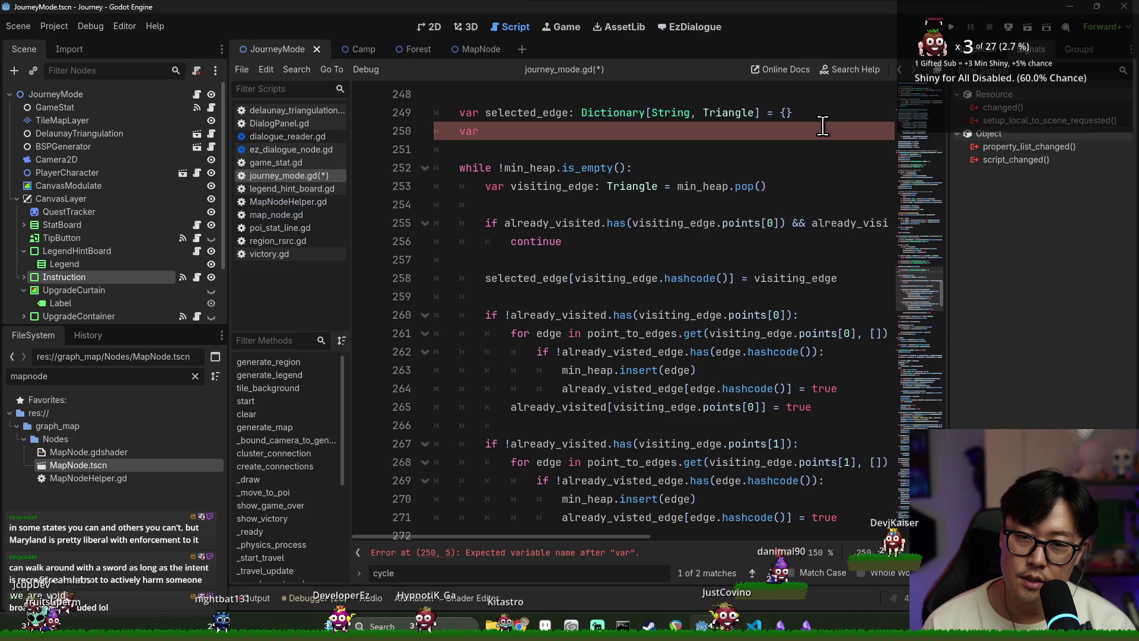
text( point_connections: )
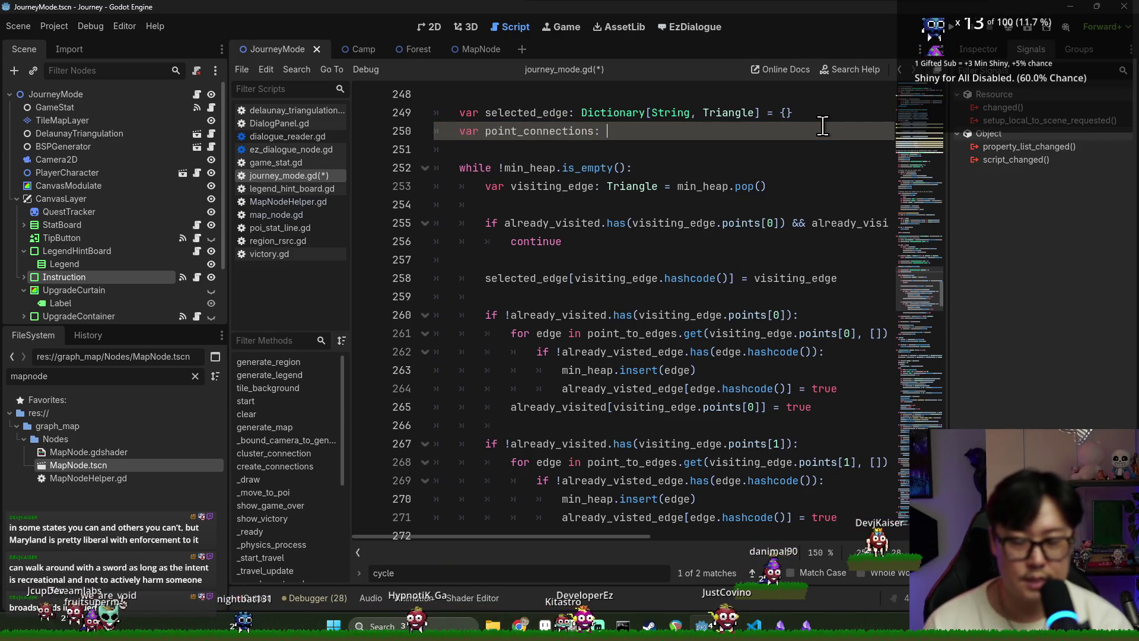
text(Dictionary[Vector2)
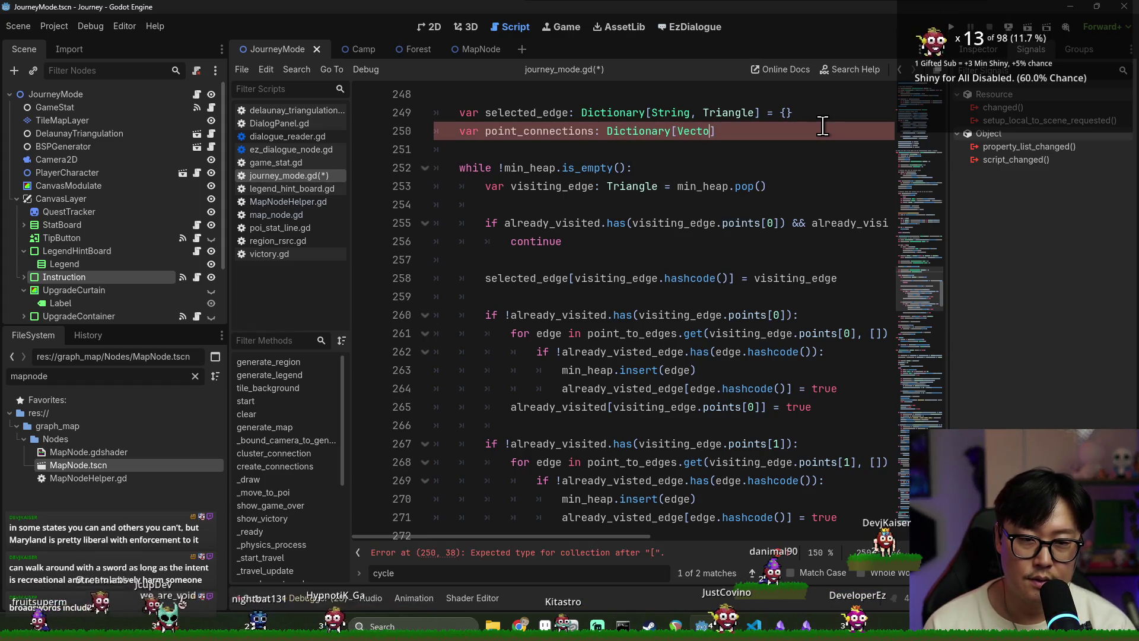
text(, )
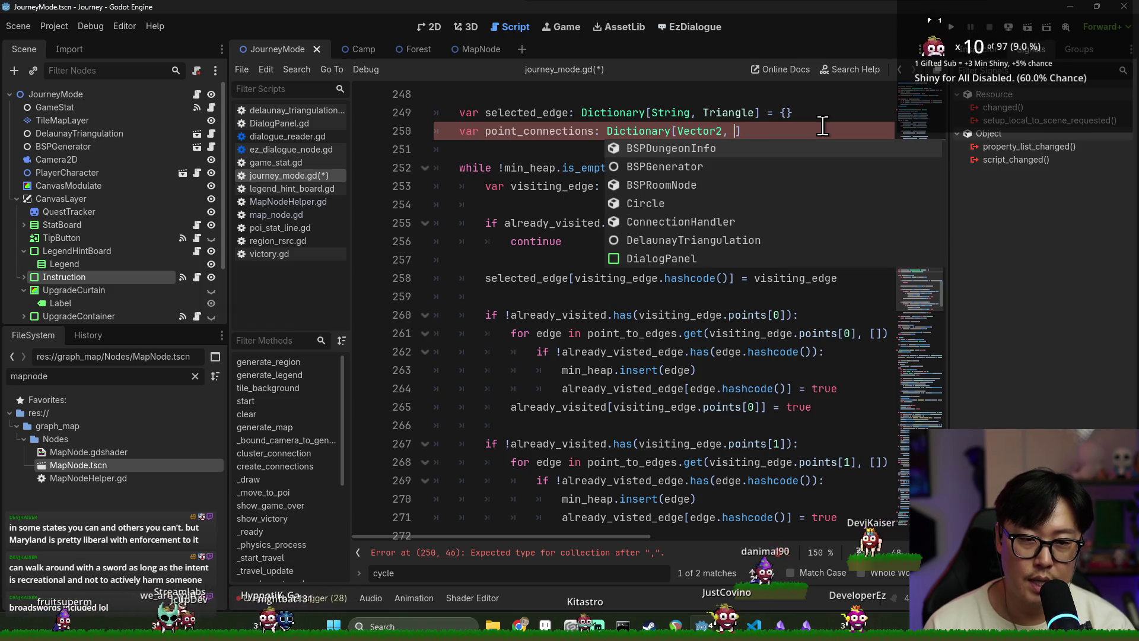
text(int])
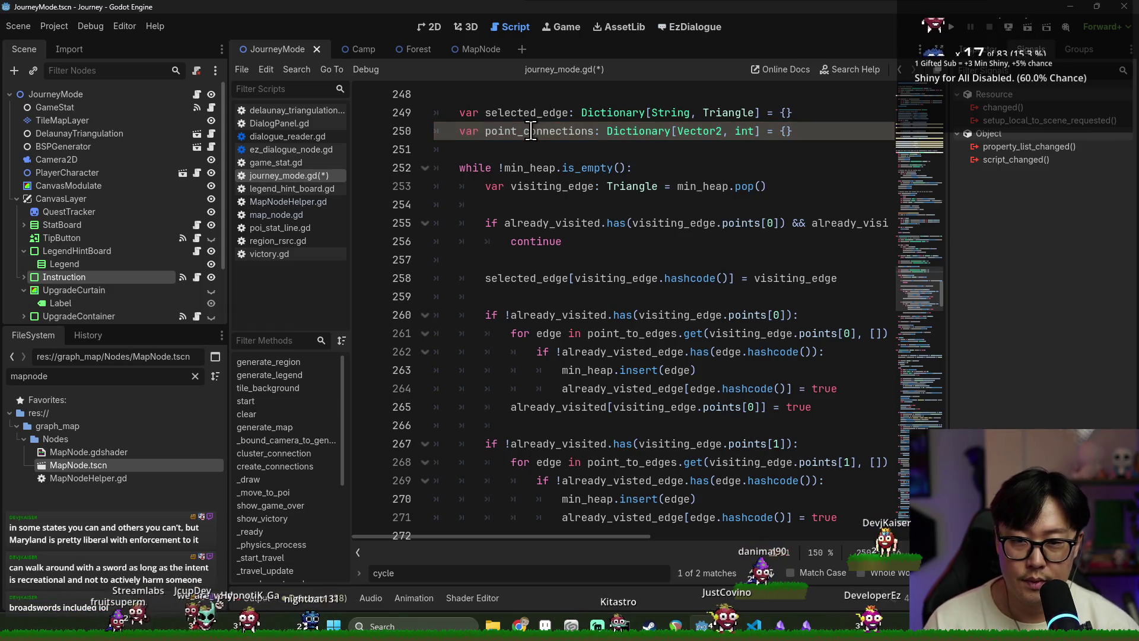
double_click(522, 186)
key(ctrl+s)
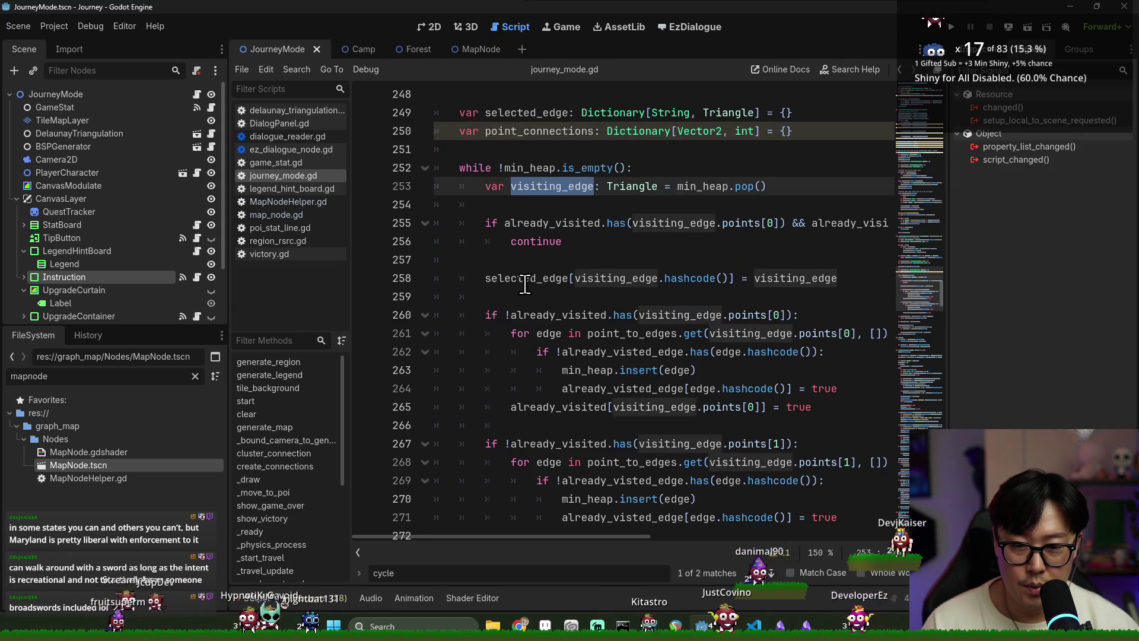
Step: Select the new declaration line and inspect selected_edge and the already_visited check
double_click(525, 279)
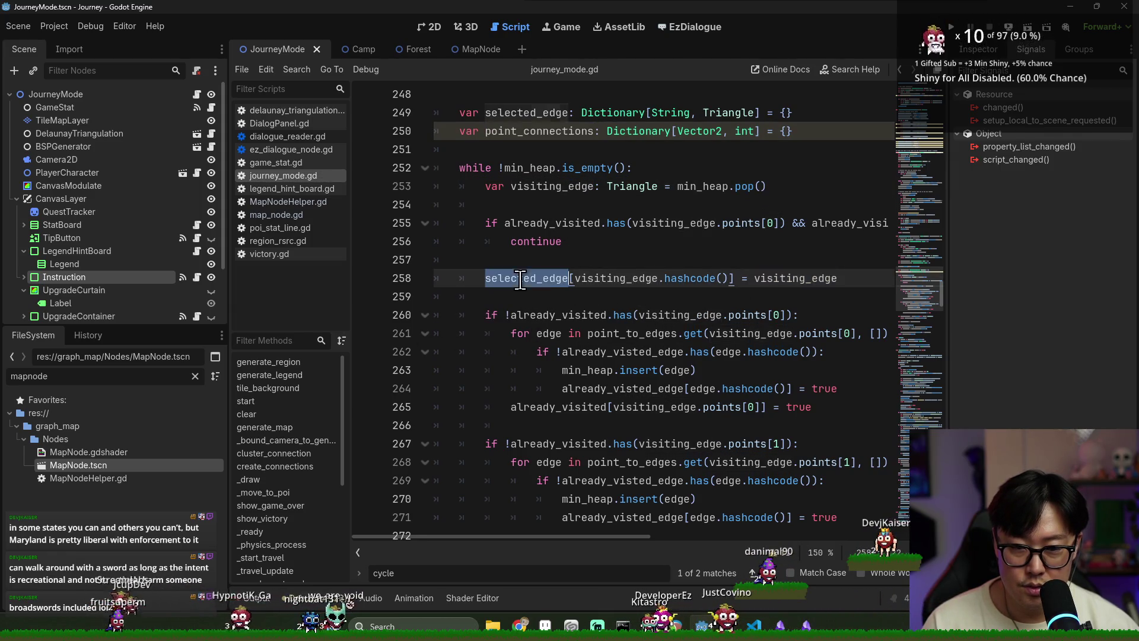
scroll(621, 292, down, 1)
scroll(621, 292, down, 2)
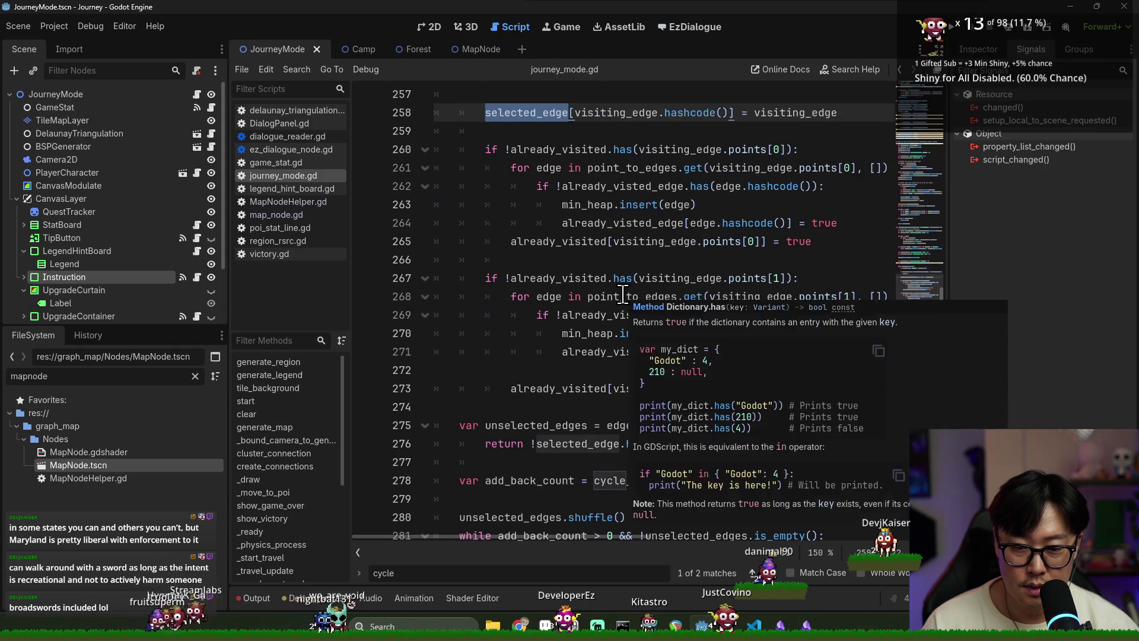
scroll(608, 279, up, 4)
triple_click(532, 189)
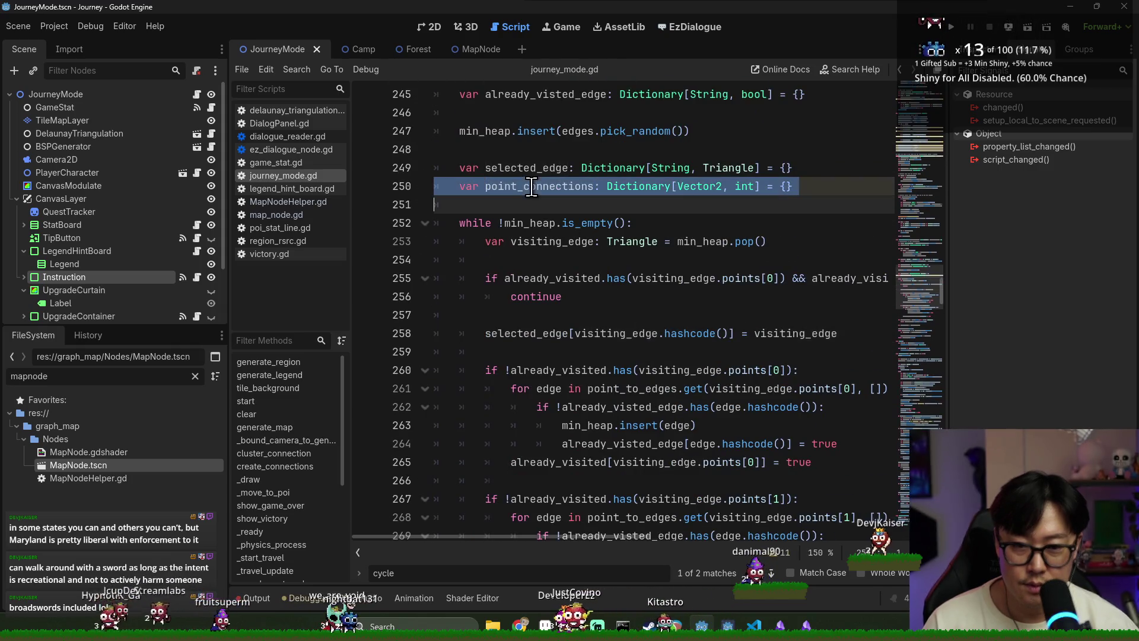
scroll(536, 188, down, 2)
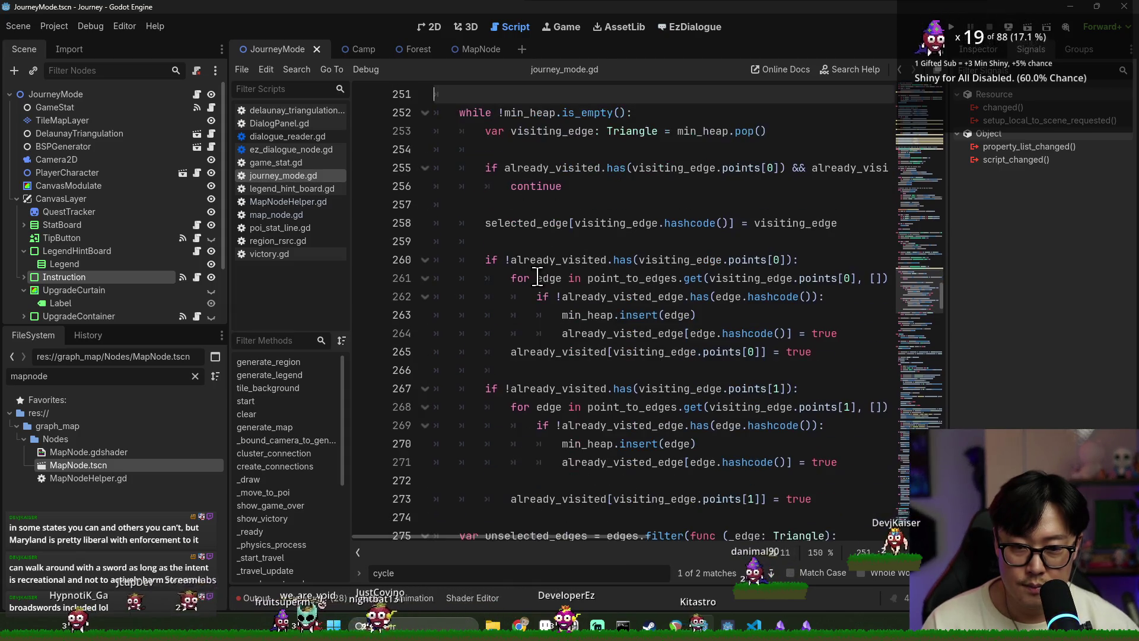
double_click(522, 223)
double_click(623, 225)
double_click(533, 259)
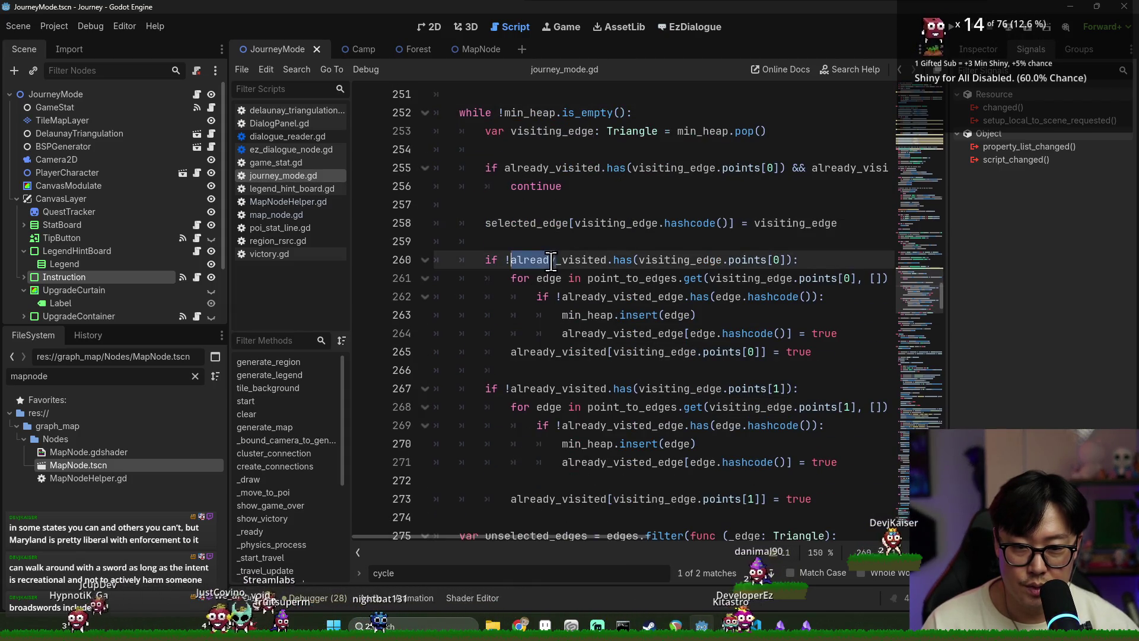
click(525, 224)
Step: Highlight visiting_edge, already_visited and selected_edge uses, then select point_connections
double_click(792, 224)
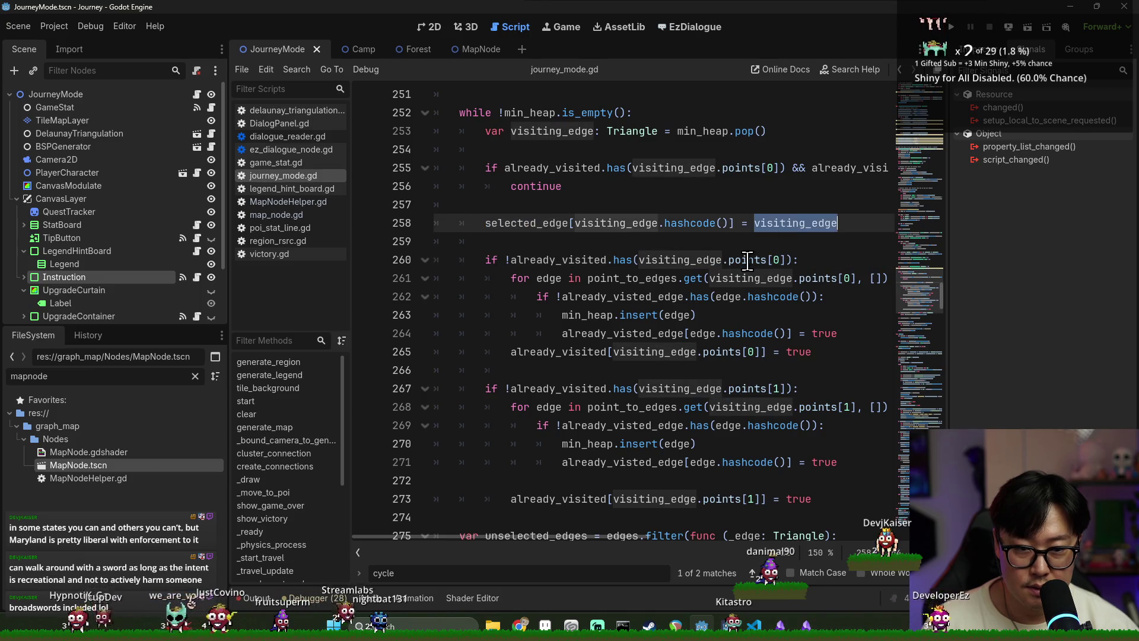
double_click(554, 353)
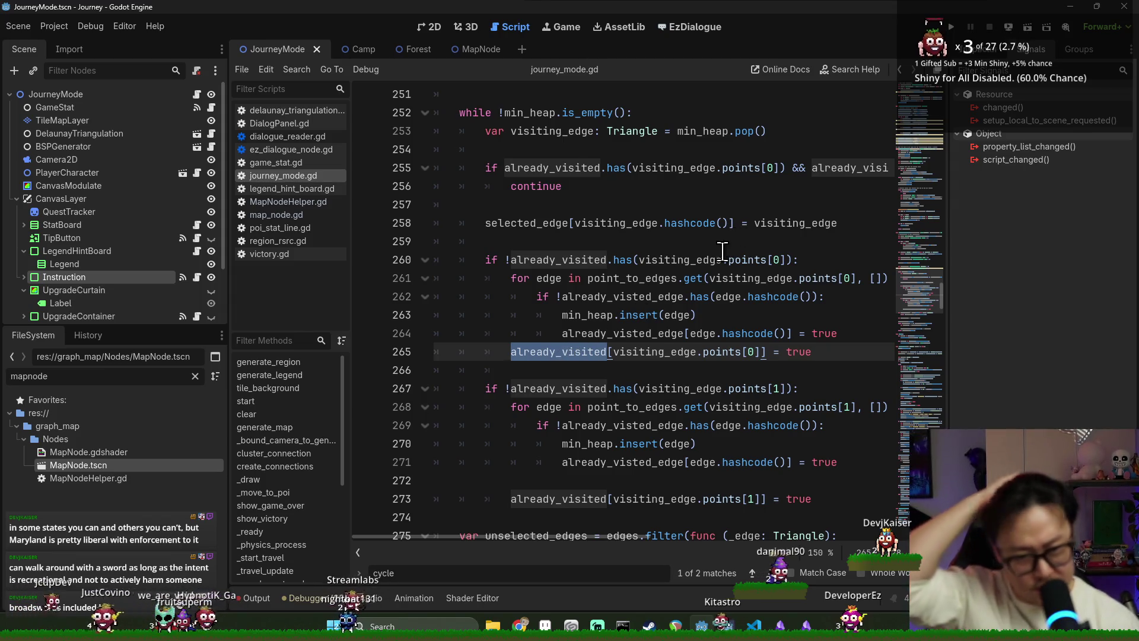
scroll(724, 251, up, 1)
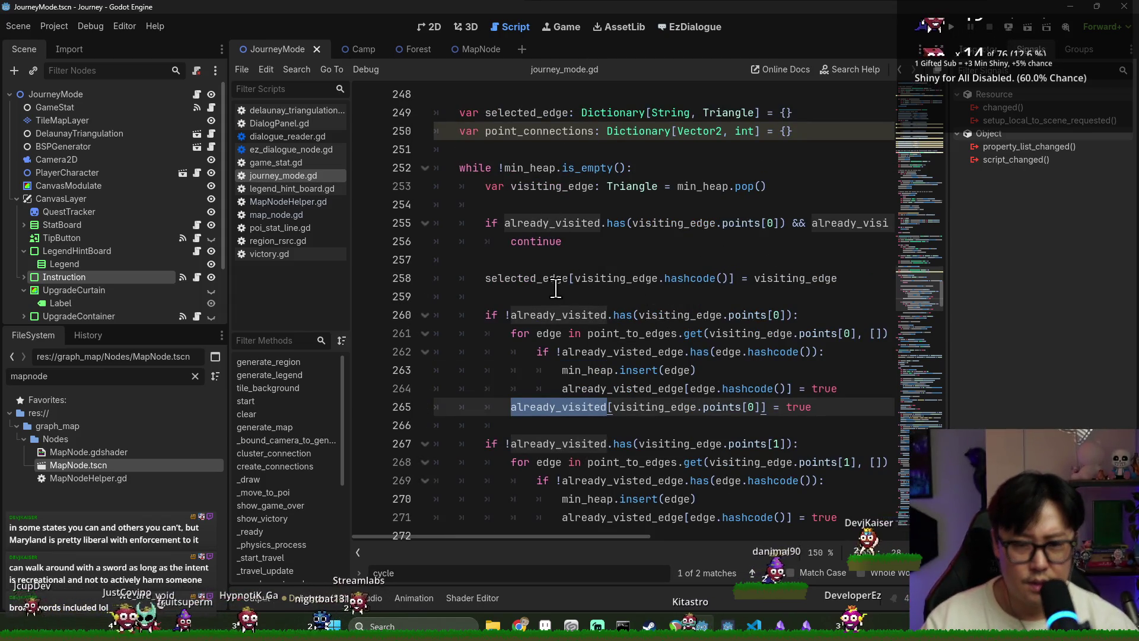
double_click(558, 284)
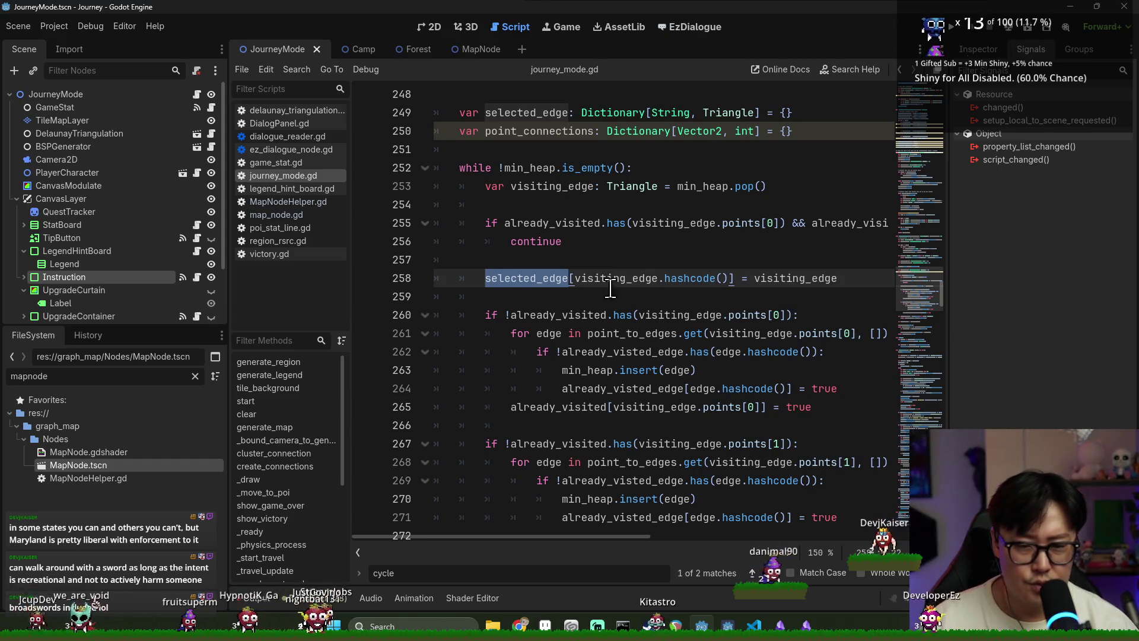
double_click(767, 278)
double_click(519, 279)
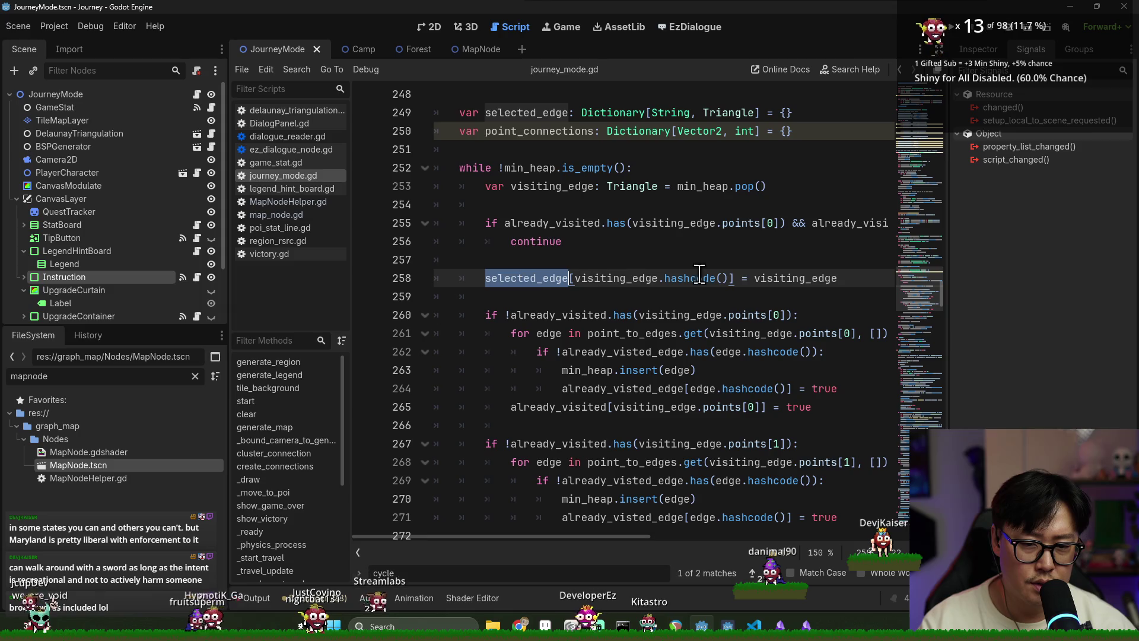
double_click(585, 131)
key(ctrl+c)
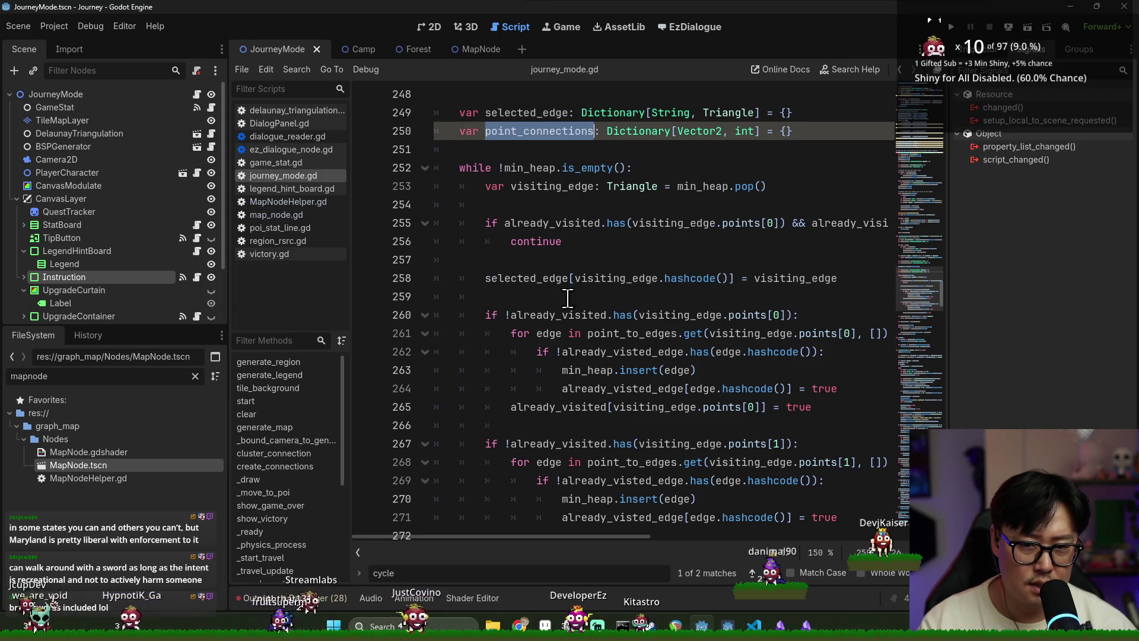
Step: Write a point_connections increment keyed on visiting_edge.points[0] using get(…, 0)
click(568, 297)
key(ctrl+v)
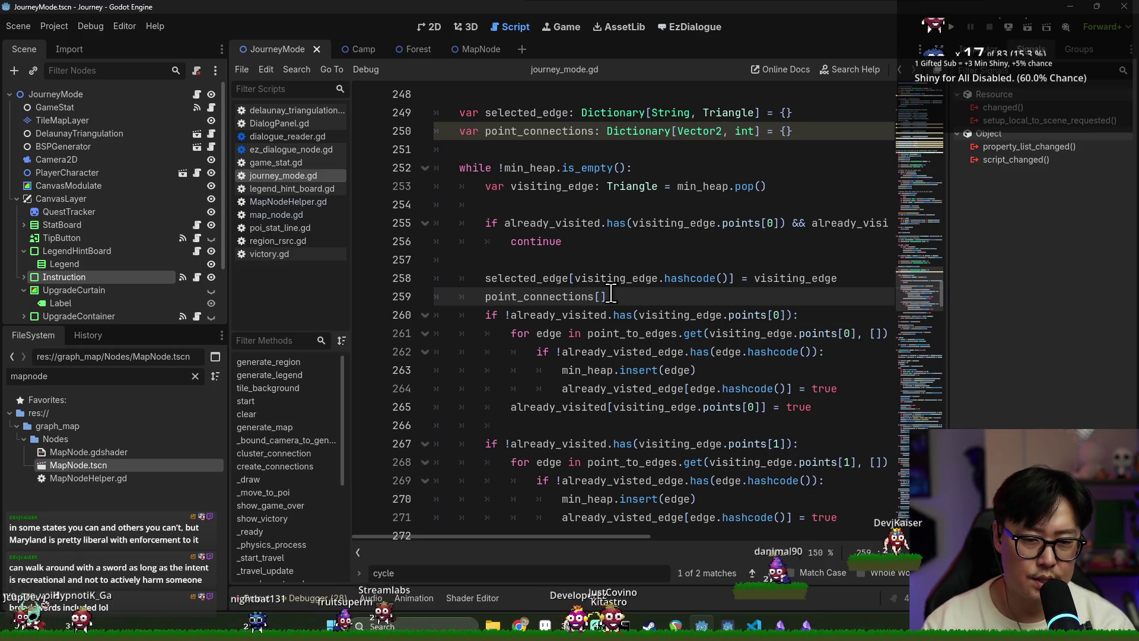
text(vectory)
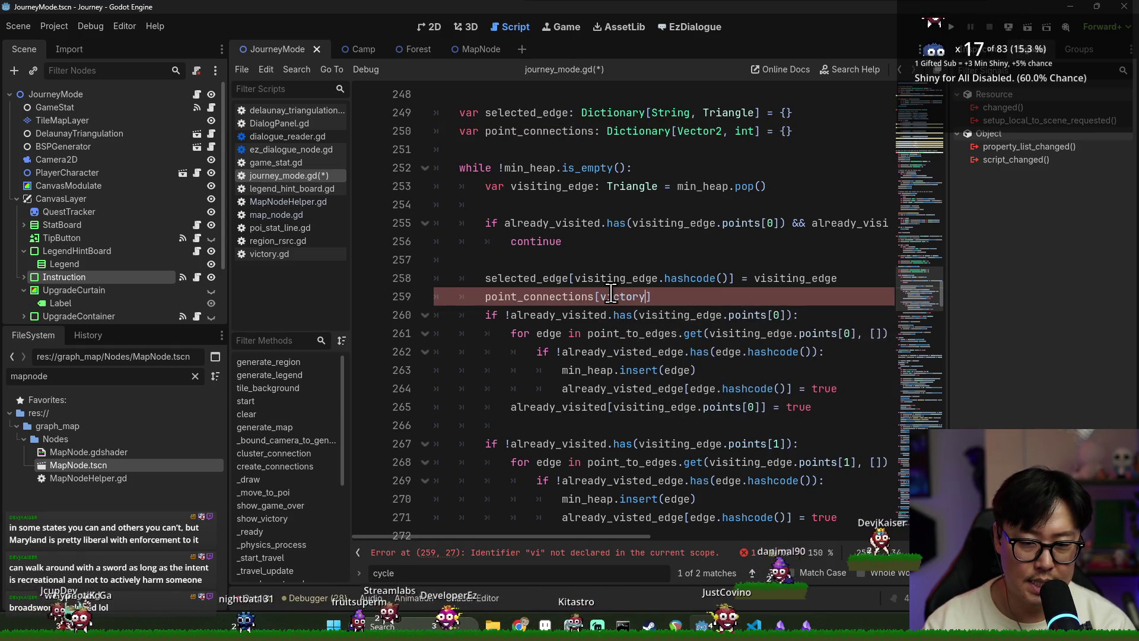
double_click(756, 333)
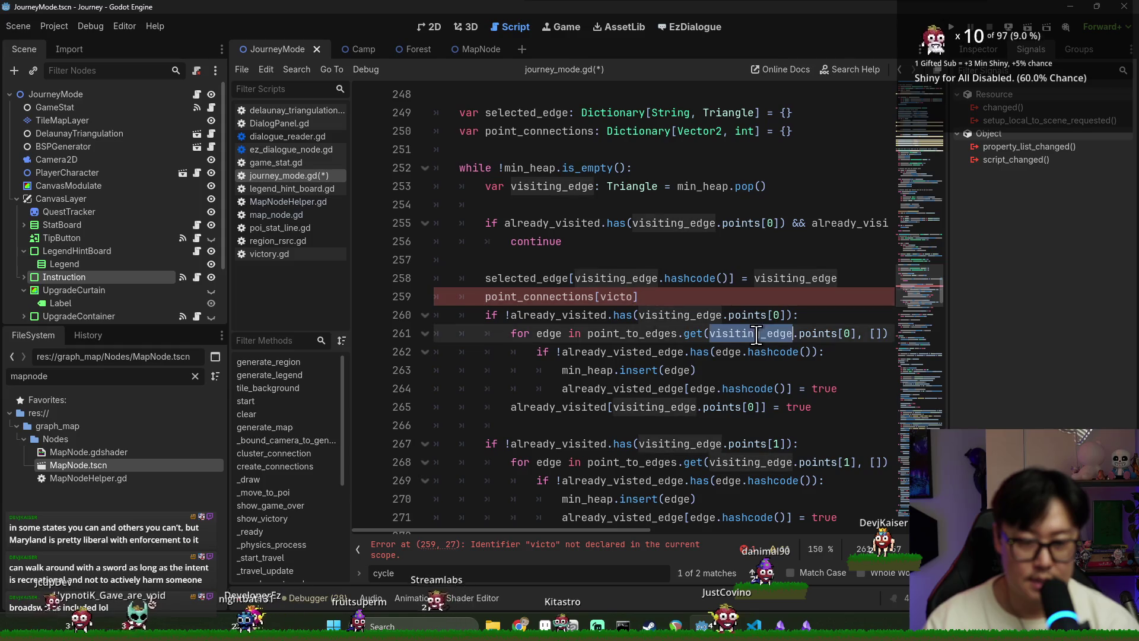
shift+click(858, 334)
key(ctrl+c)
double_click(617, 297)
key(ctrl+v)
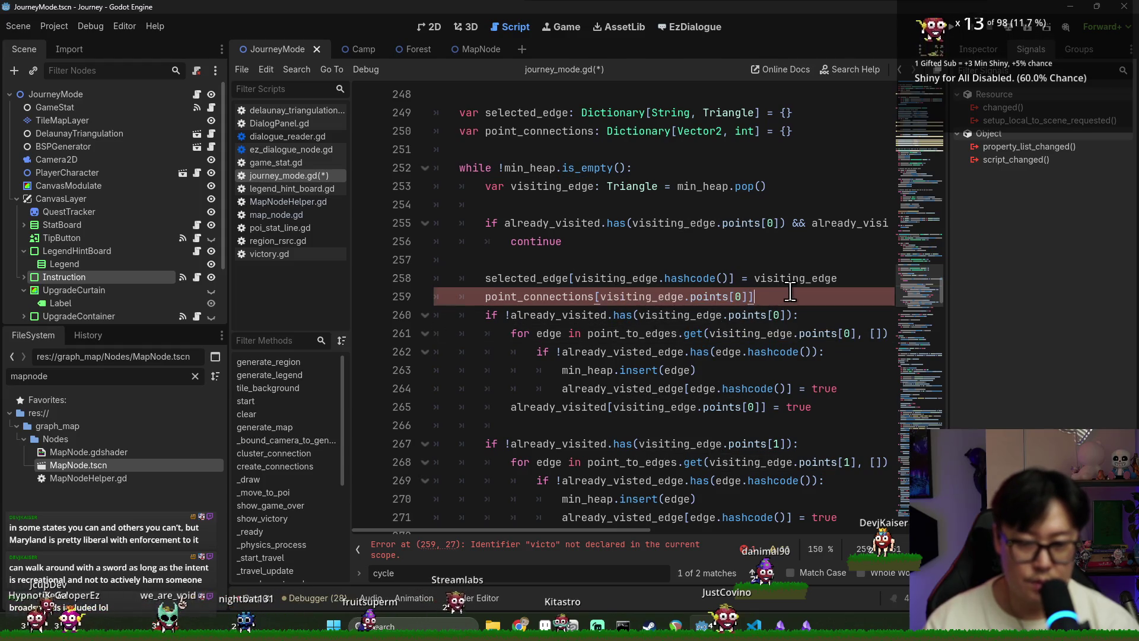
click(602, 296)
key(BackSpace)
text(.get()
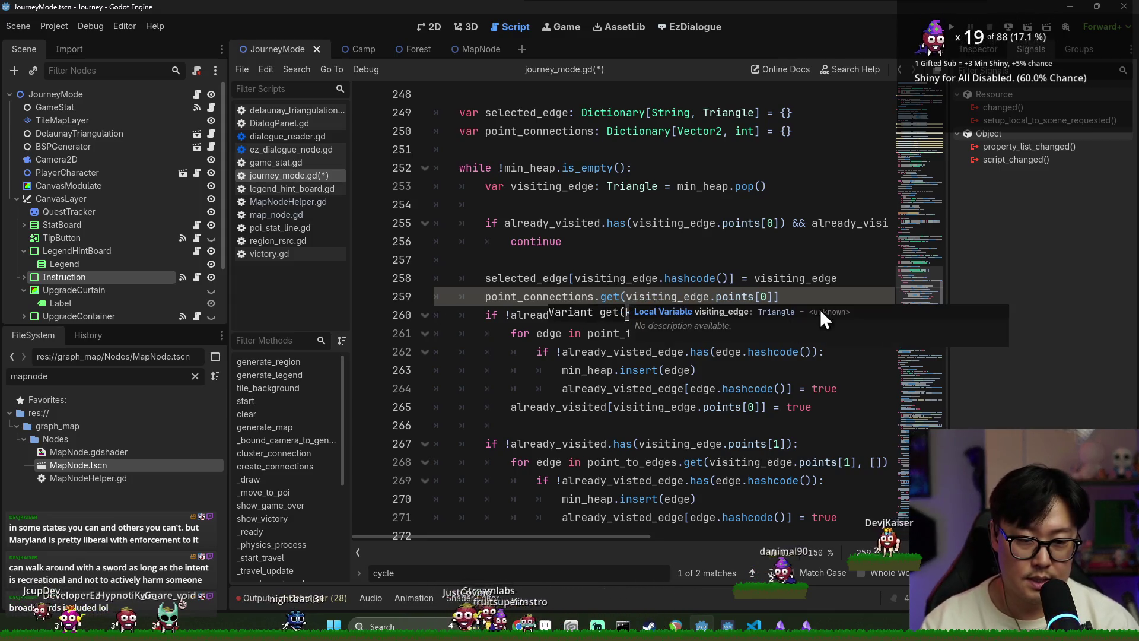
click(808, 296)
key(BackSpace)
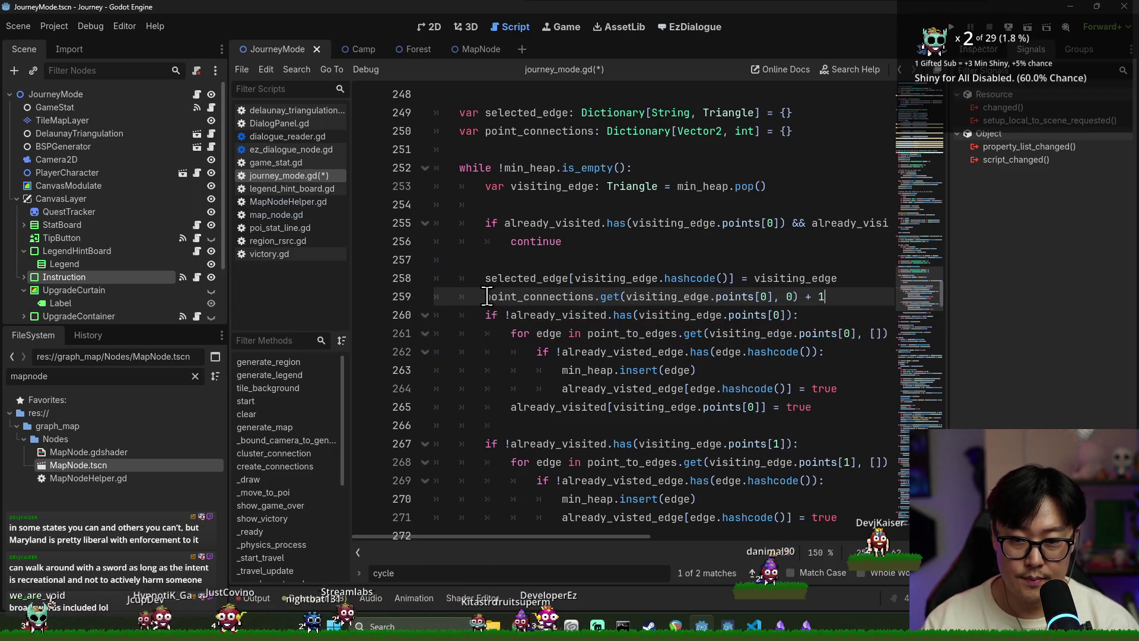
Step: Duplicate the connection-count statement and change its index to points[1]
key(shift+End)
key(Return)
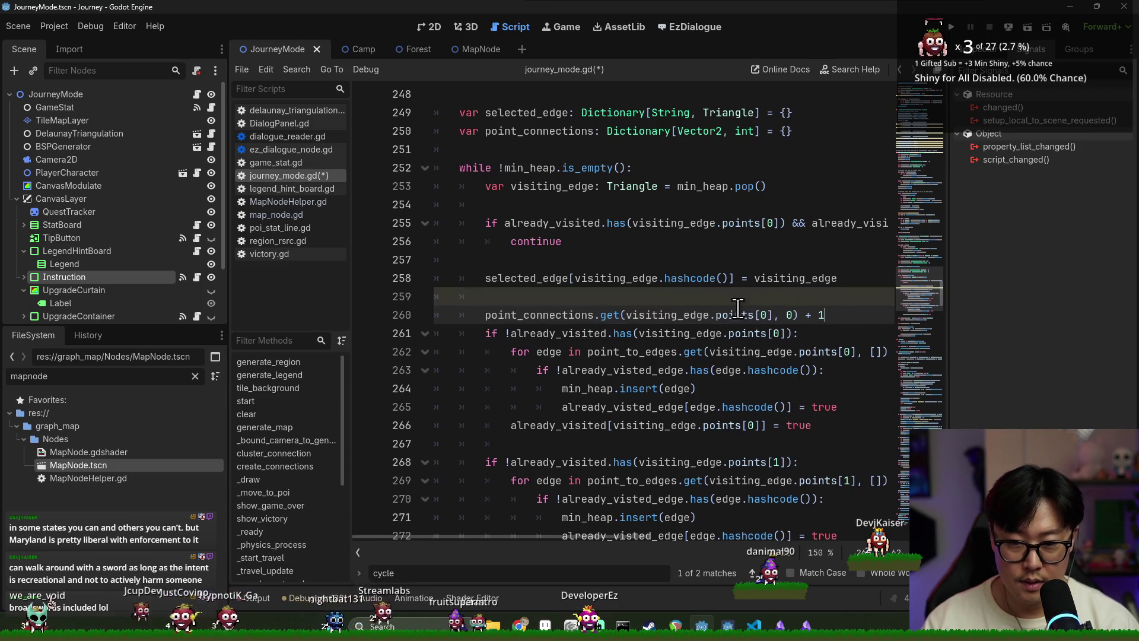
click(742, 303)
key(ctrl+v)
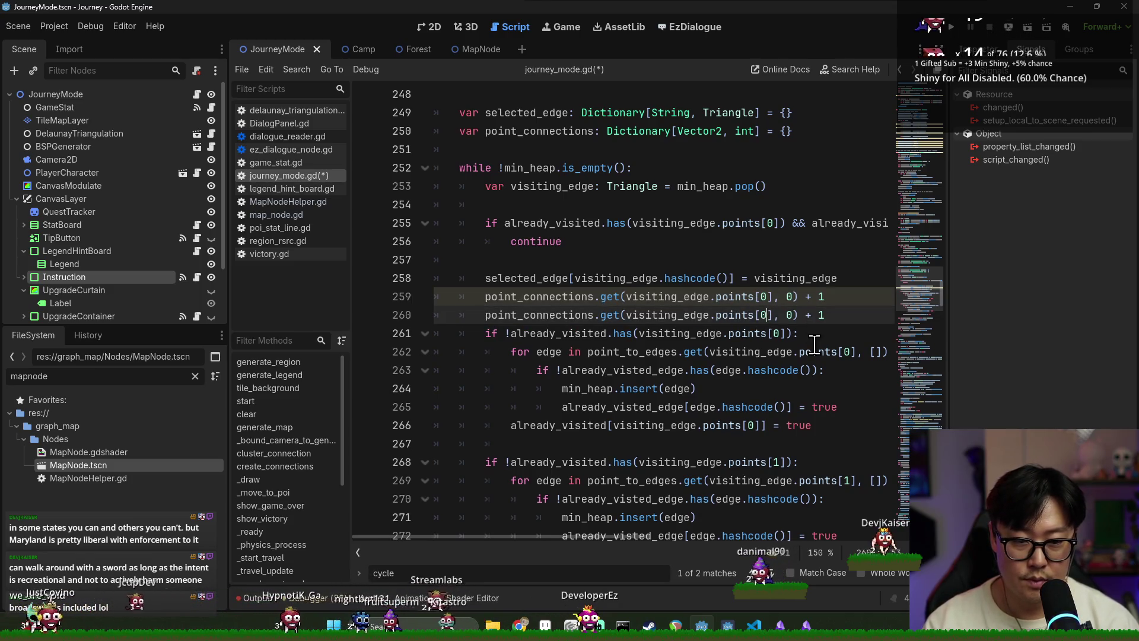
key(BackSpace)
text(1)
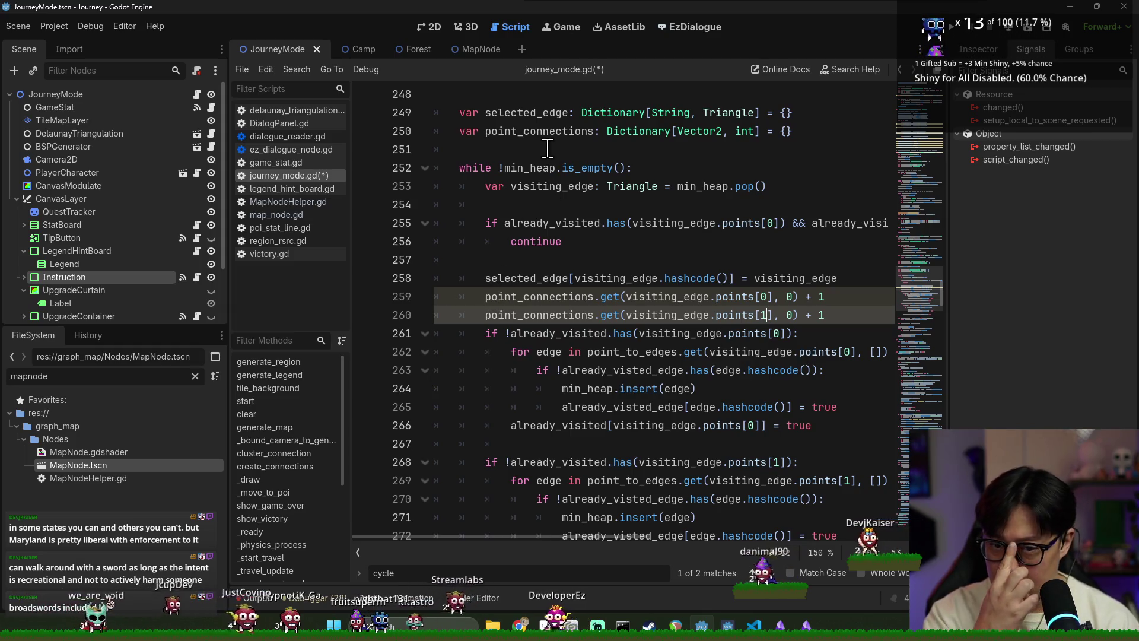
double_click(494, 297)
key(Home)
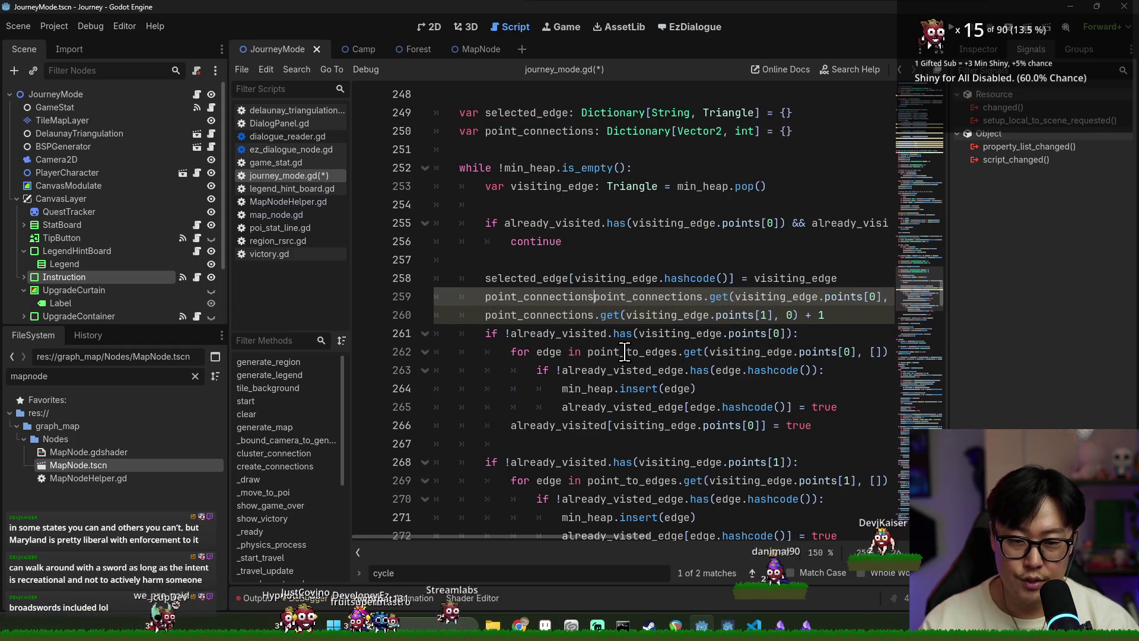
text([)
double_click(762, 297)
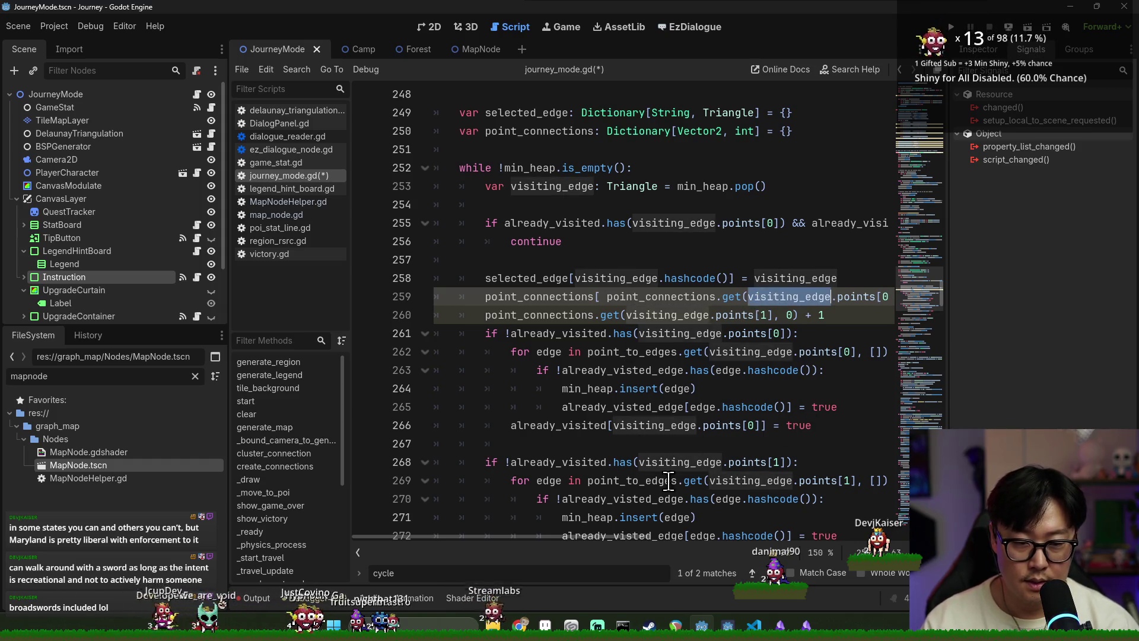
scroll(660, 520, right, 2)
shift+click(822, 300)
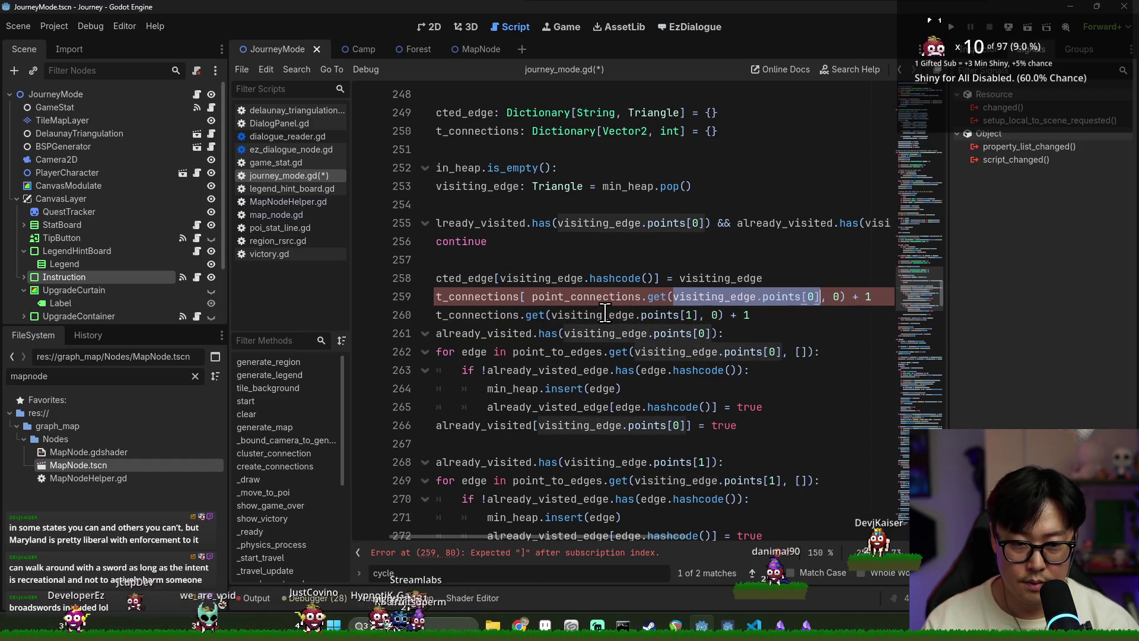
Step: Declare var a: Vector2 and var b: Vector2 from visiting_edge.points[0] and [1]
click(784, 279)
key(Return)
key(Return)
text(var a:)
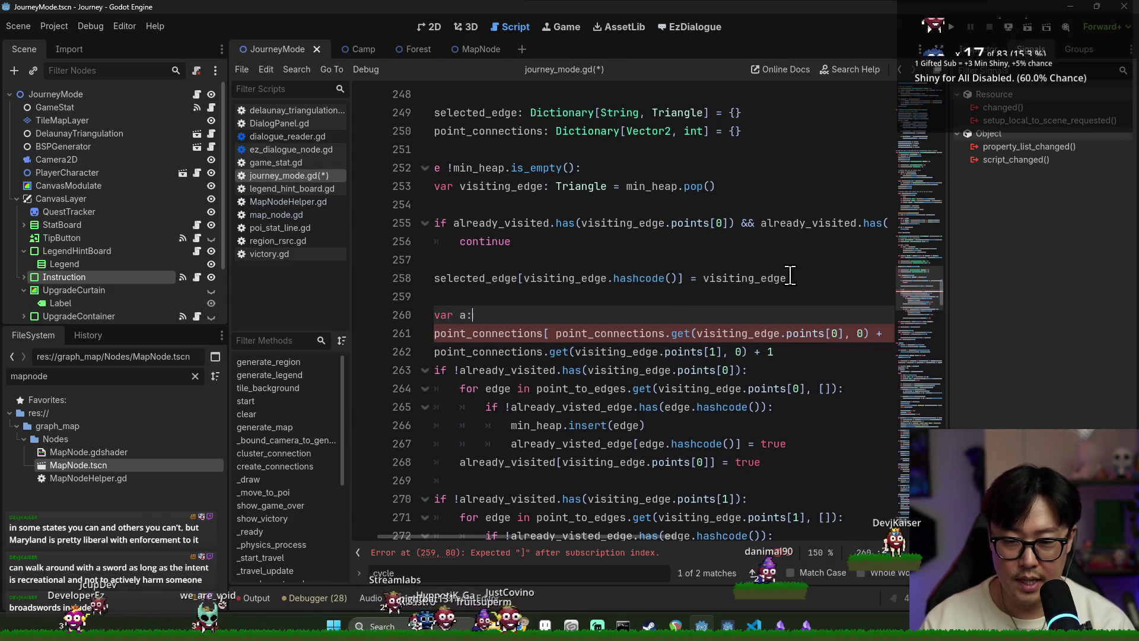
text(Vector2 = visiting_edge.points[0)
key(Return)
text(var b: Vector2)
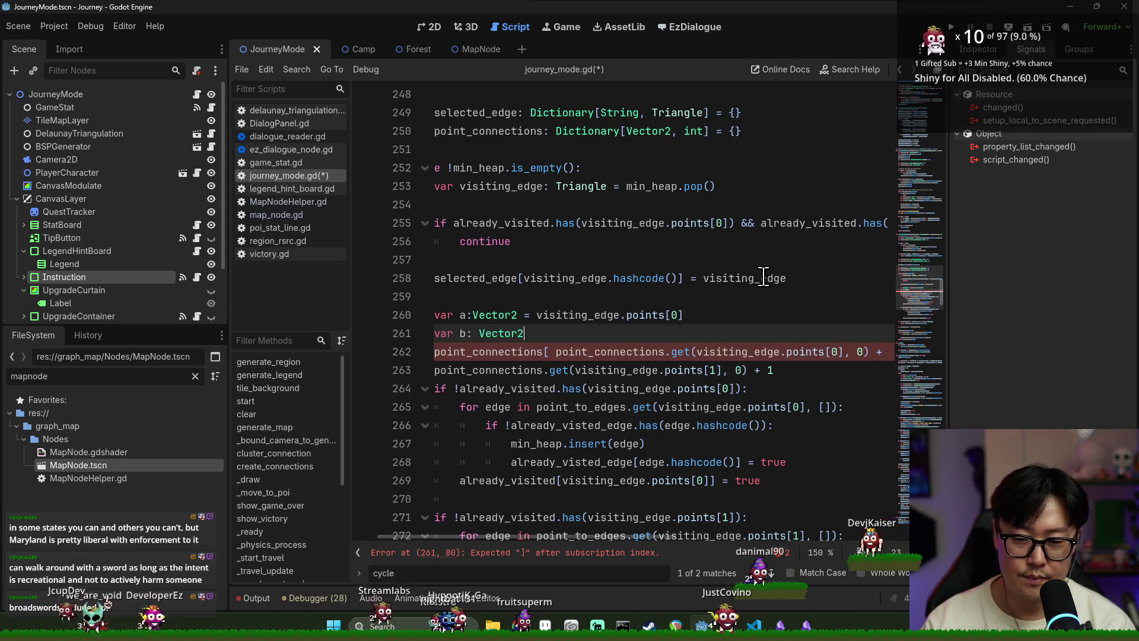
text( = visiting_edge.points[0)
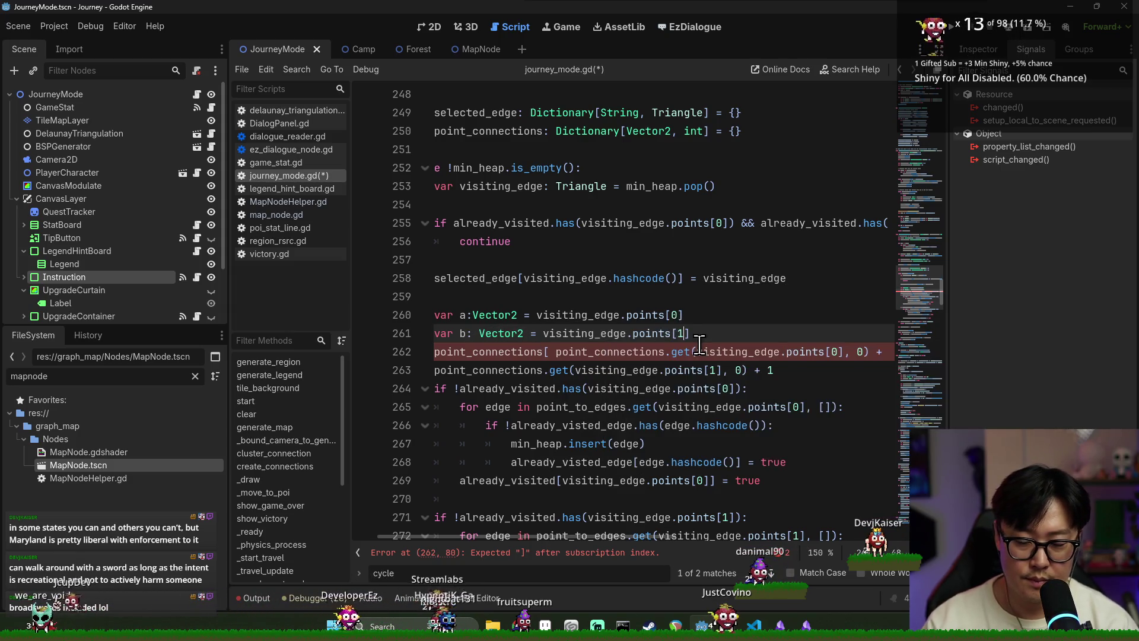
Step: Rewrite the first increment as point_connections[a] = point_connections.get(a, 0) + 1
click(477, 314)
double_click(560, 351)
click(551, 350)
key(Delete)
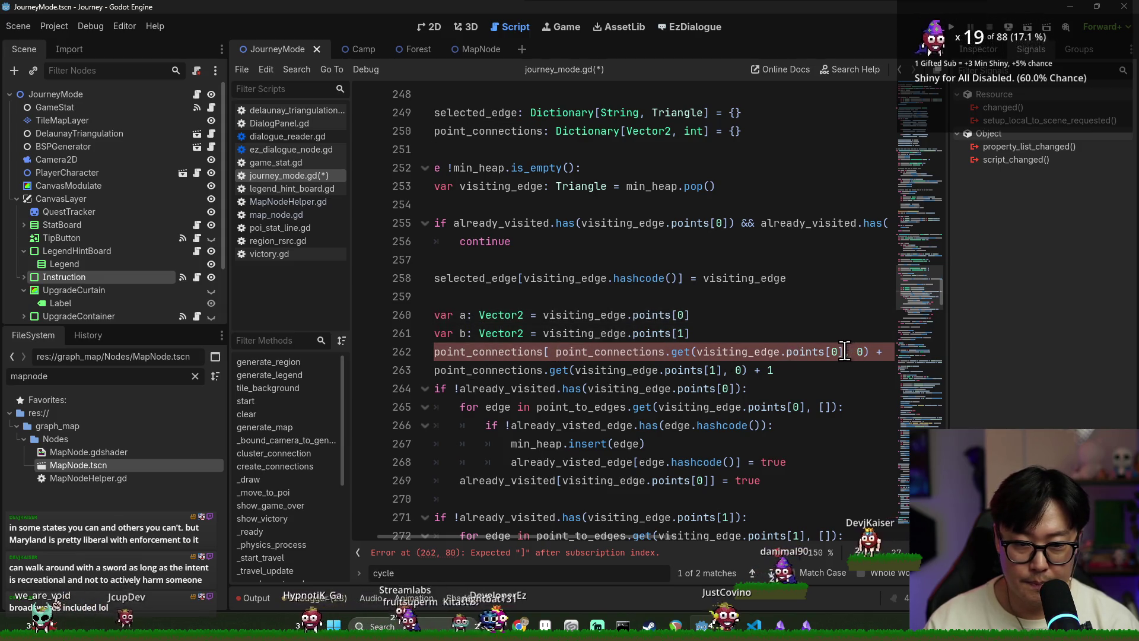
text(a] =)
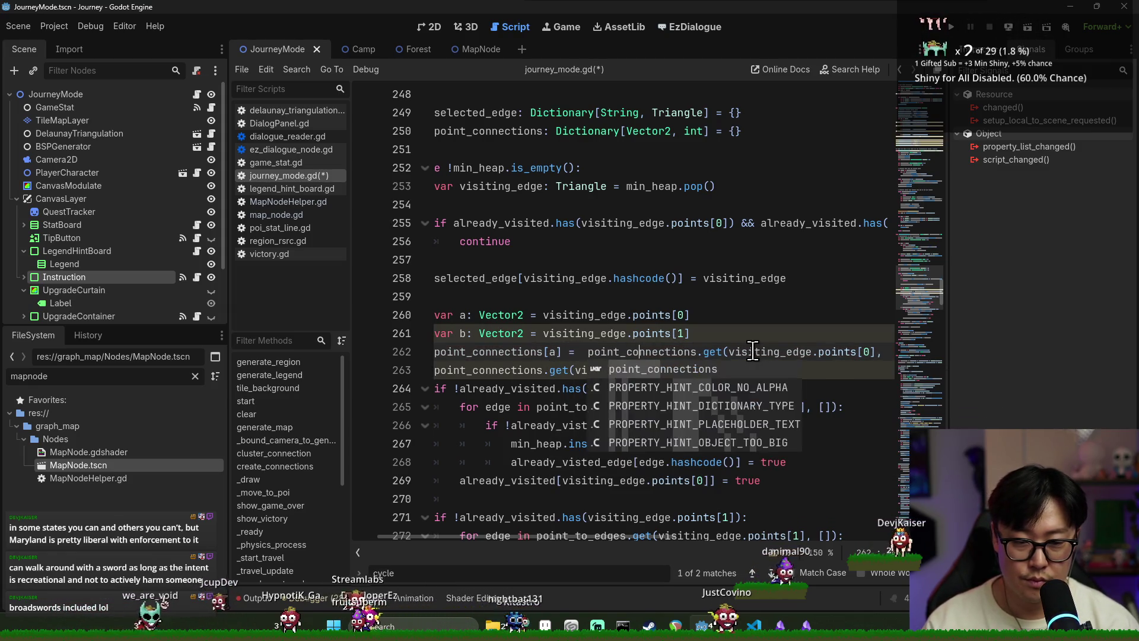
double_click(756, 351)
shift+click(872, 352)
text(a)
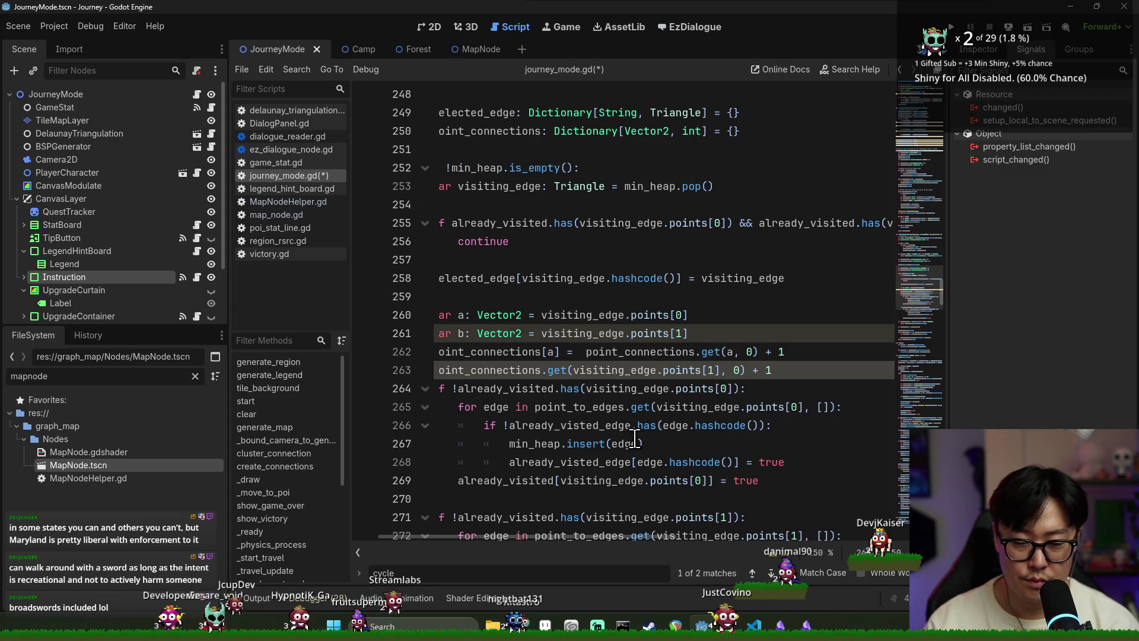
scroll(632, 541, left, 3)
click(510, 334)
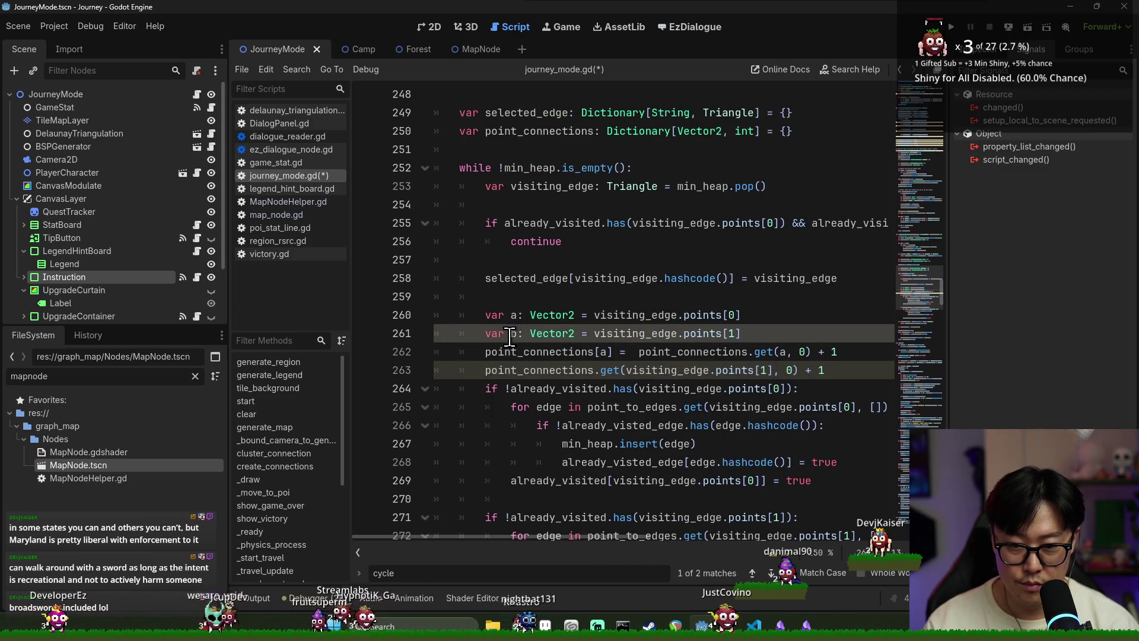
Step: Rewrite the second increment to use b and save the script
click(597, 371)
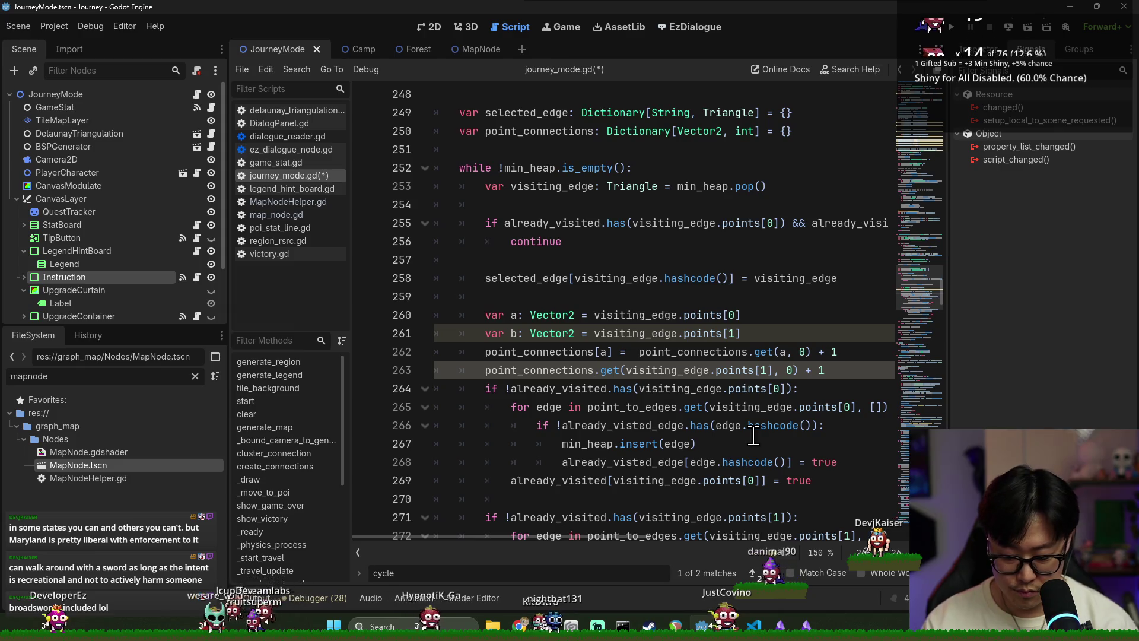
key(Escape)
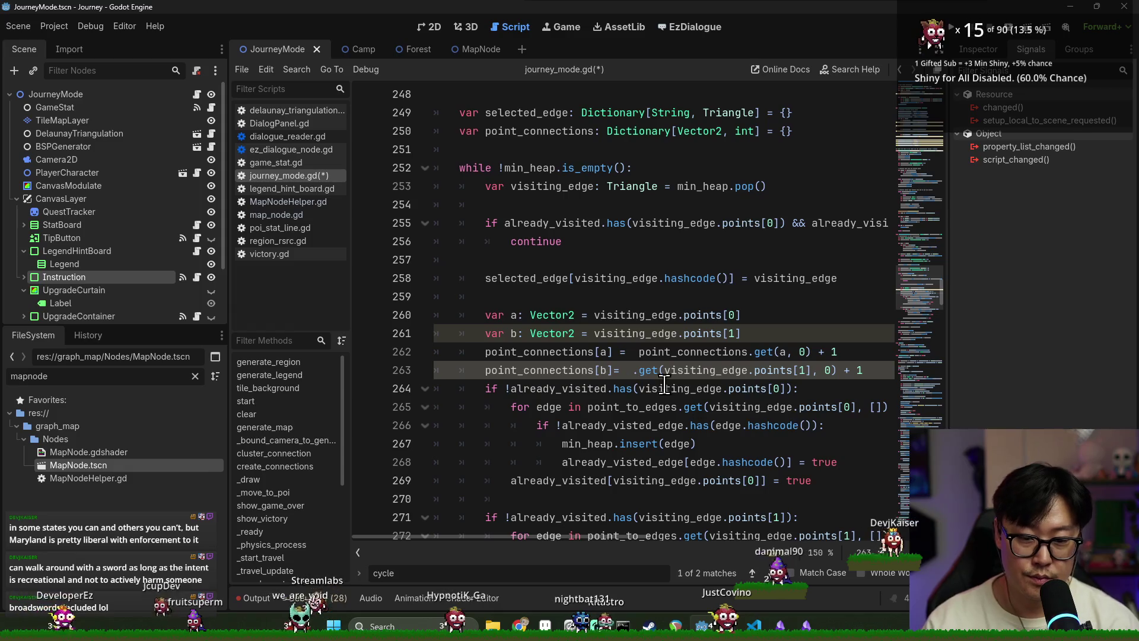
text(point_connections)
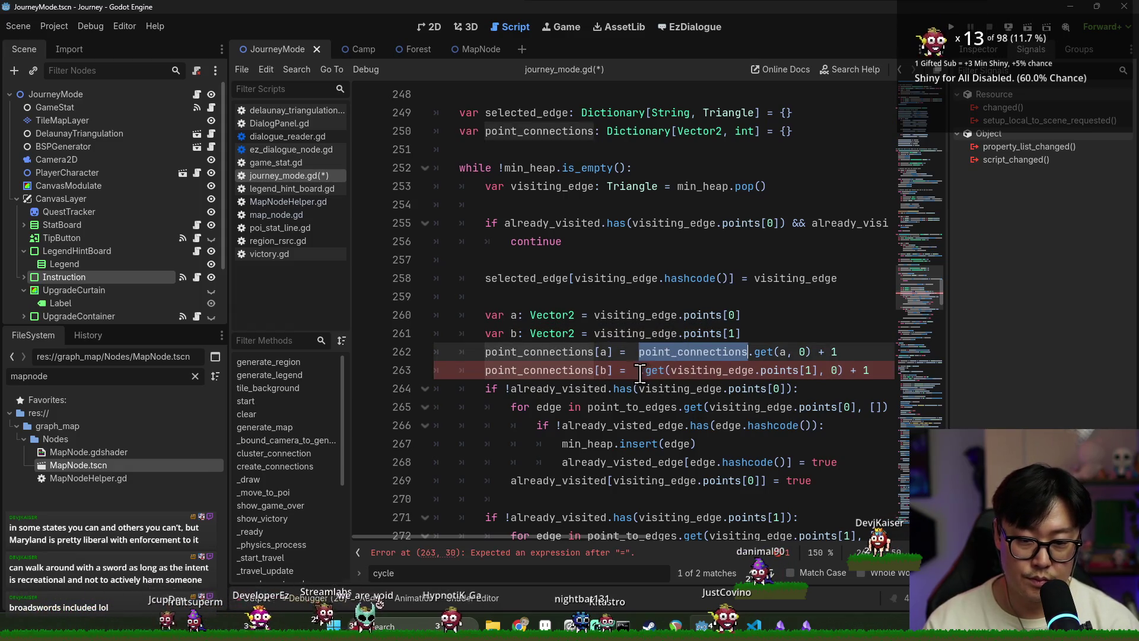
double_click(782, 367)
key(BackSpace)
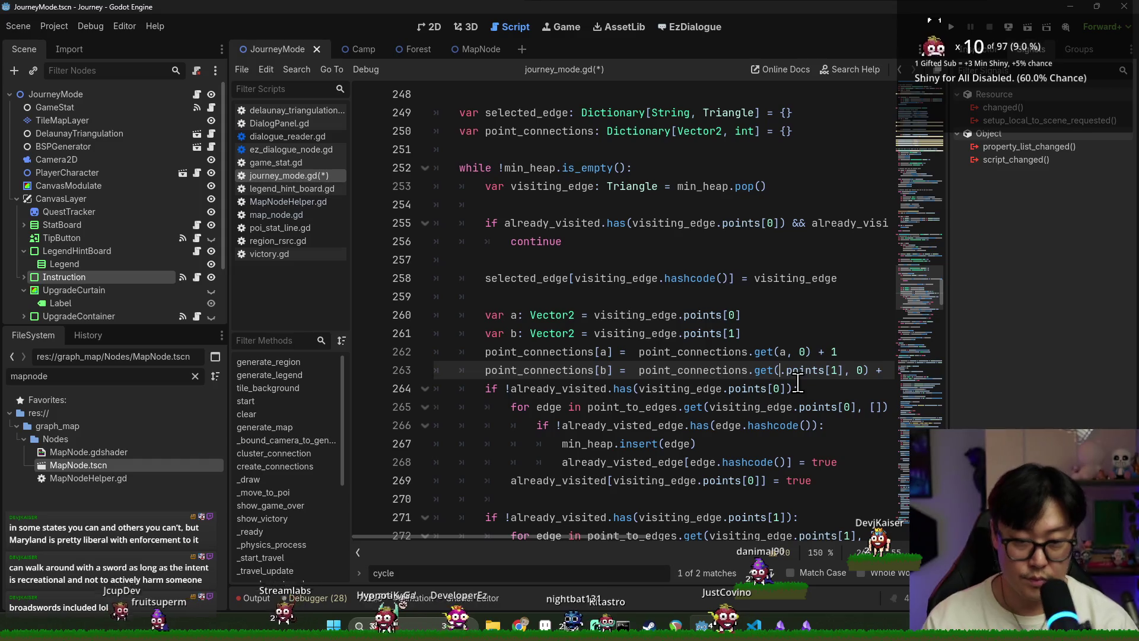
shift+click(850, 370)
text(b)
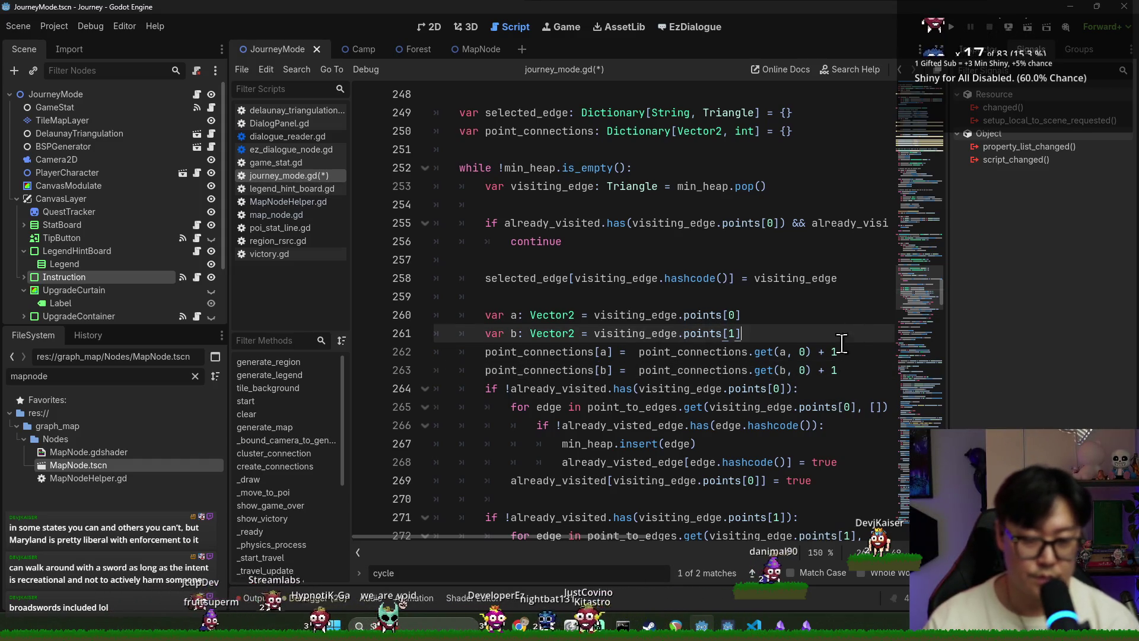
key(ctrl+s)
Step: Add a blank line after the increments and review where point_connections is used
double_click(543, 351)
scroll(543, 293, down, 1)
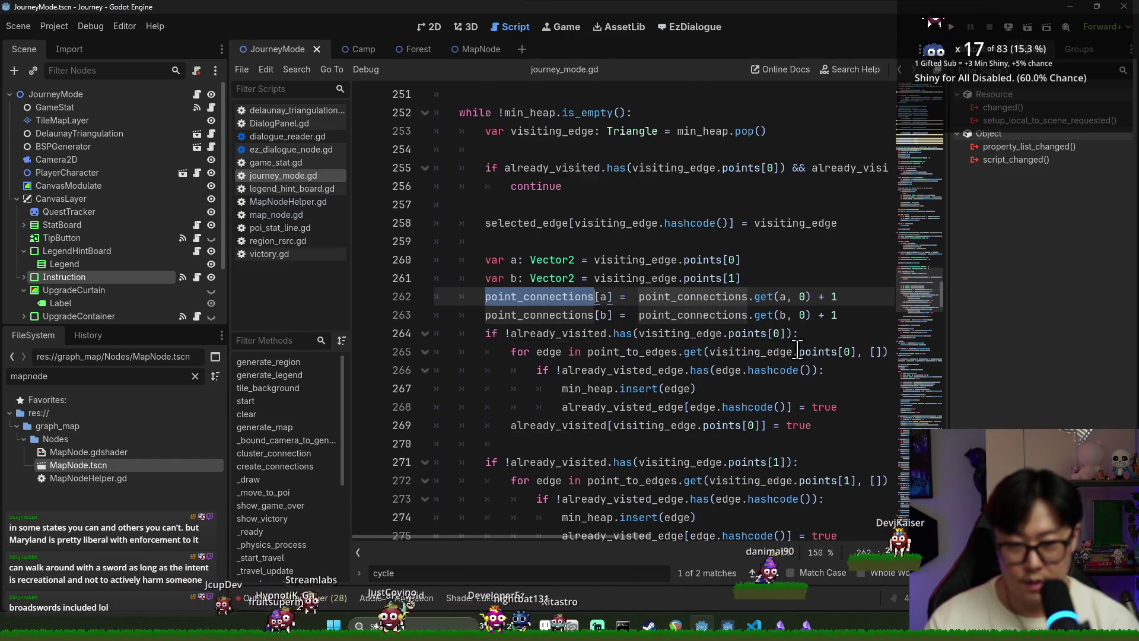
click(842, 314)
key(Return)
scroll(603, 370, down, 4)
scroll(603, 370, down, 6)
scroll(536, 351, up, 11)
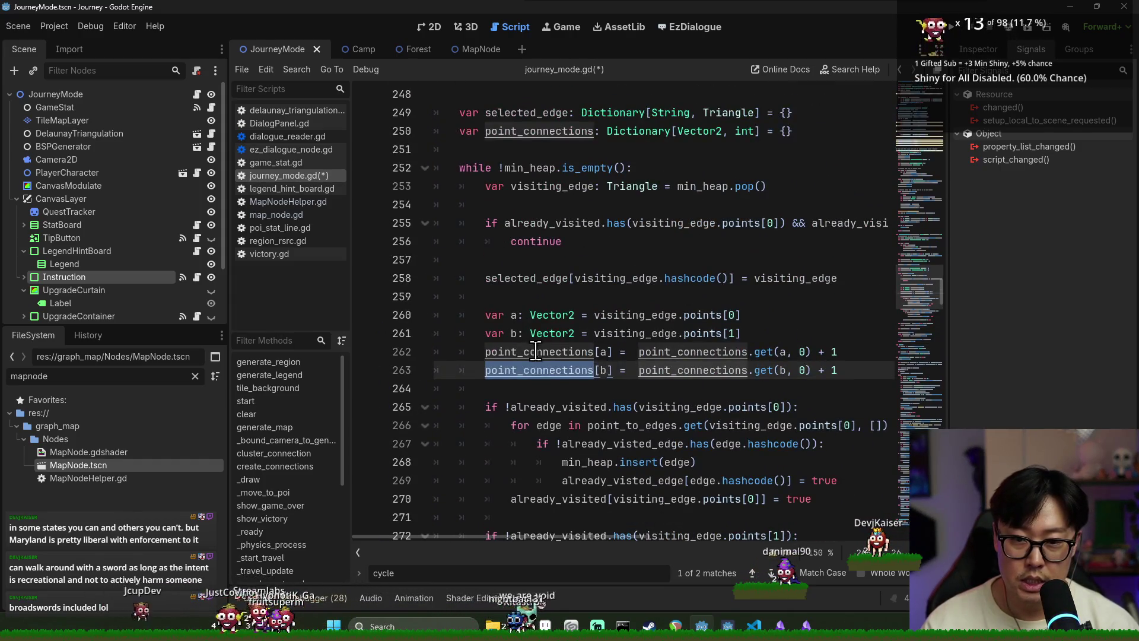
double_click(534, 352)
scroll(552, 375, down, 8)
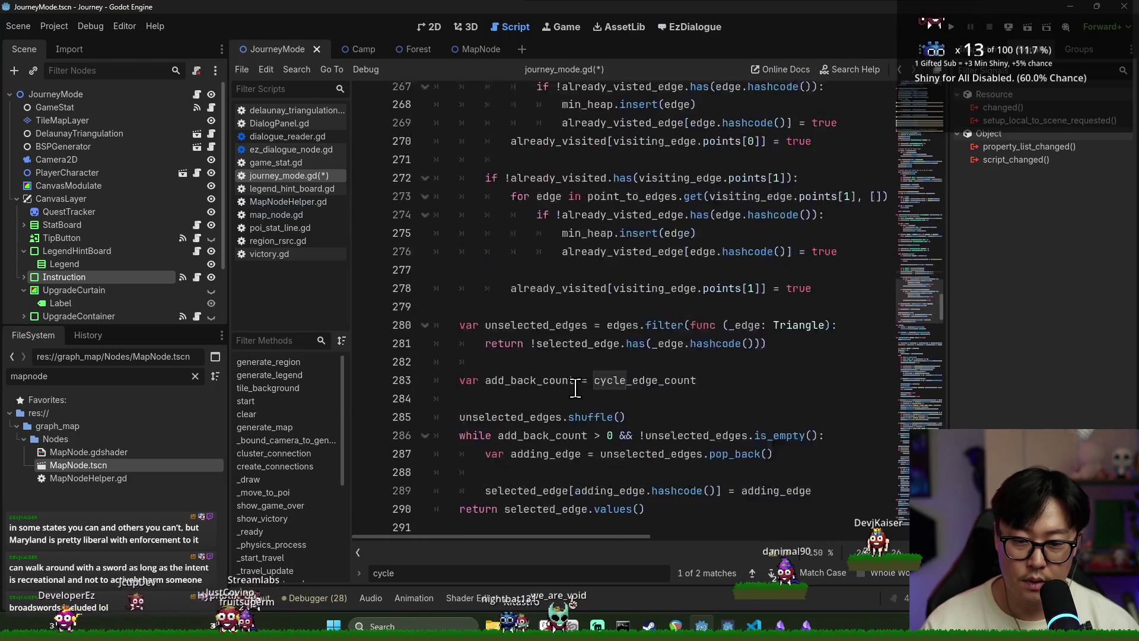
Step: Below adding_edge, declare a and b from adding_edge.points[0] and [1], then start a point_connections line
double_click(514, 334)
double_click(555, 370)
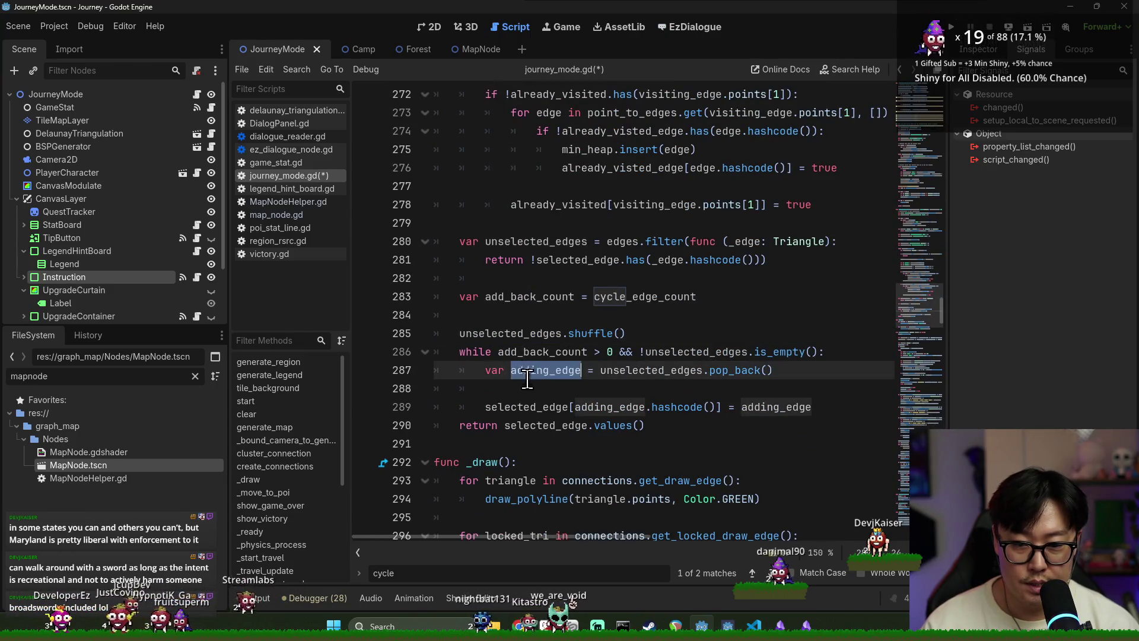
click(652, 386)
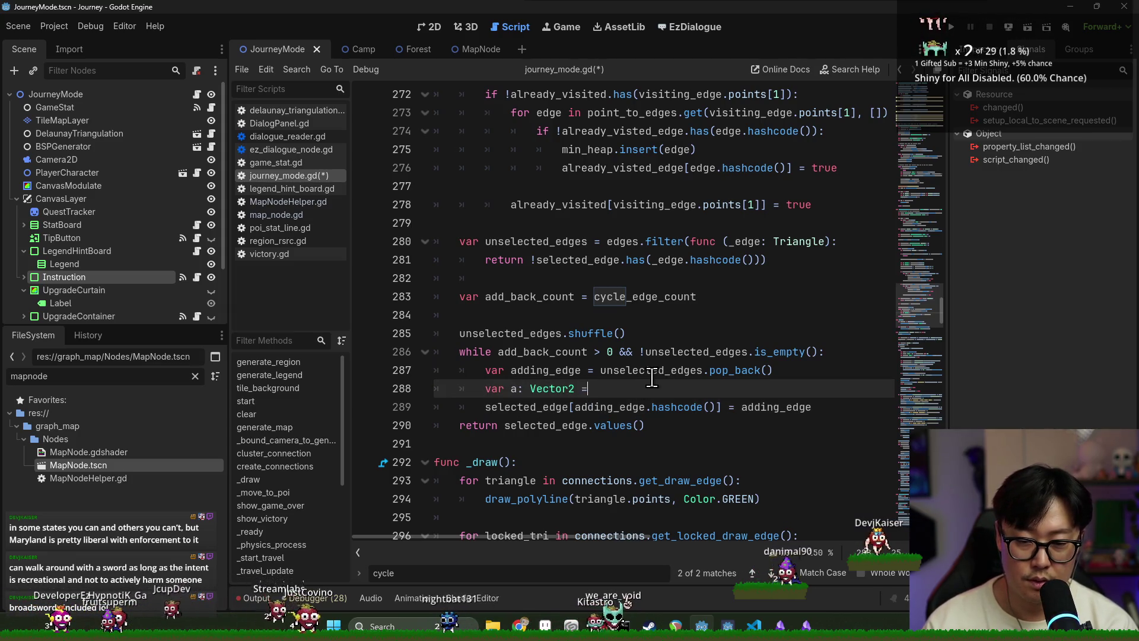
text( ad)
key(Return)
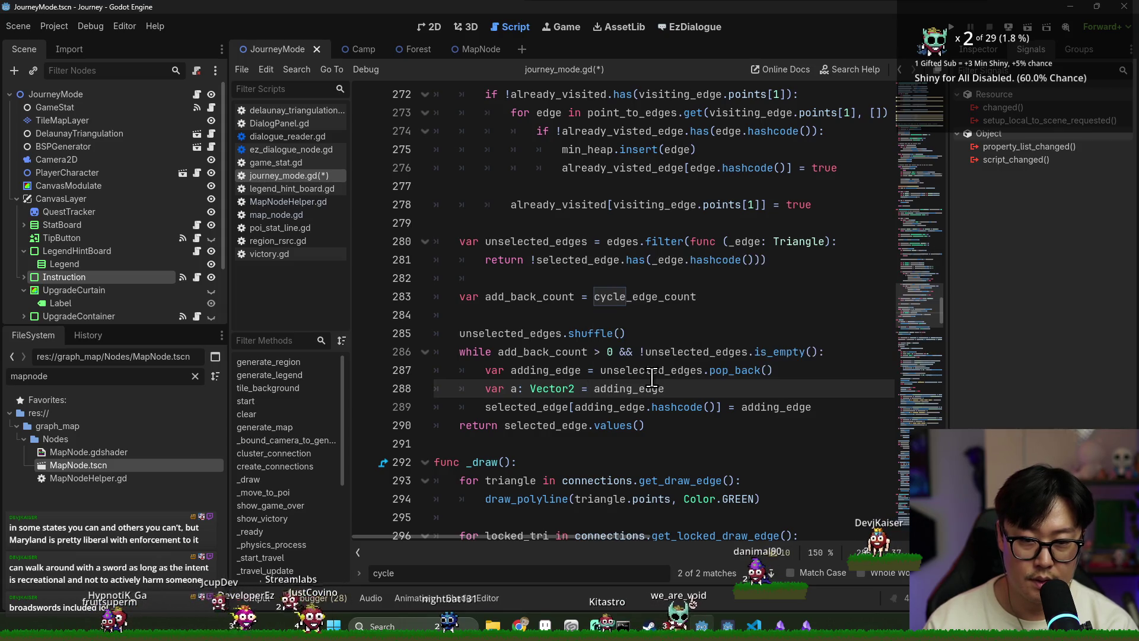
text(.points[0])
key(Return)
text(var b: Vector2 = adding_ad)
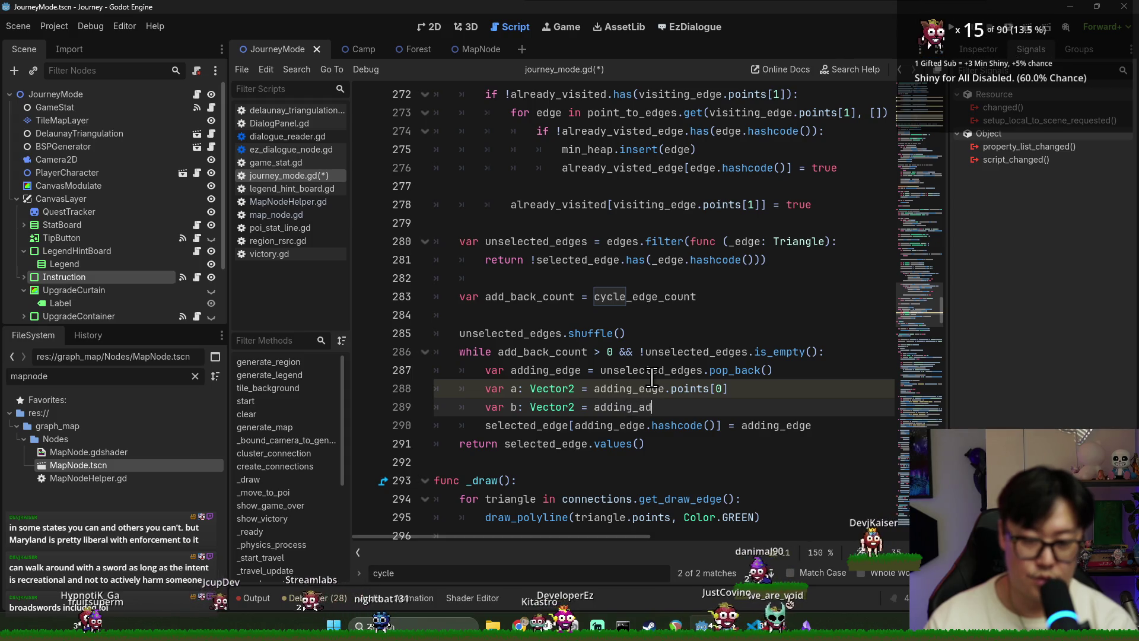
key(BackSpace)
key(BackSpace)
text(edge.points[1)
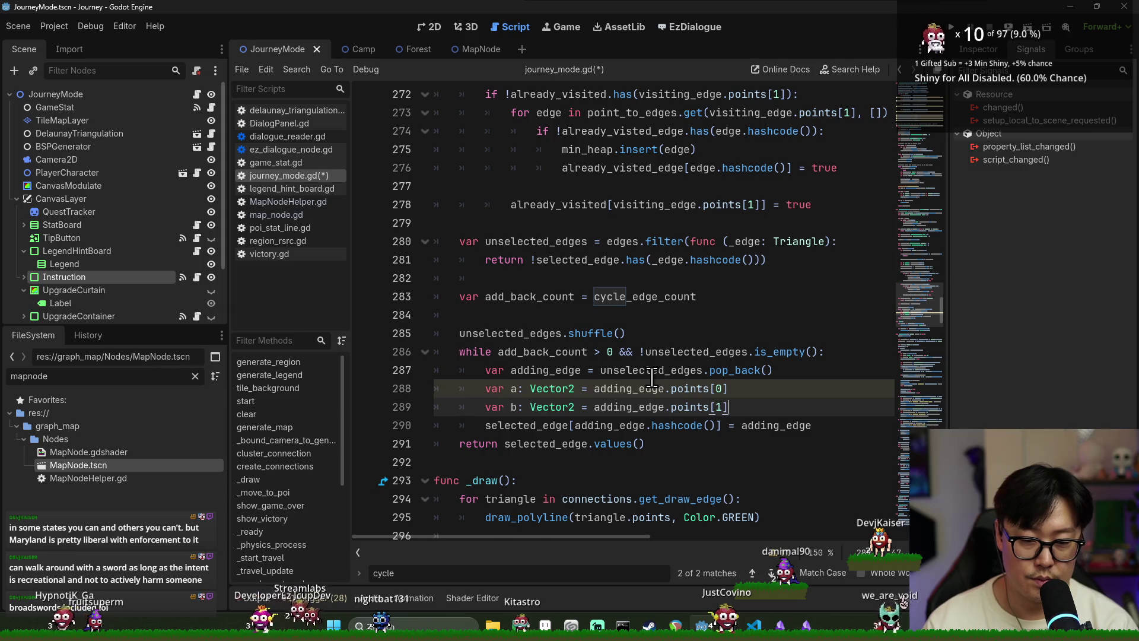
key(Return)
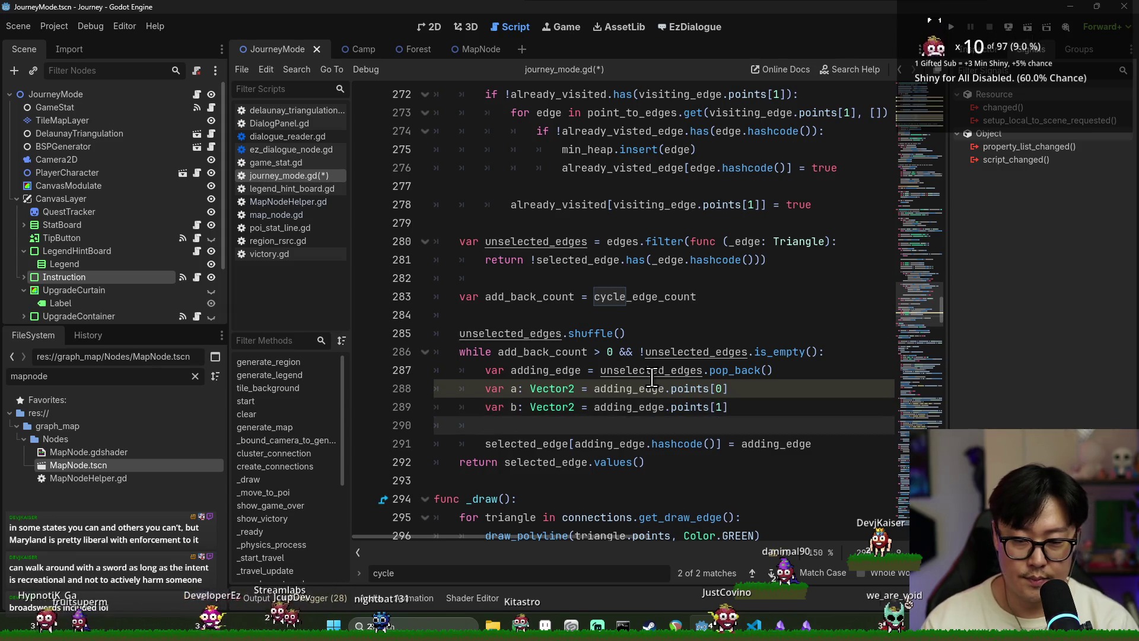
key(Left)
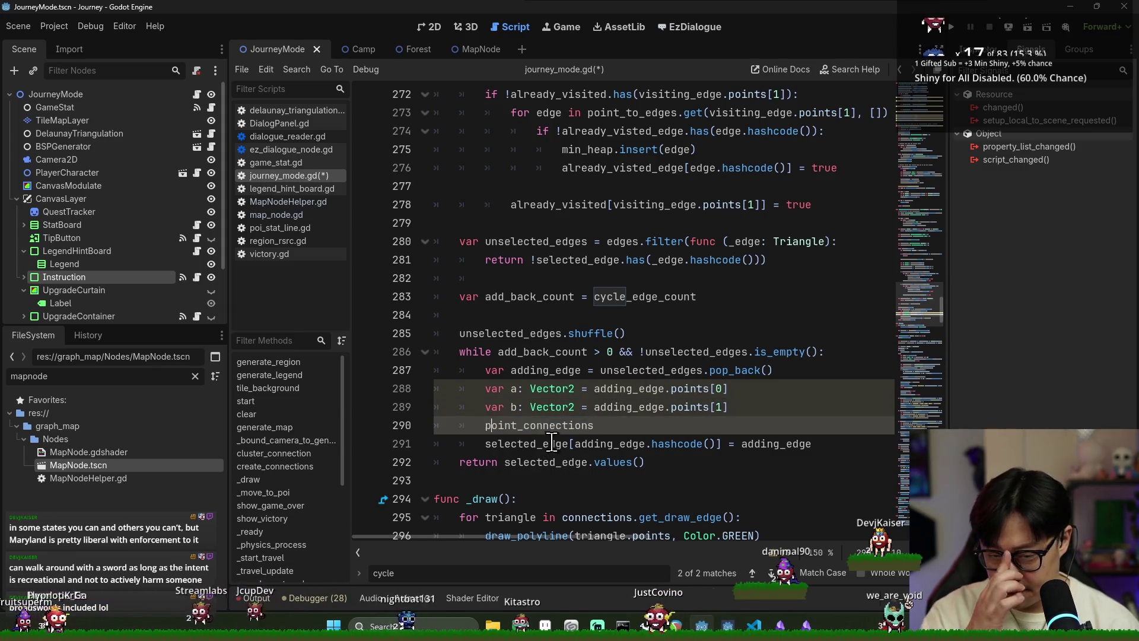
Step: Write the condition: point_connections.get(a, 0) >= 4 || point_connections.get(b, 0) >= 4
text(if )
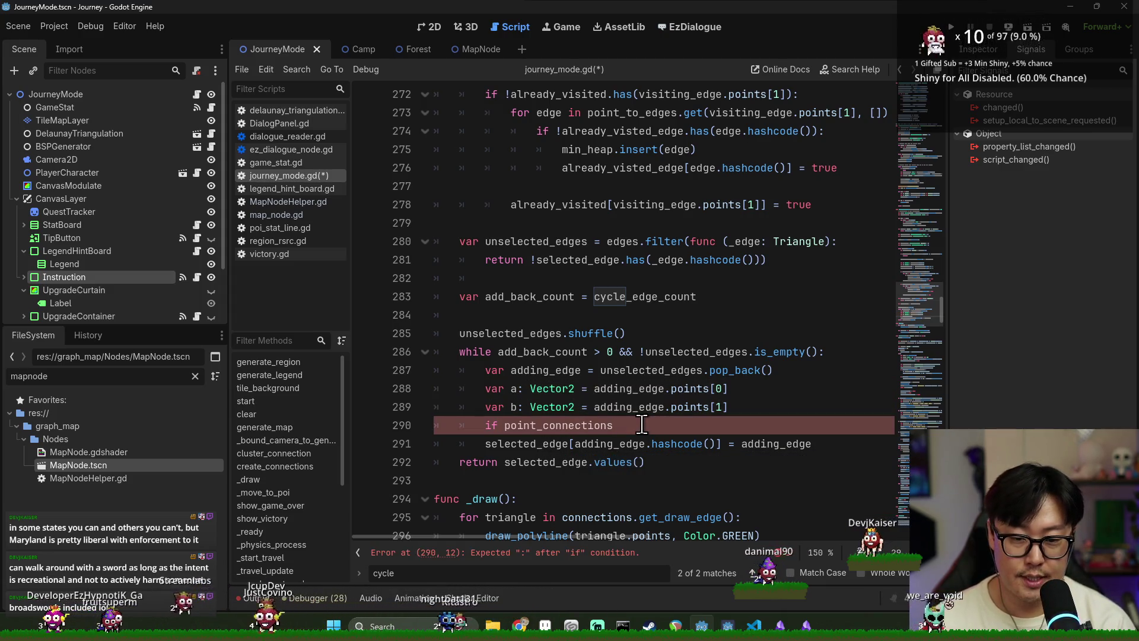
text(a, 0) >)
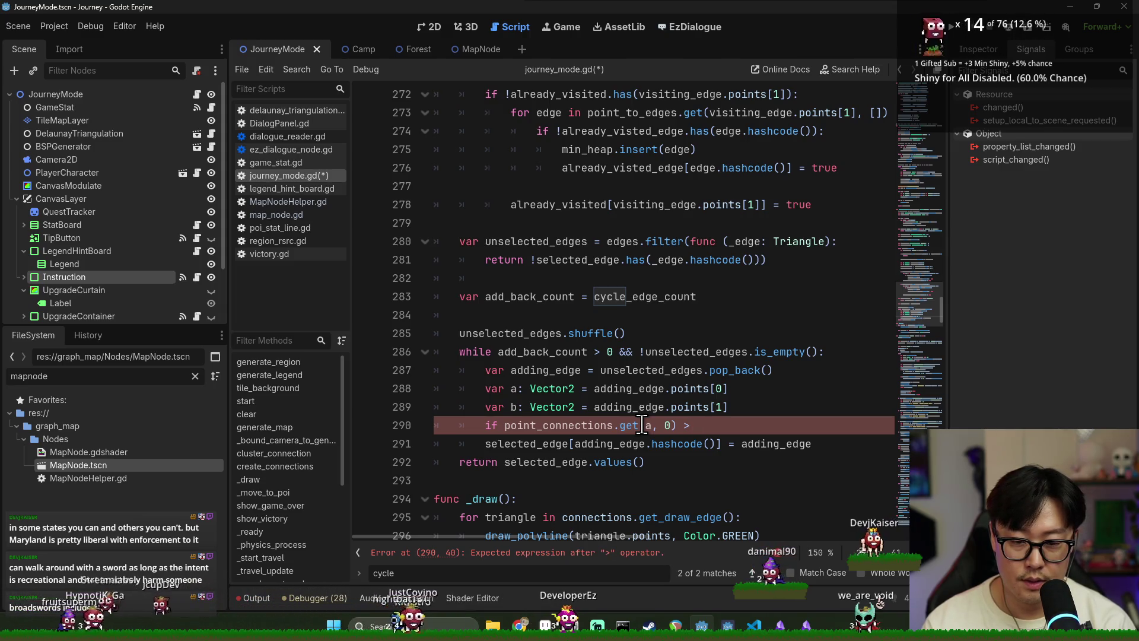
text(= 4 ||)
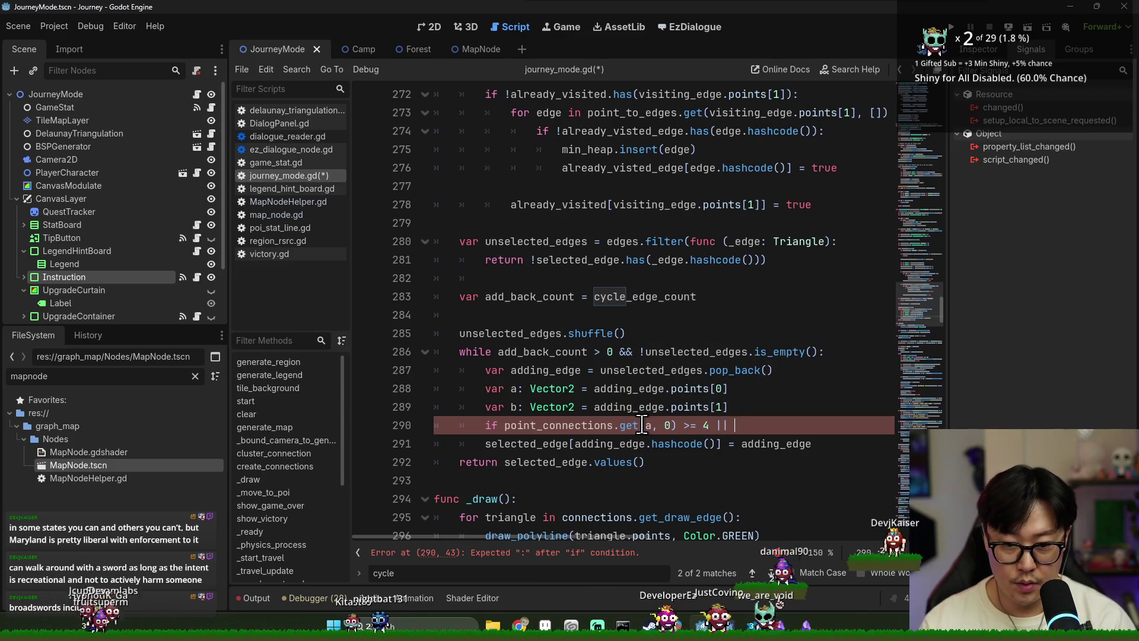
double_click(586, 424)
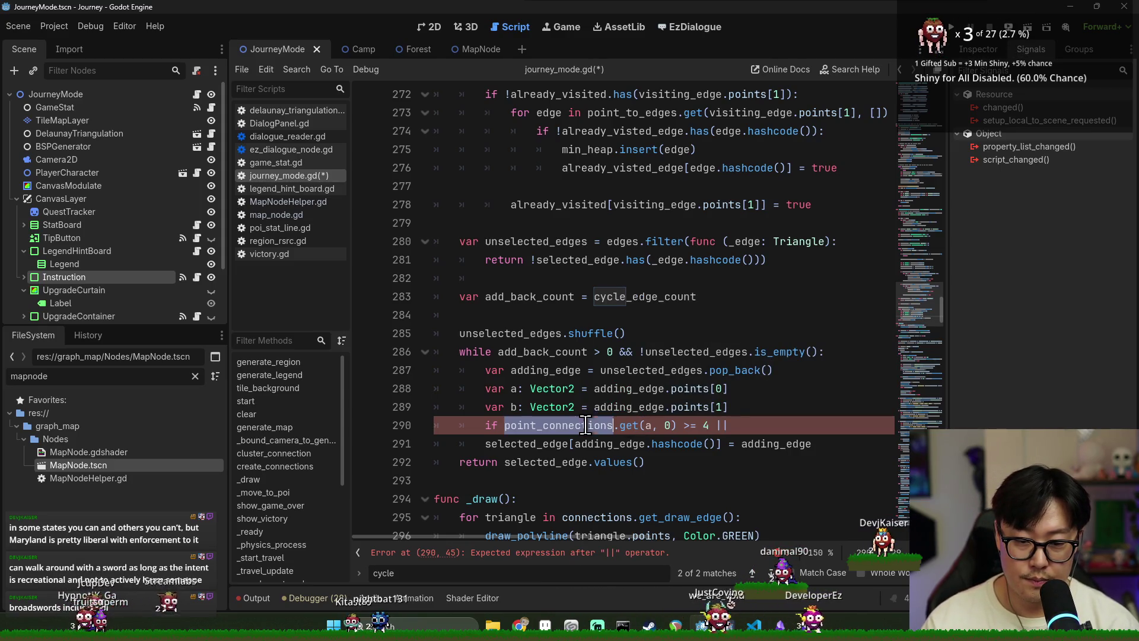
shift+click(676, 424)
key(ctrl+c)
key(End)
key(ctrl+v)
text(>)
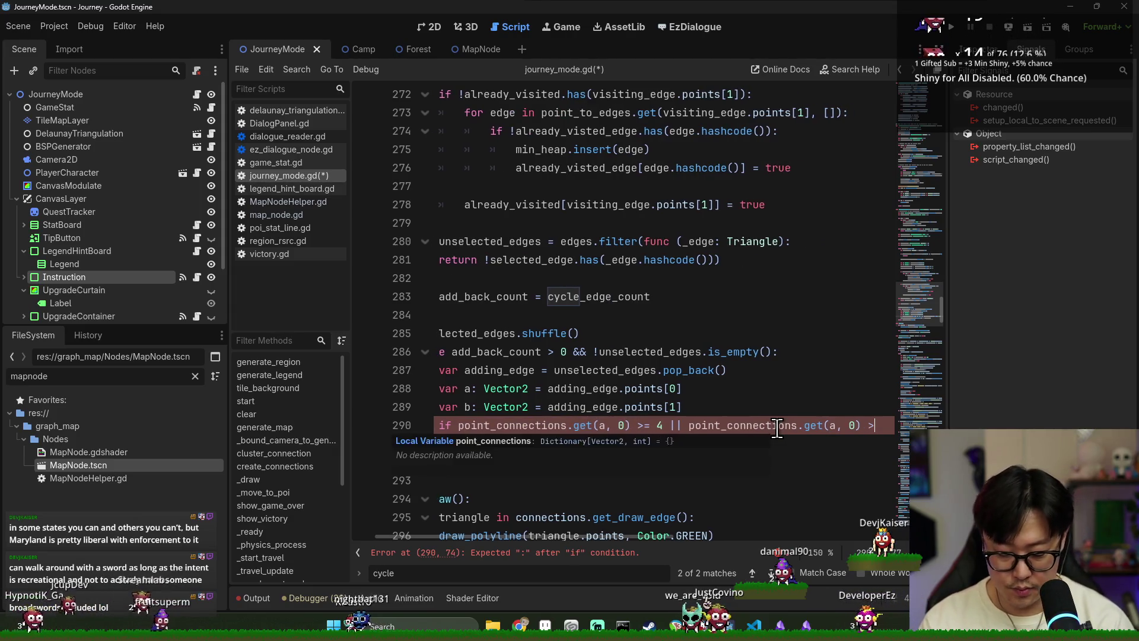
text(=-)
text(= 4:)
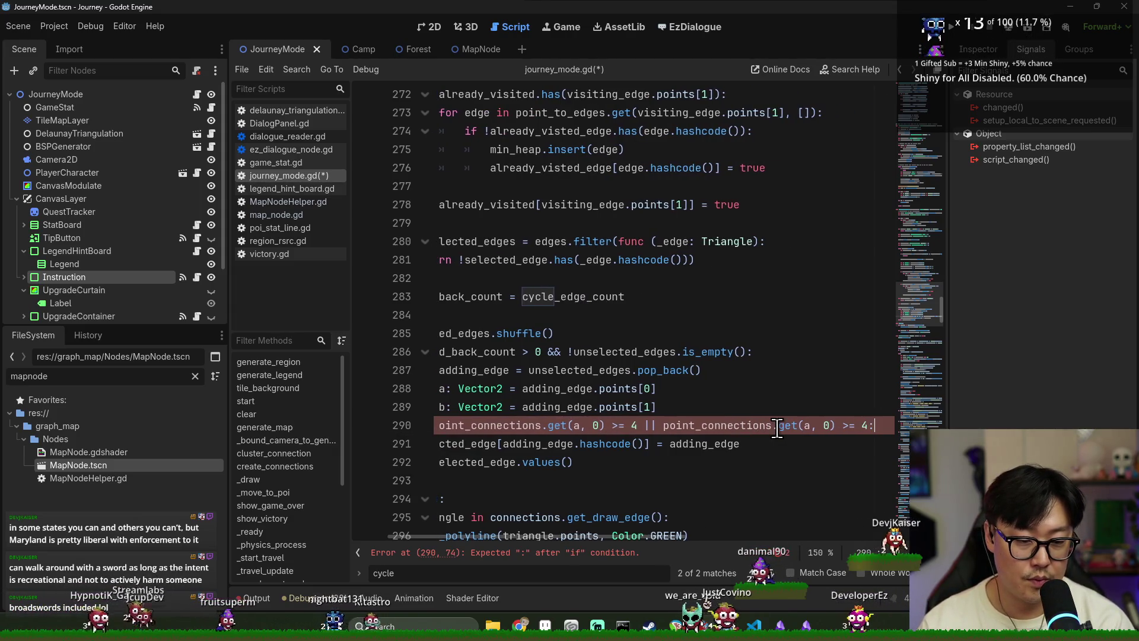
key(Return)
double_click(805, 425)
text(b)
Step: Add continue under the condition and save the script
click(825, 445)
text(continue)
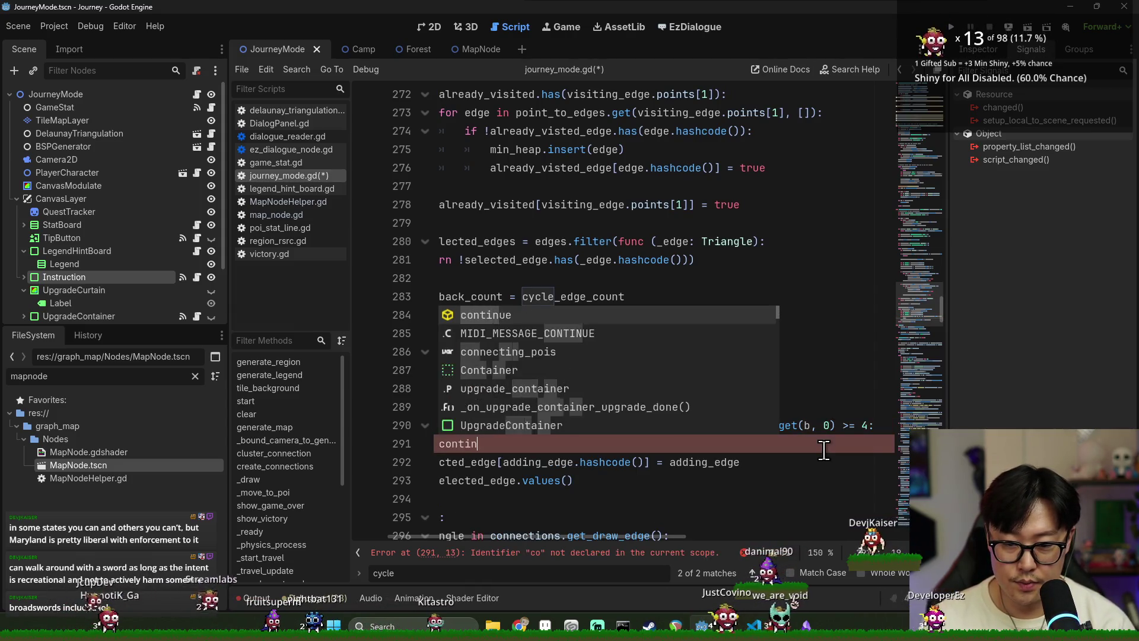
click(599, 480)
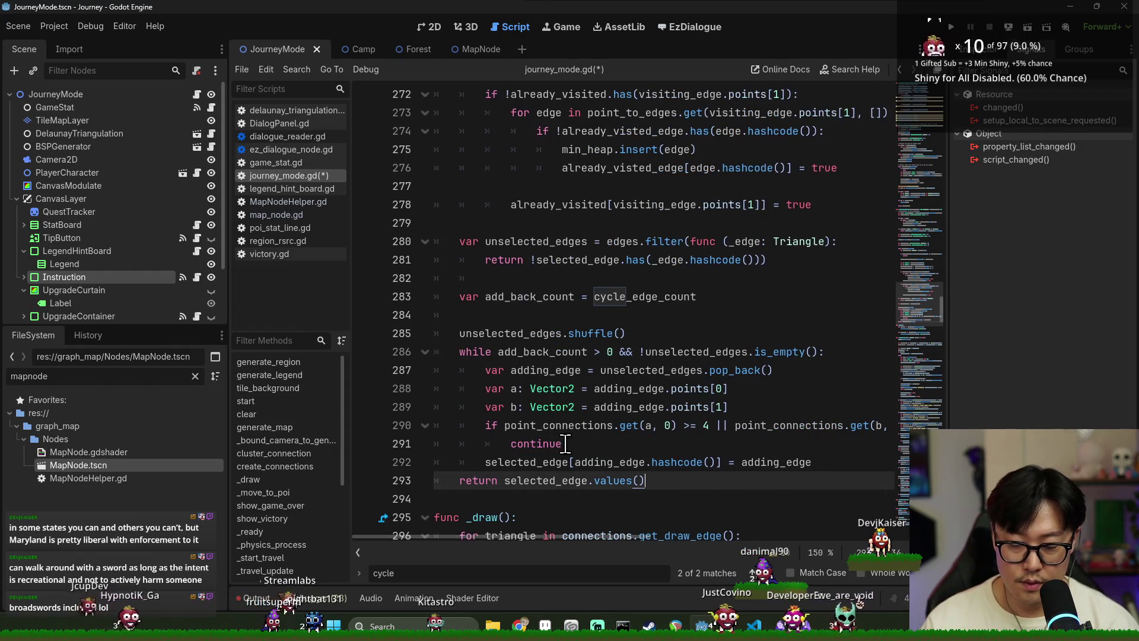
key(ctrl+s)
click(516, 407)
click(627, 446)
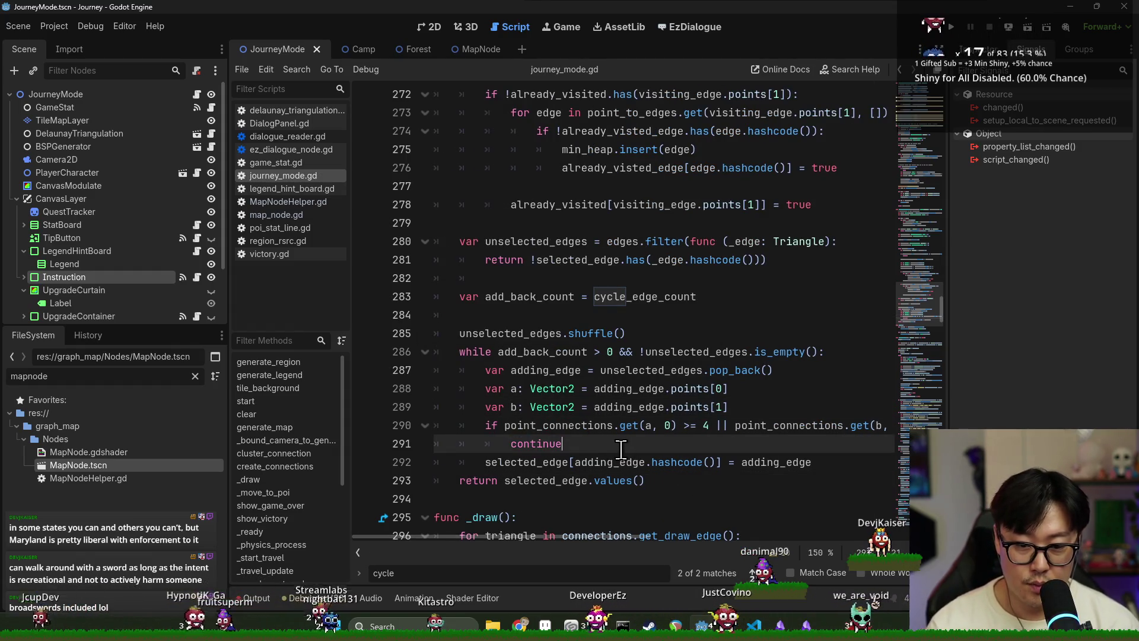
key(Return)
click(818, 480)
key(Return)
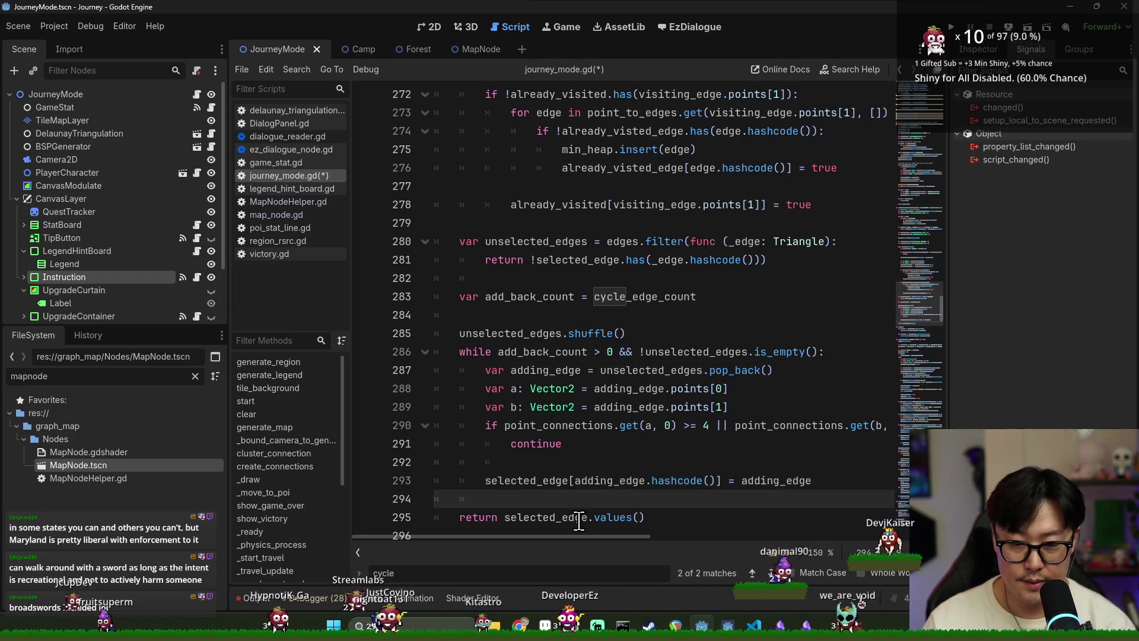
Step: Add point_connections[a] = point_connections.get(a, 0) + 1 below the edge assignment
text(point_connections.)
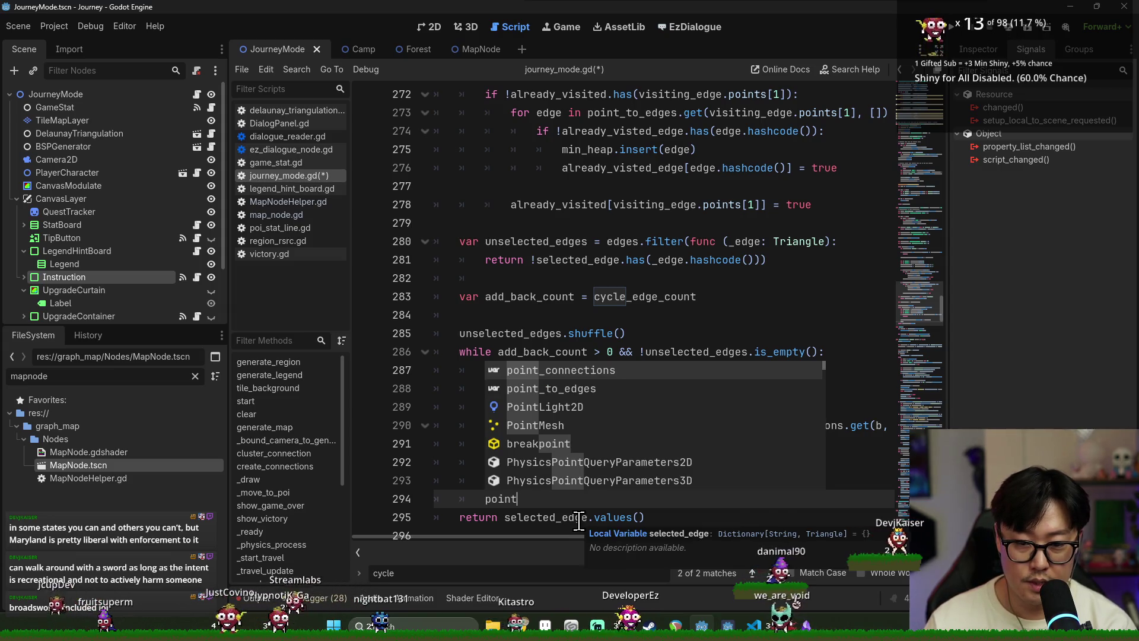
key(Return)
text(.)
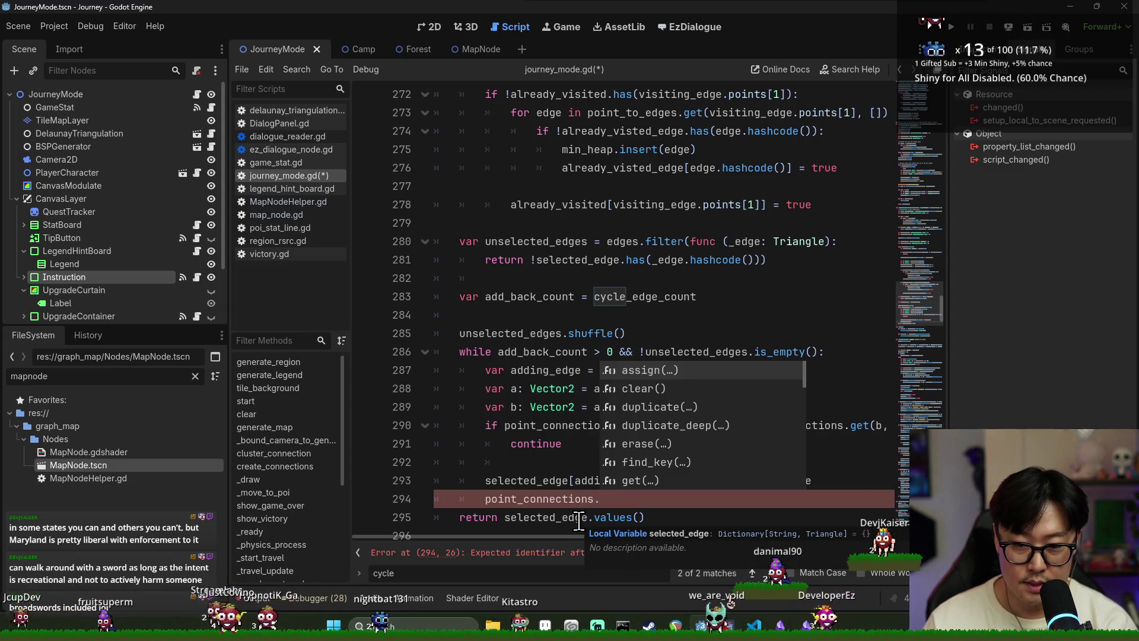
key(Escape)
double_click(629, 389)
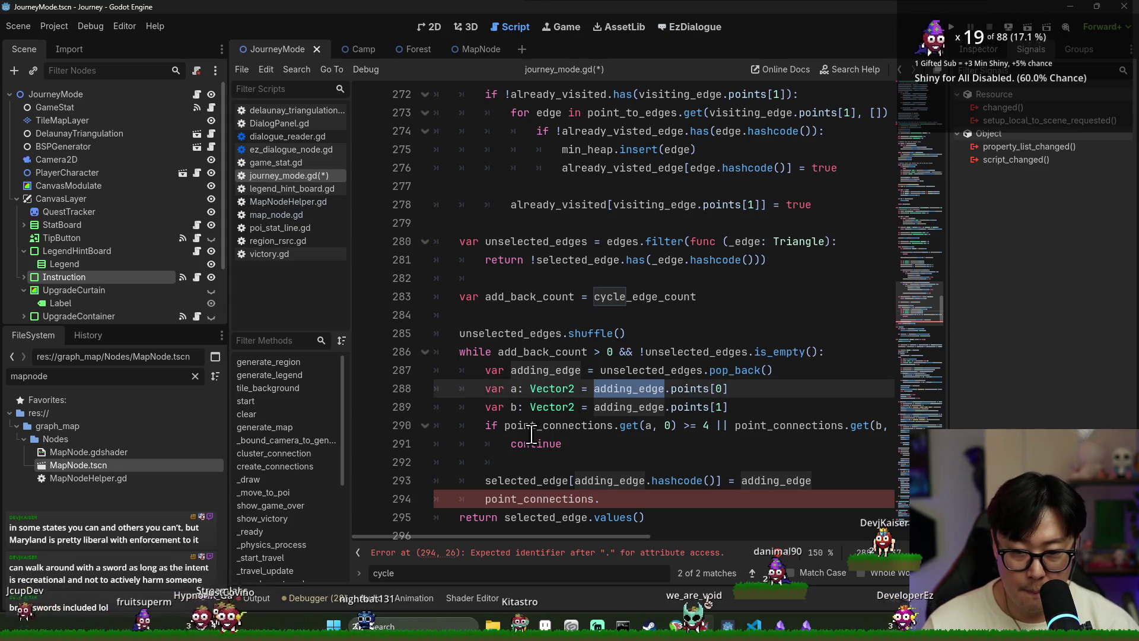
click(625, 501)
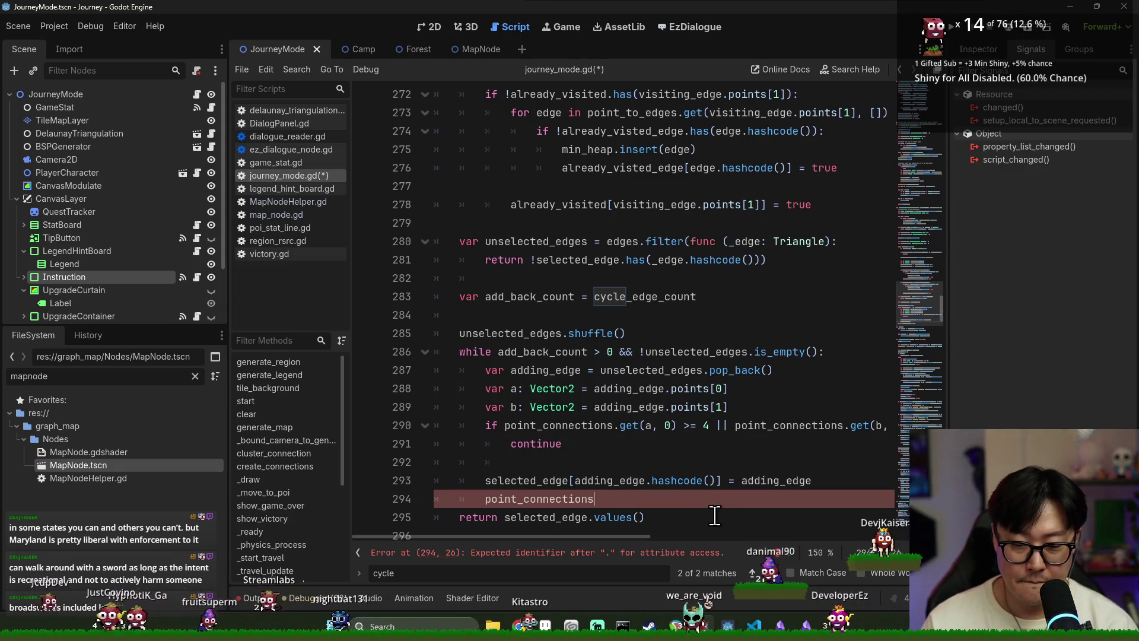
text([a] = )
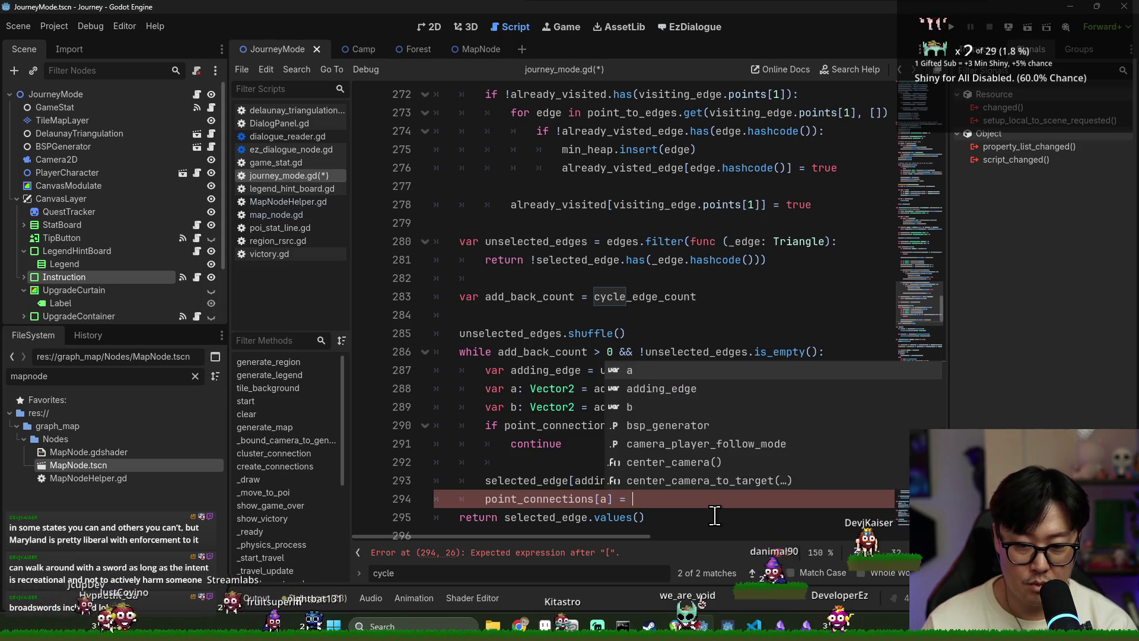
text(po)
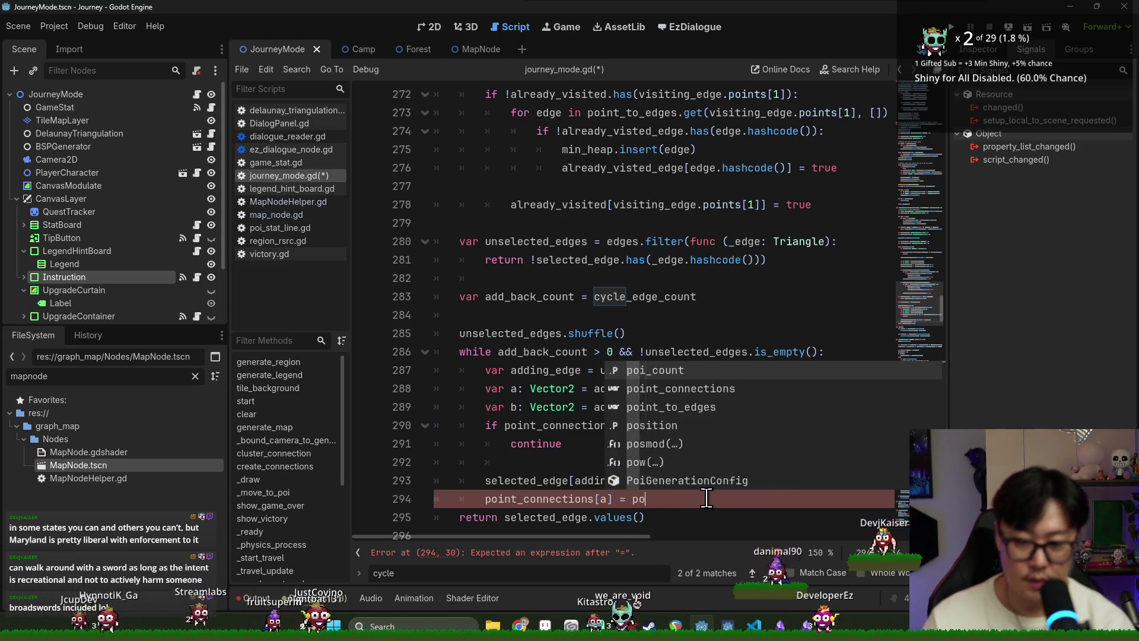
text(int_connections.get(a, 0) + 1)
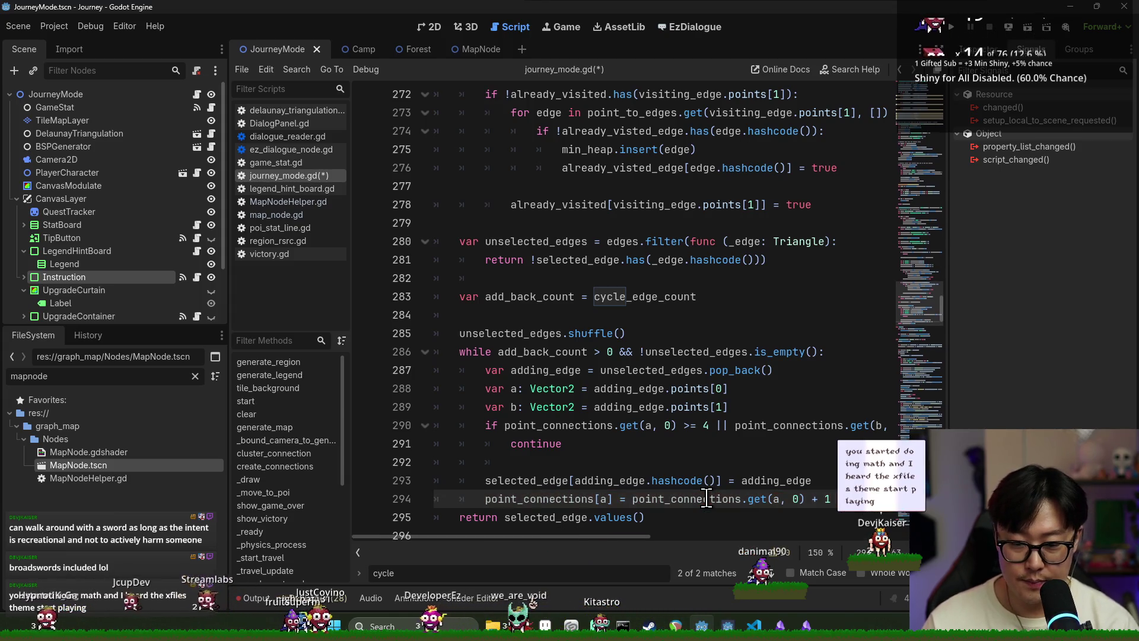
key(Return)
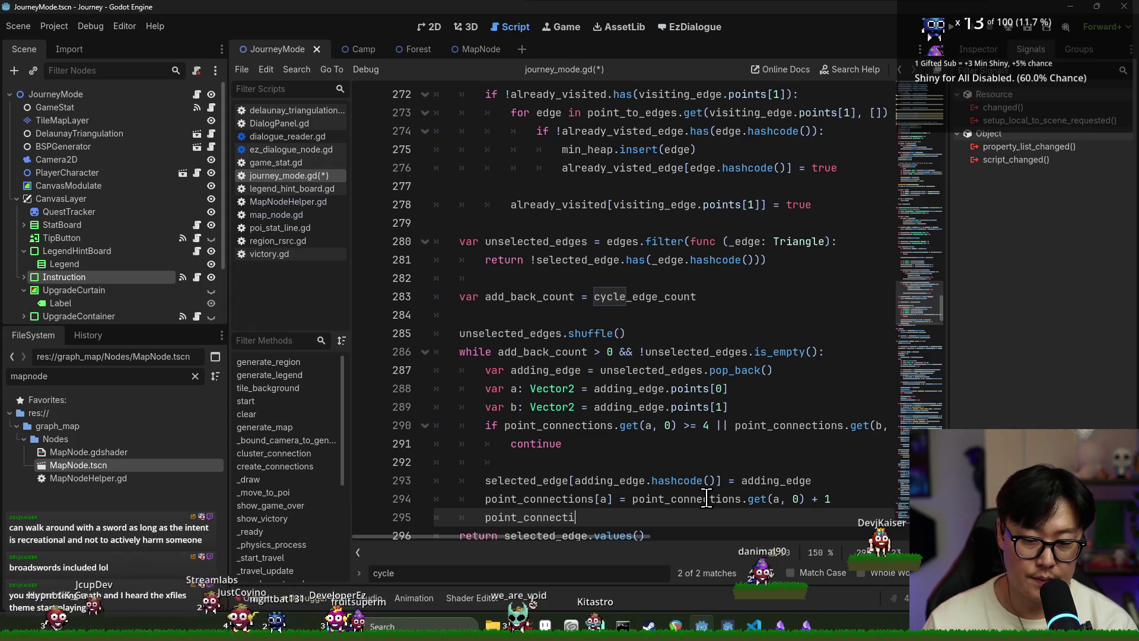
text(ons[b] =)
Step: Duplicate the increment for b, save, and run the game with F5
scroll(706, 499, down, 2)
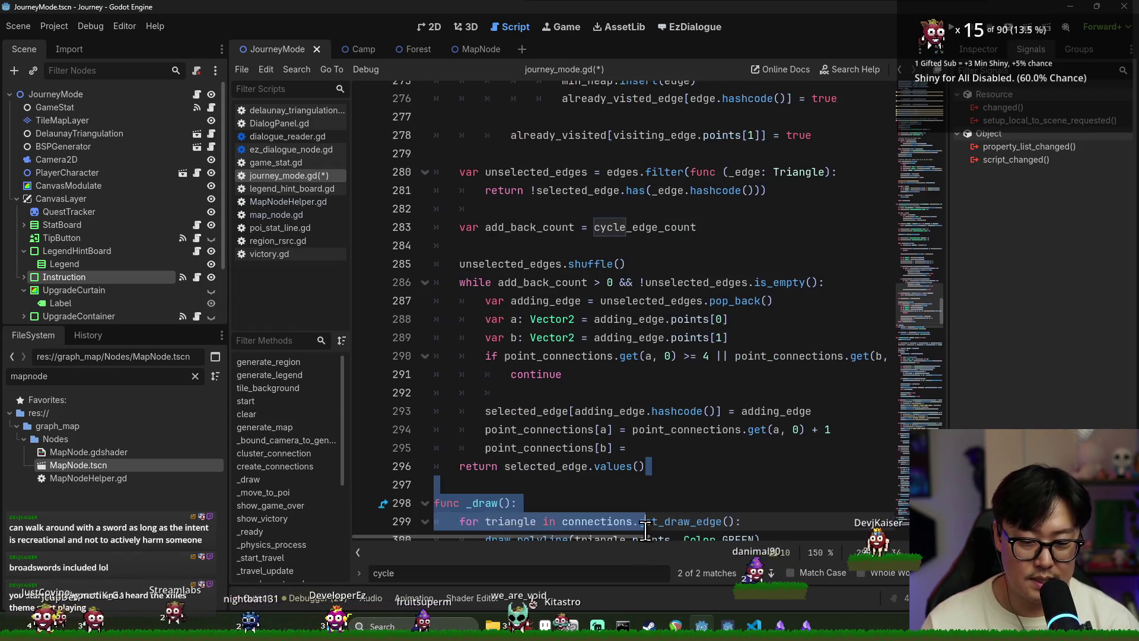
double_click(677, 429)
shift+click(834, 429)
key(ctrl+c)
click(629, 447)
key(ctrl+v)
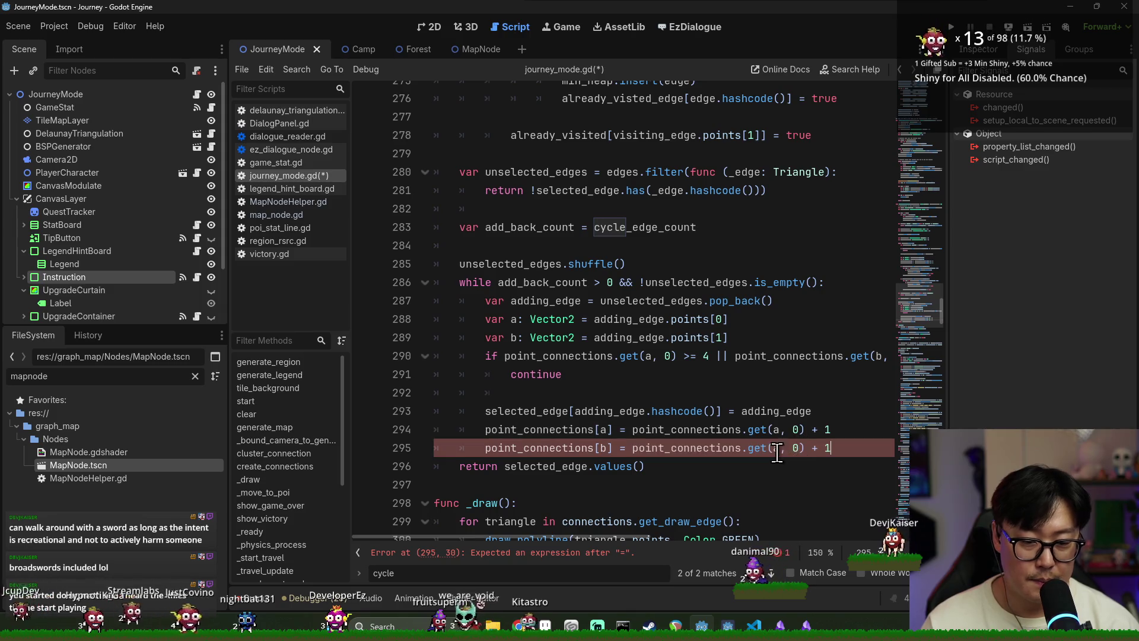
double_click(775, 448)
text(b)
key(ctrl+s)
key(ctrl+s)
click(571, 429)
key(ctrl+s)
click(804, 447)
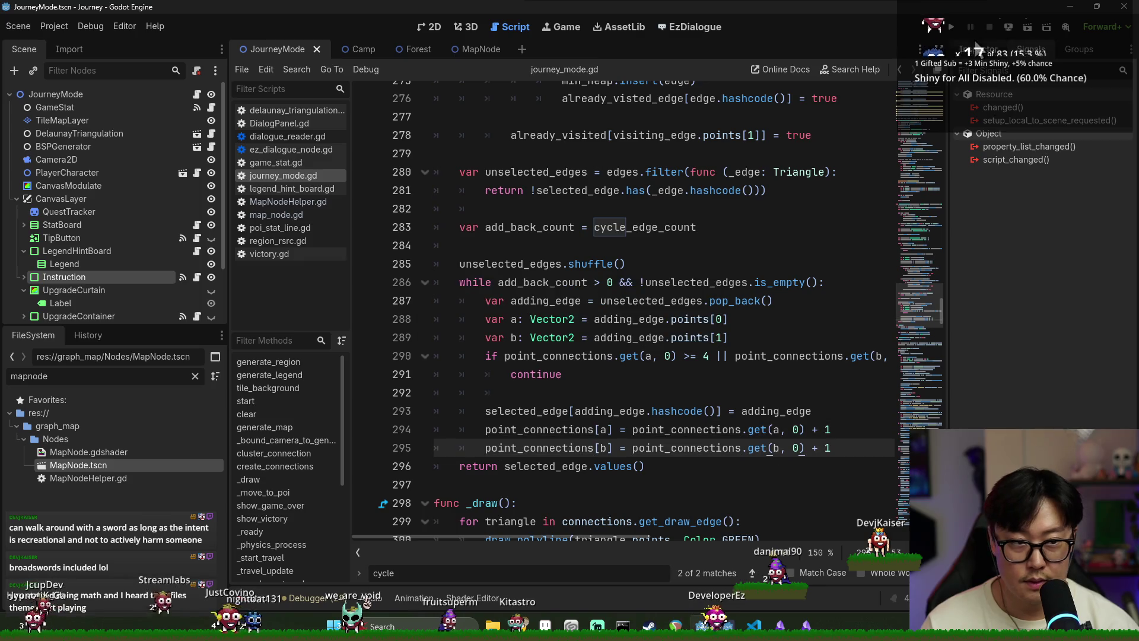
key(F5)
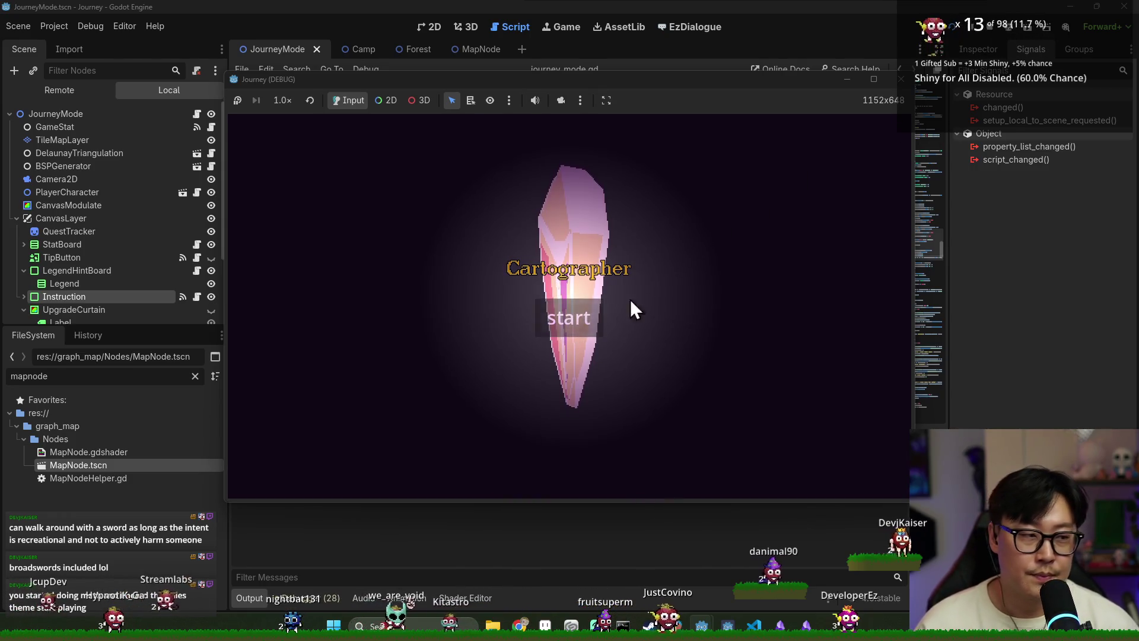
Step: Start a new journey and pan the camera with WASD to check the map bounds
click(568, 318)
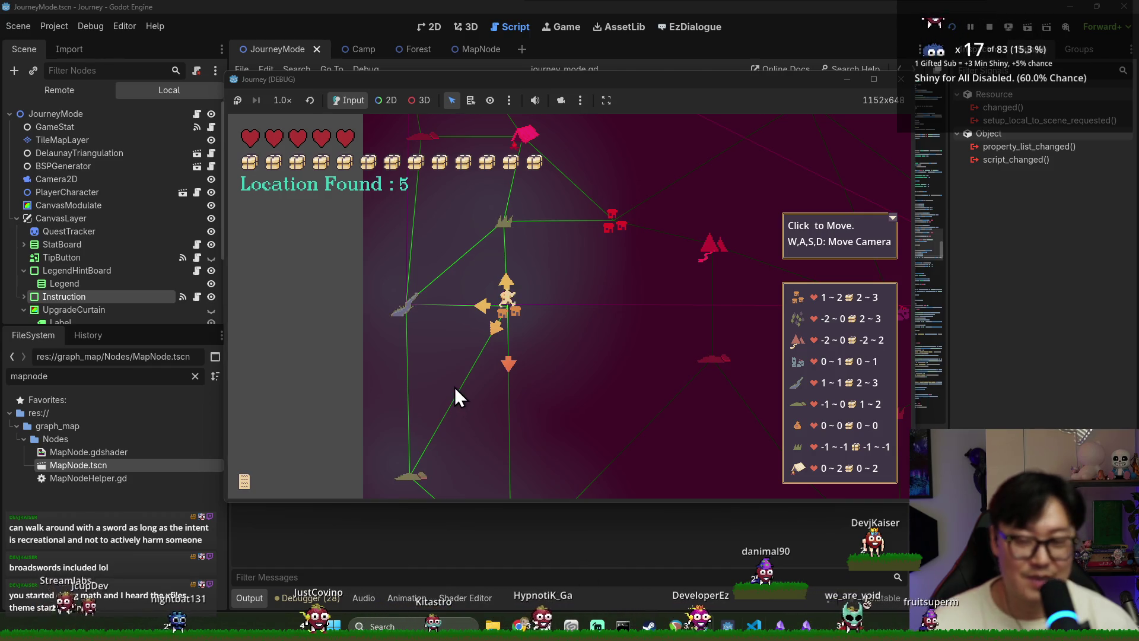
key(d)
key(w)
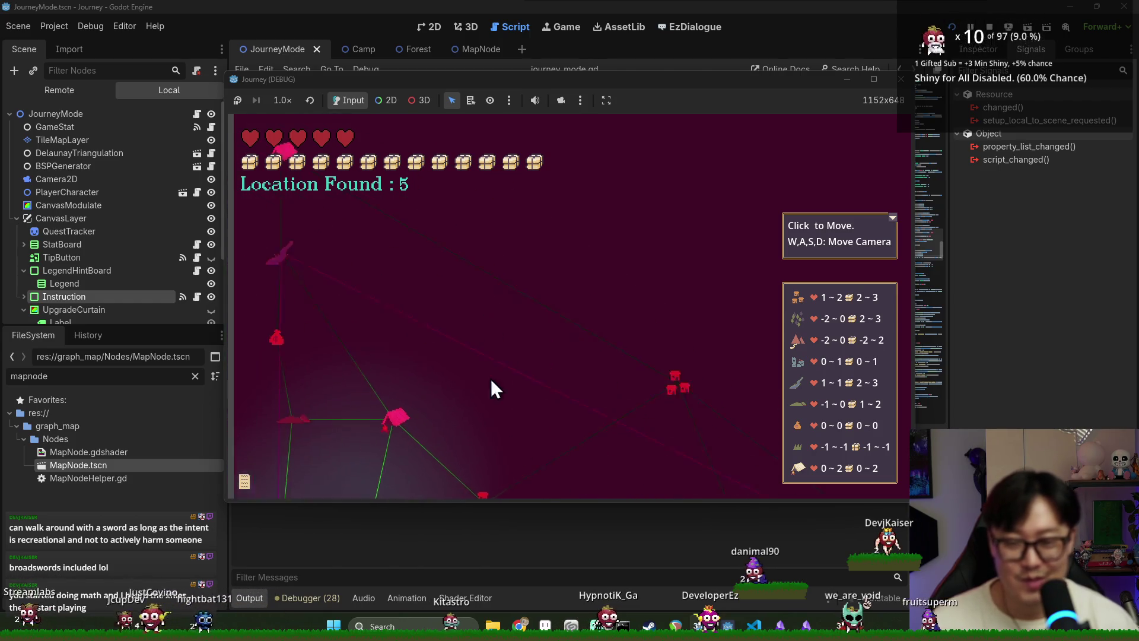
key(d)
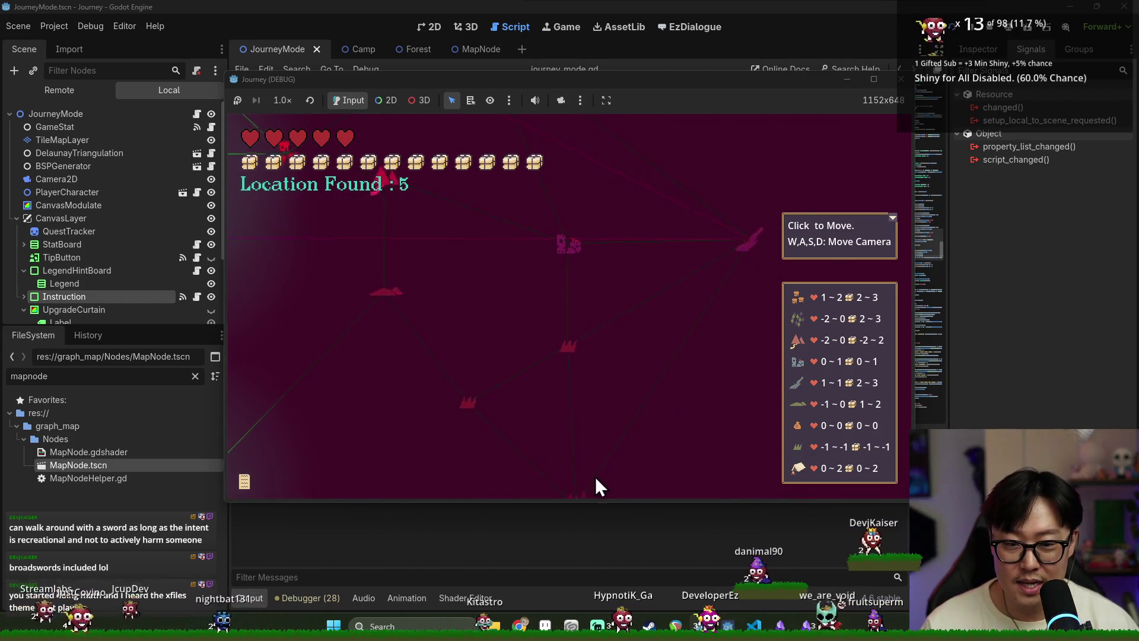
key(a)
key(w)
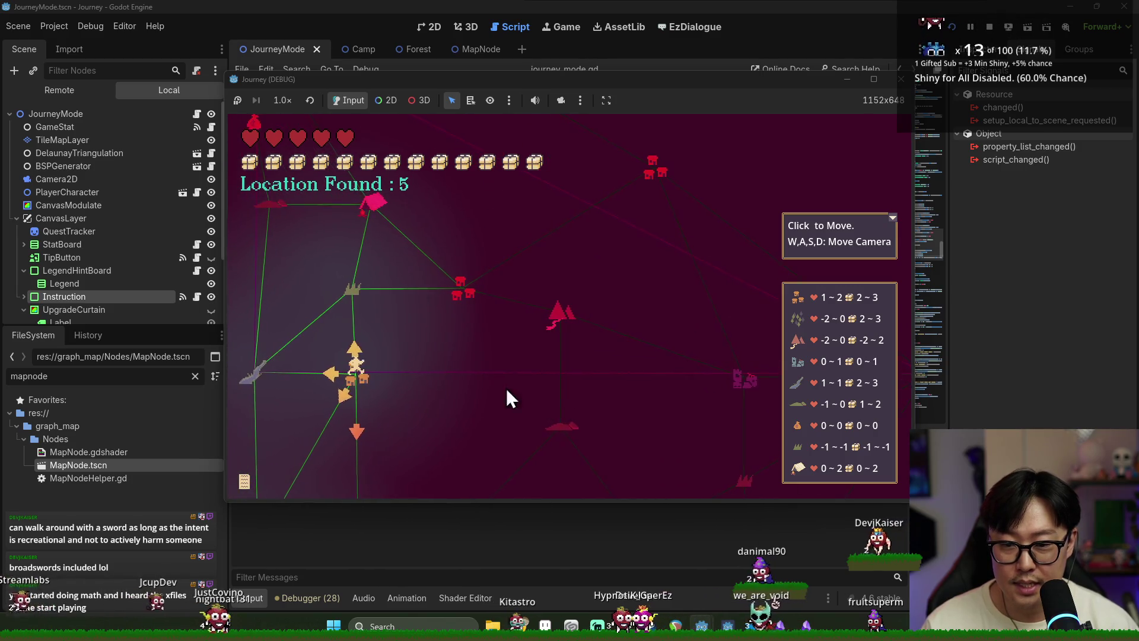
key(a)
key(w)
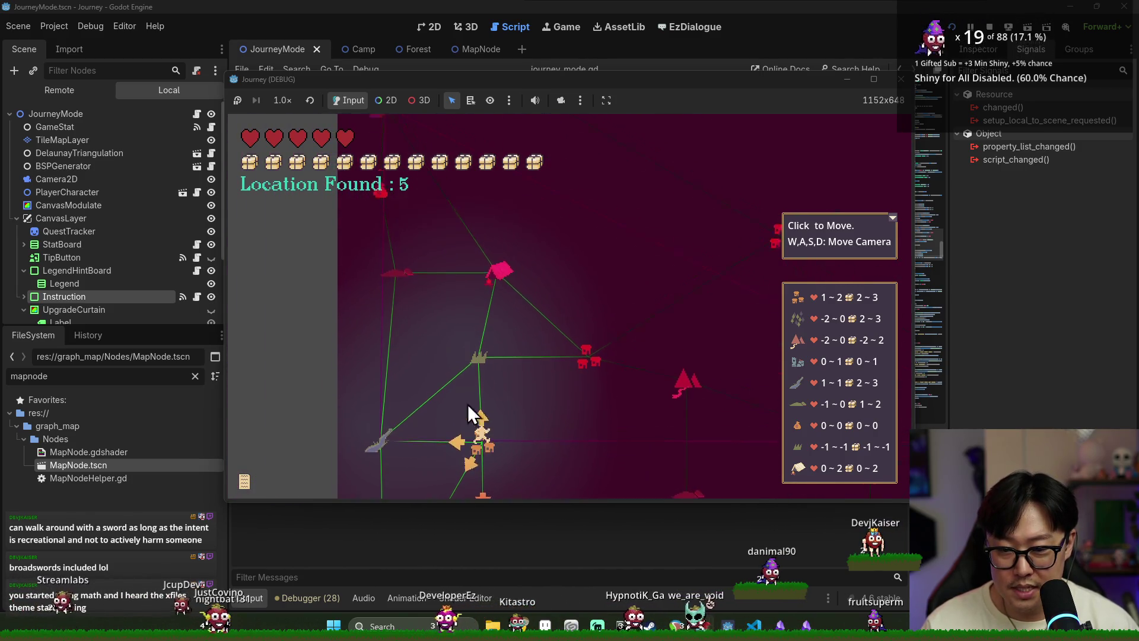
key(w)
key(w)
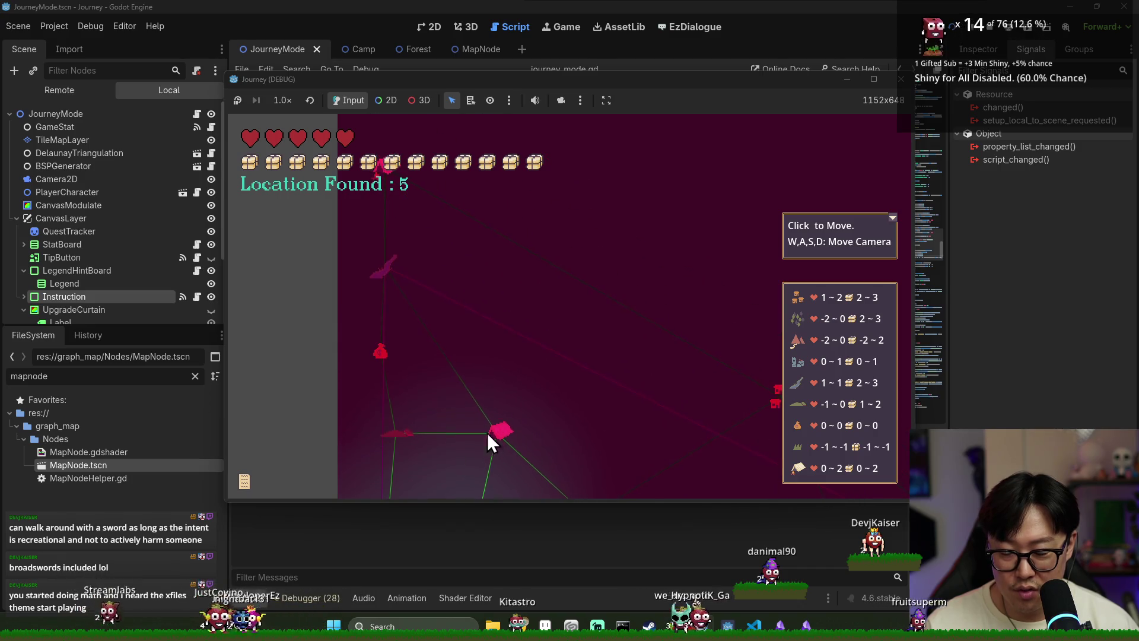
key(s)
key(d)
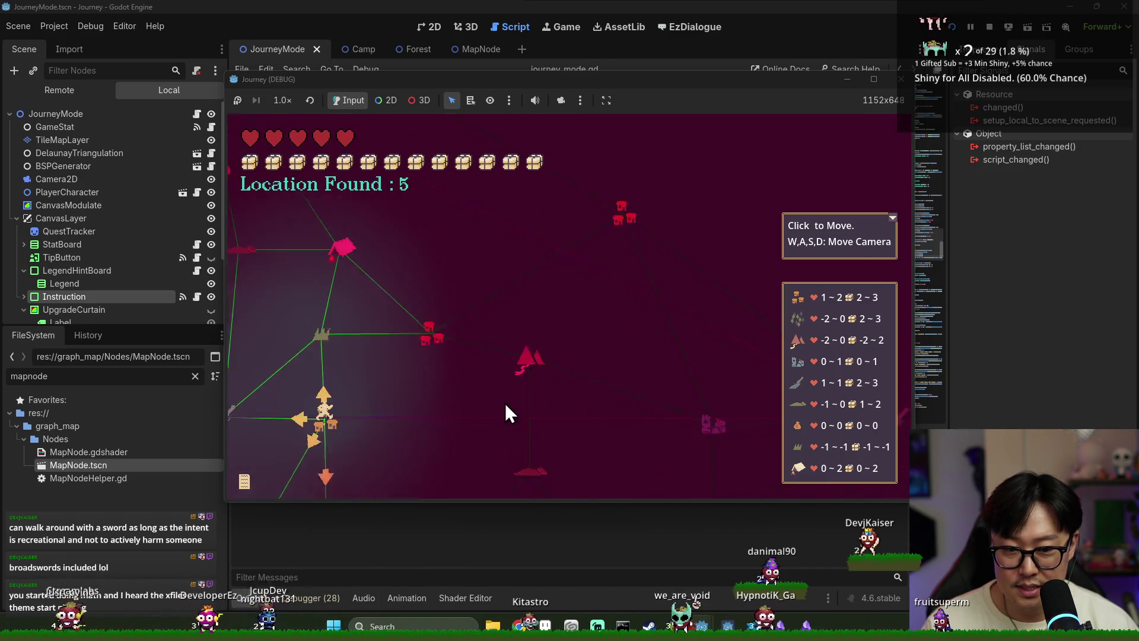
key(d)
key(a)
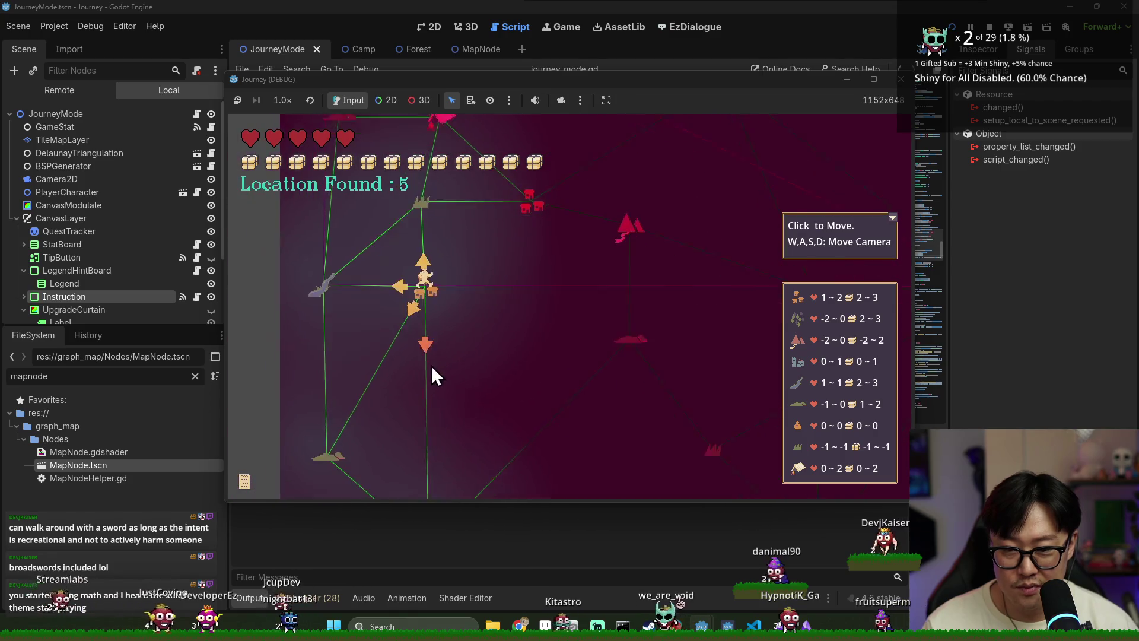
key(s)
key(d)
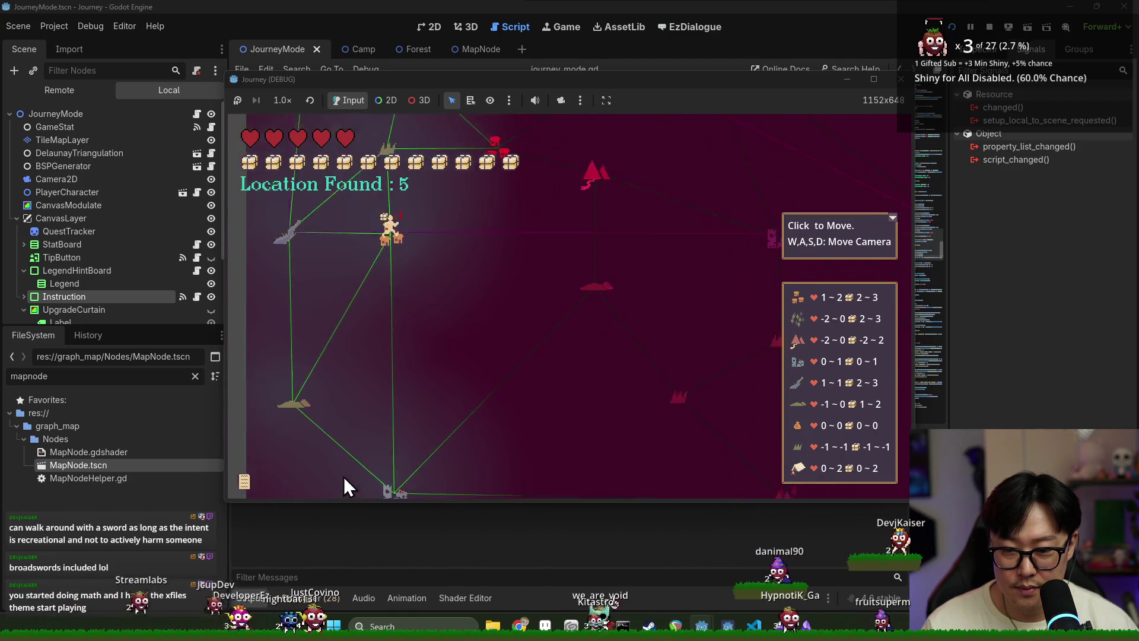
Step: Move the player to the bottom node, choose the Forager upgrade, and stop the game
click(344, 476)
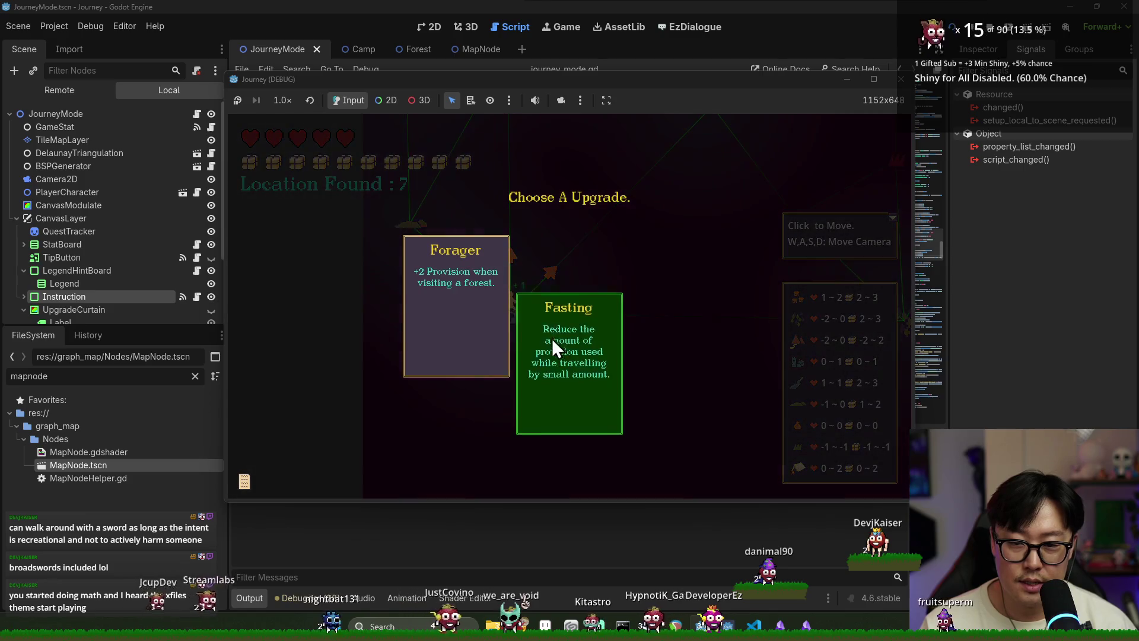
click(495, 327)
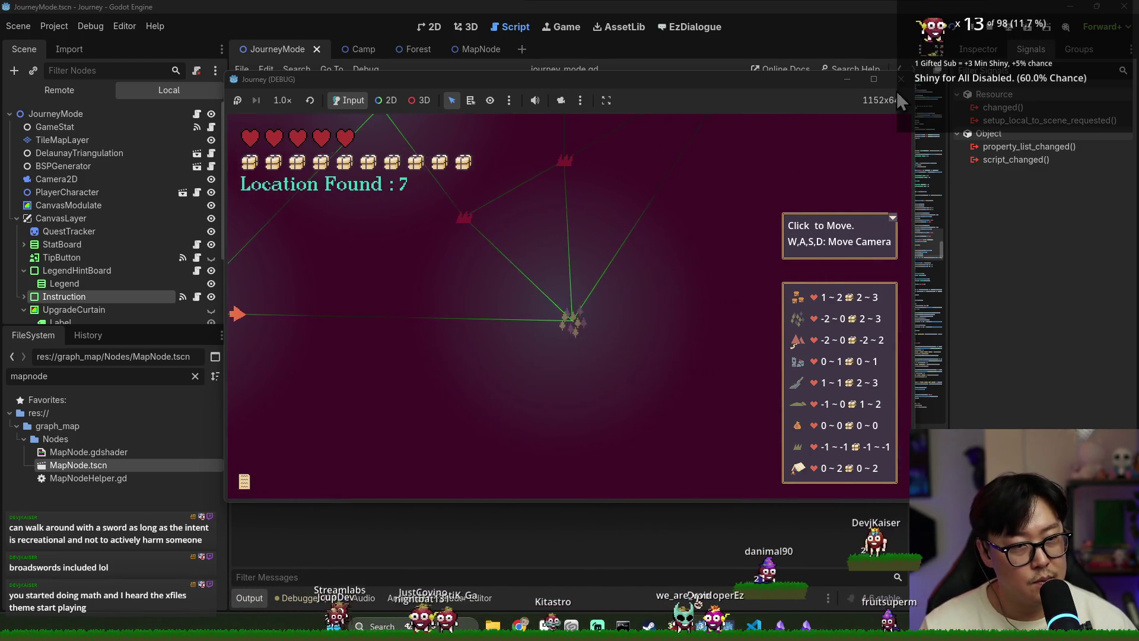
click(981, 31)
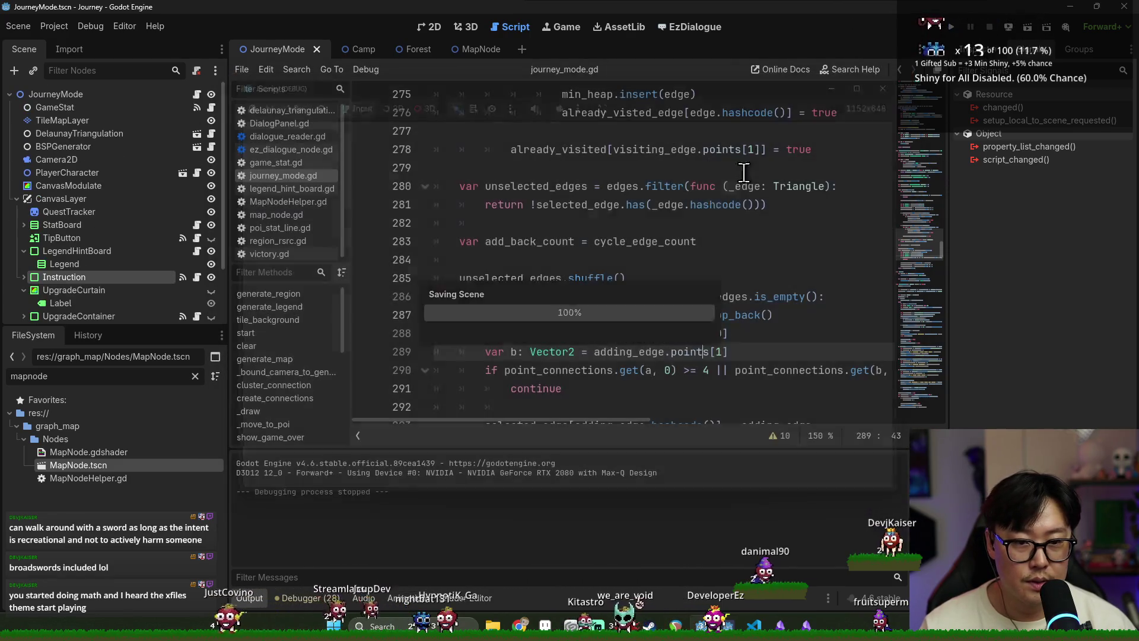
Step: Search journey_mode.gd for offset, then margin, to locate the generation_margin declaration
key(ctrl+f)
text(offset)
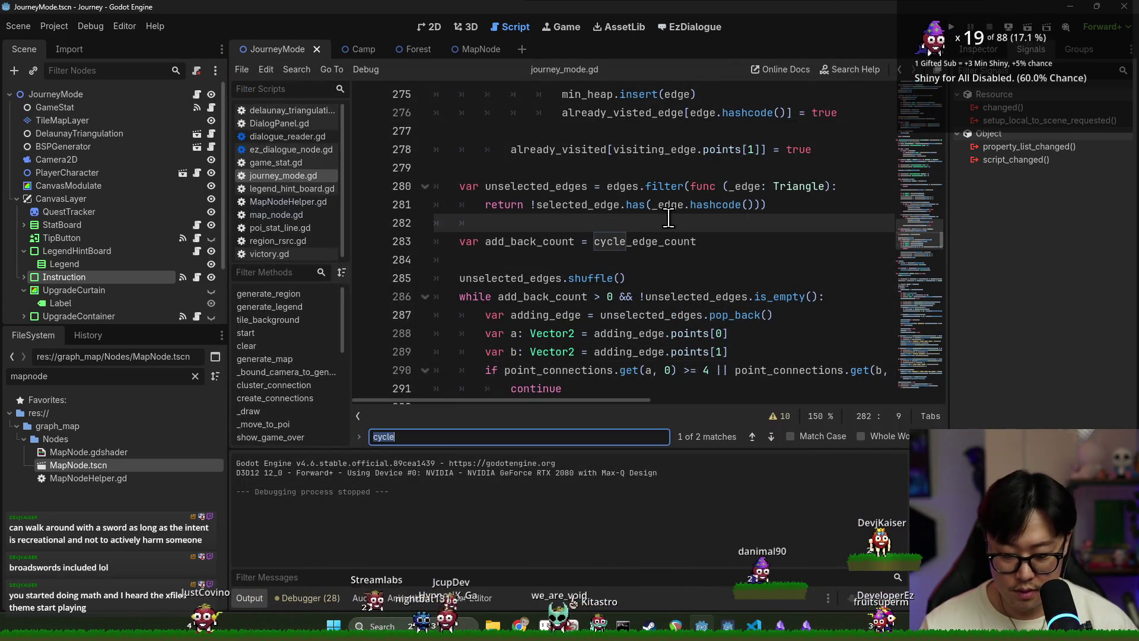
key(ctrl+a)
text(margin)
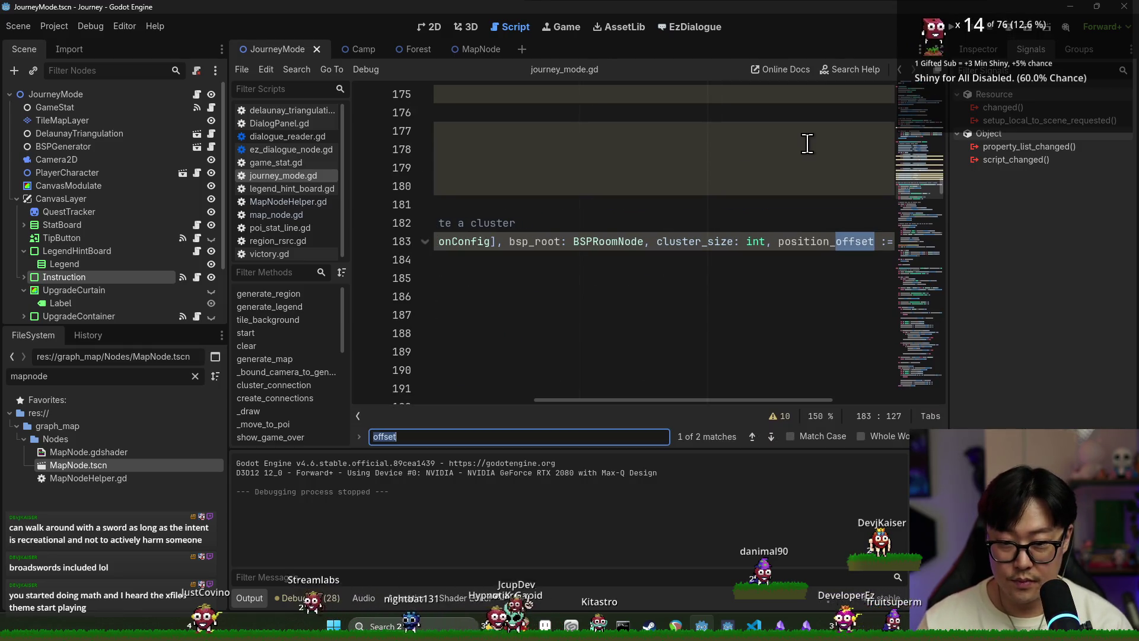
key(Escape)
click(712, 204)
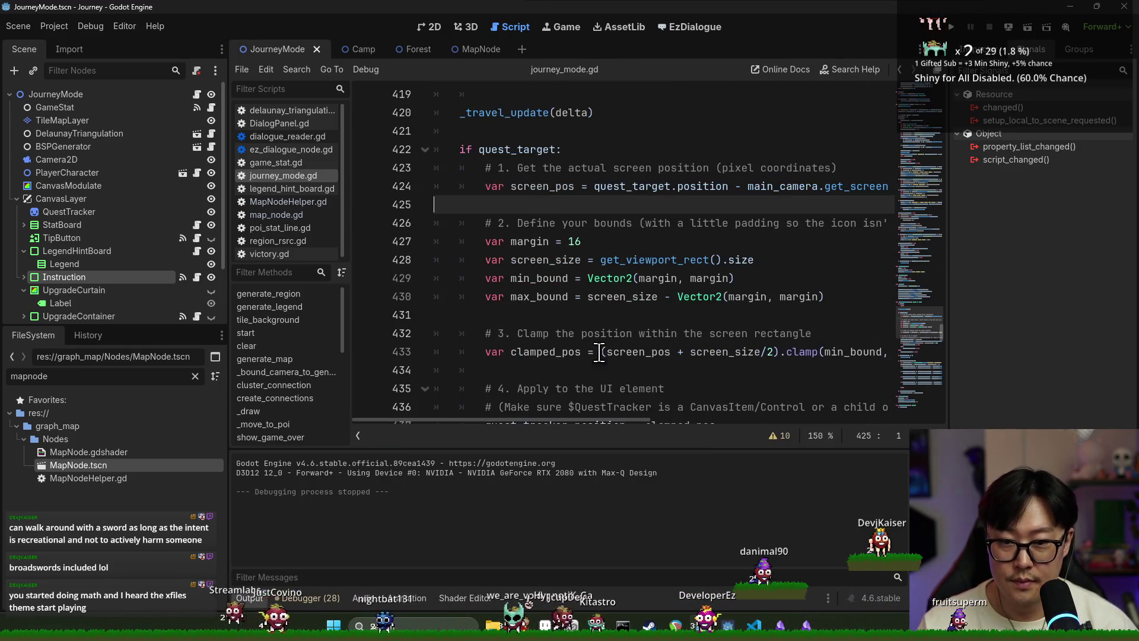
key(ctrl+f)
key(Return)
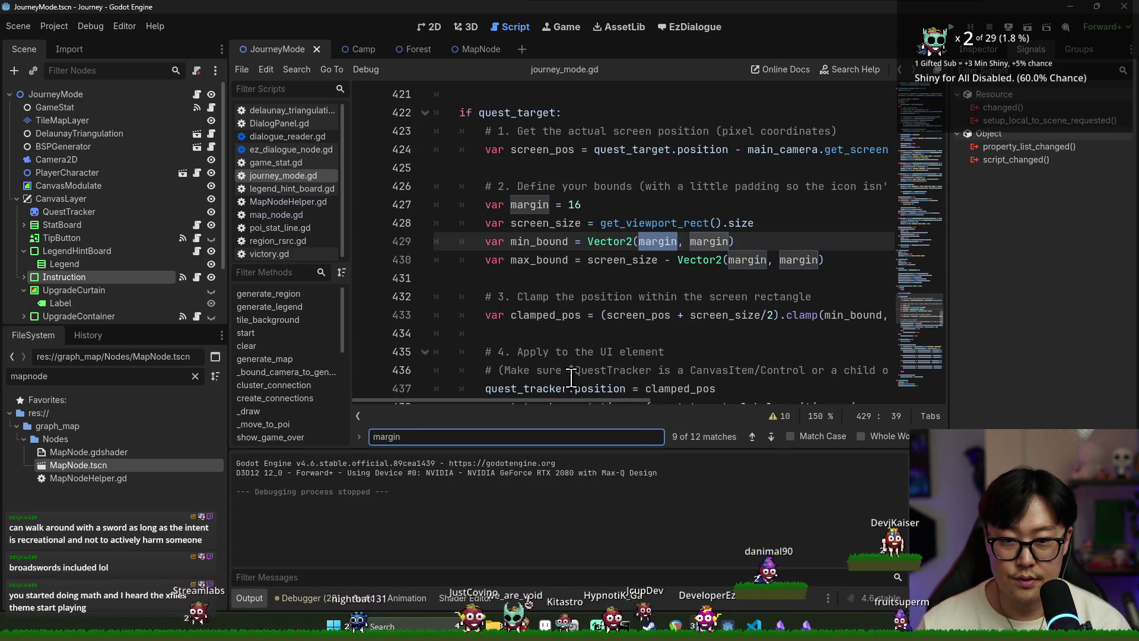
key(Return)
key(Return)
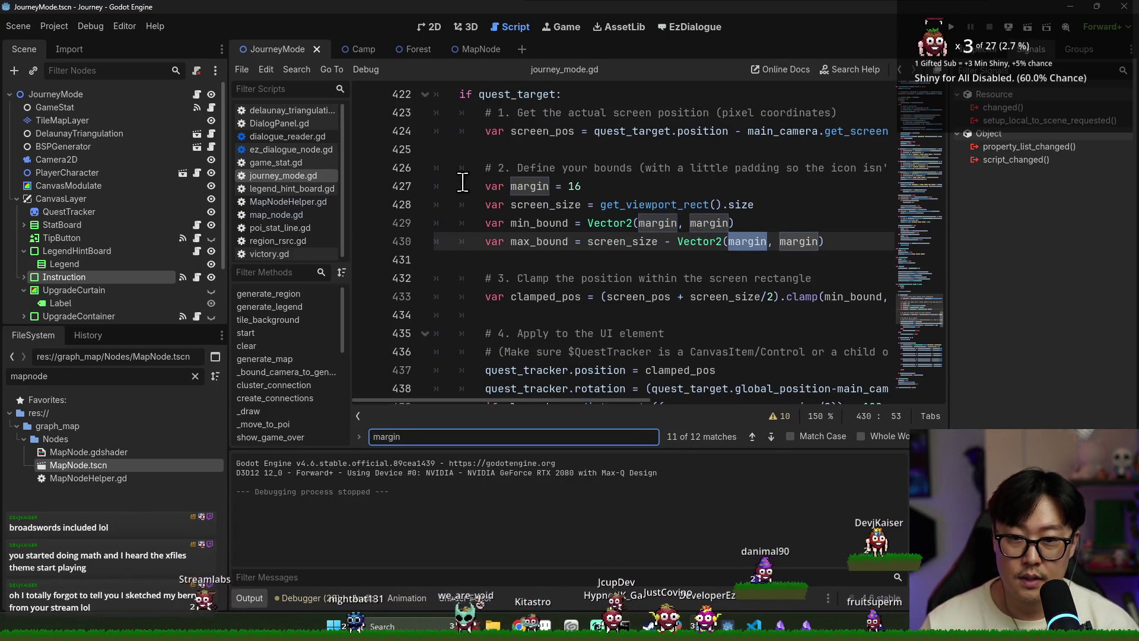
scroll(562, 225, up, 2)
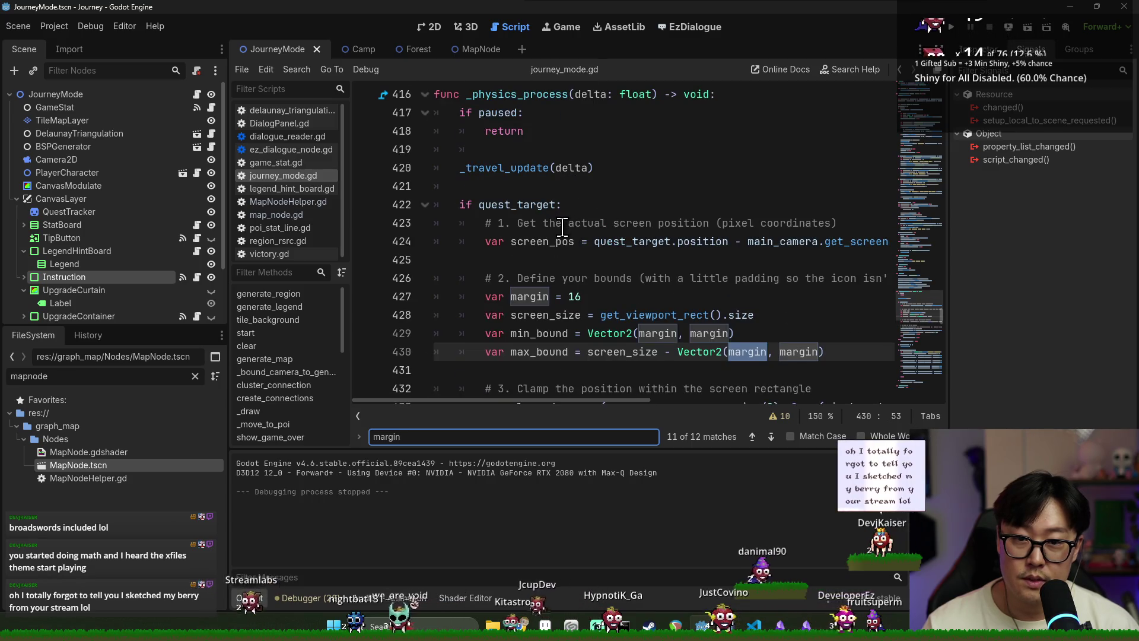
key(Return)
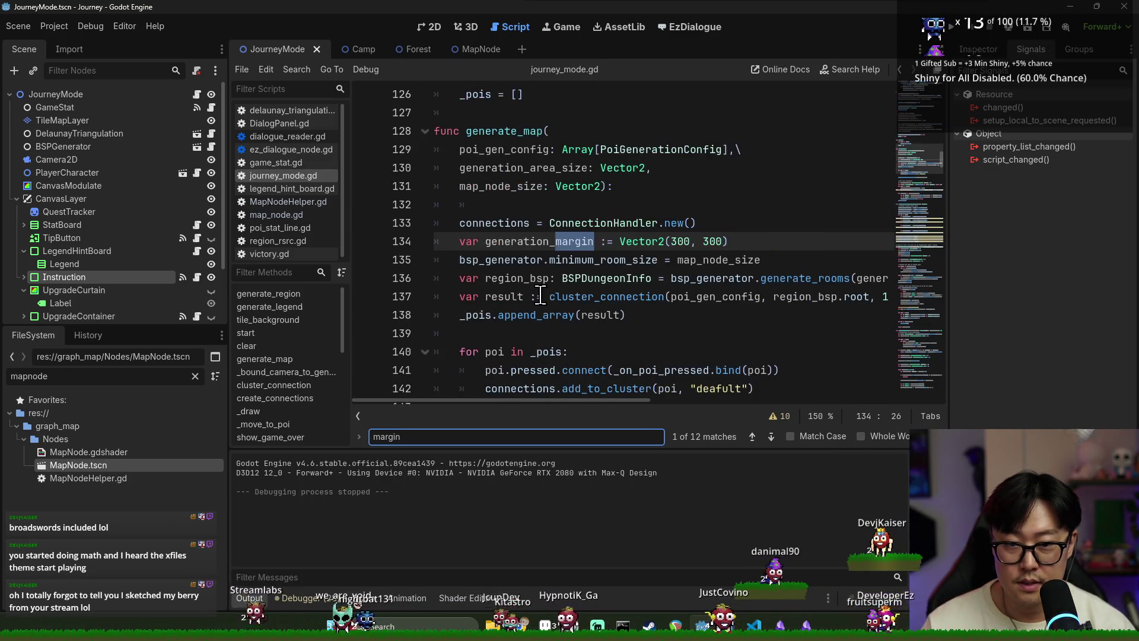
key(Escape)
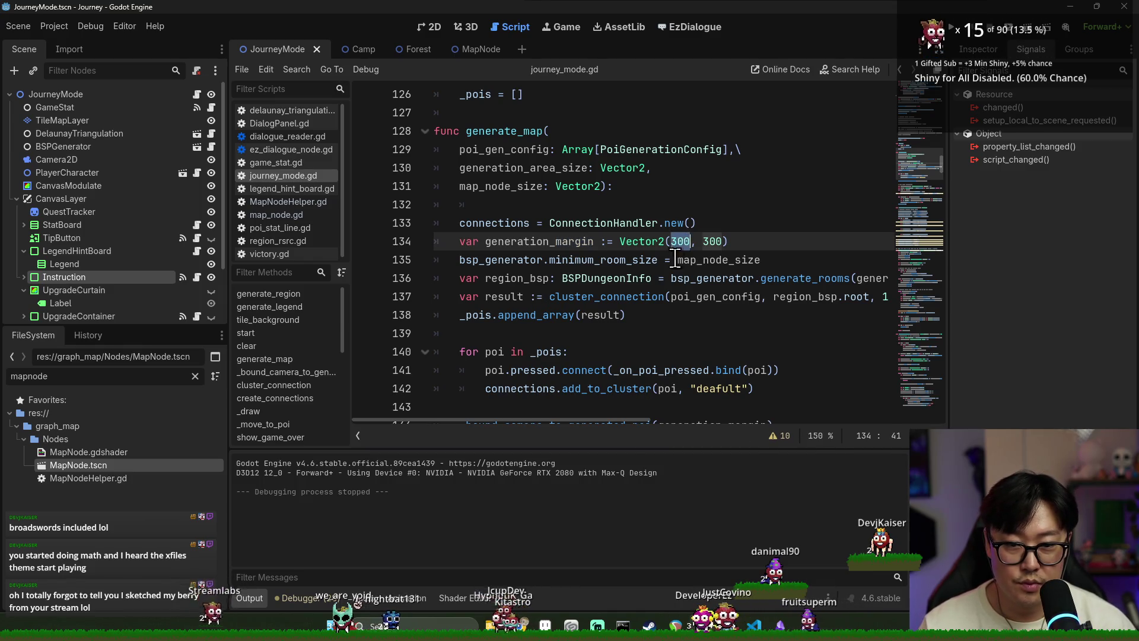
Step: Zero the 300 values in generation_margin on line 134, then save and run the game
double_click(543, 242)
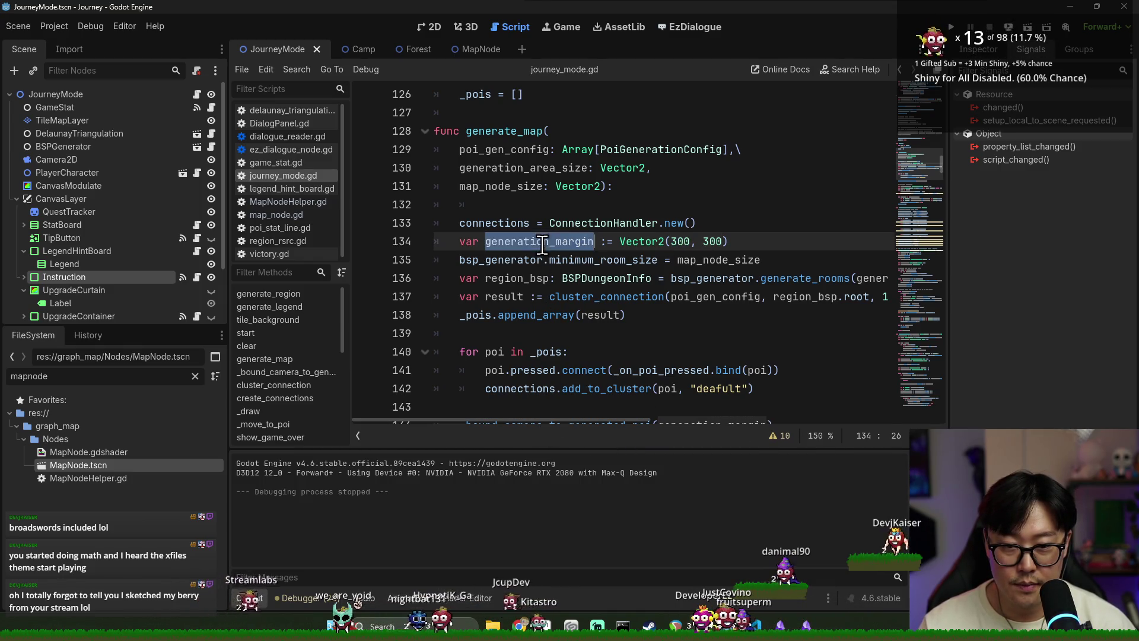
double_click(676, 242)
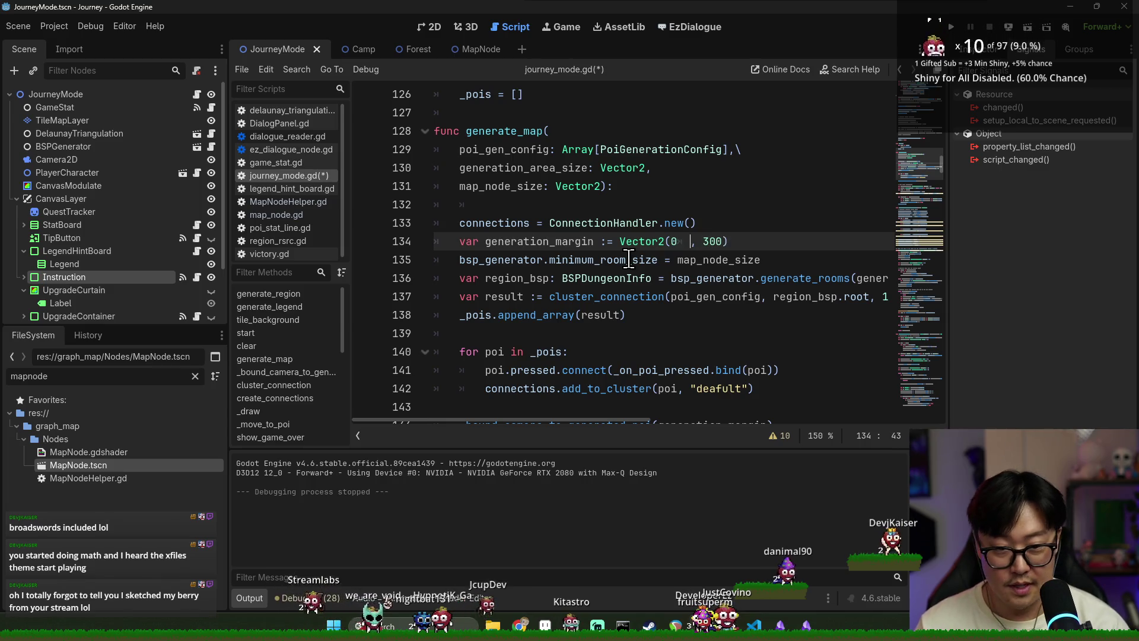
double_click(701, 241)
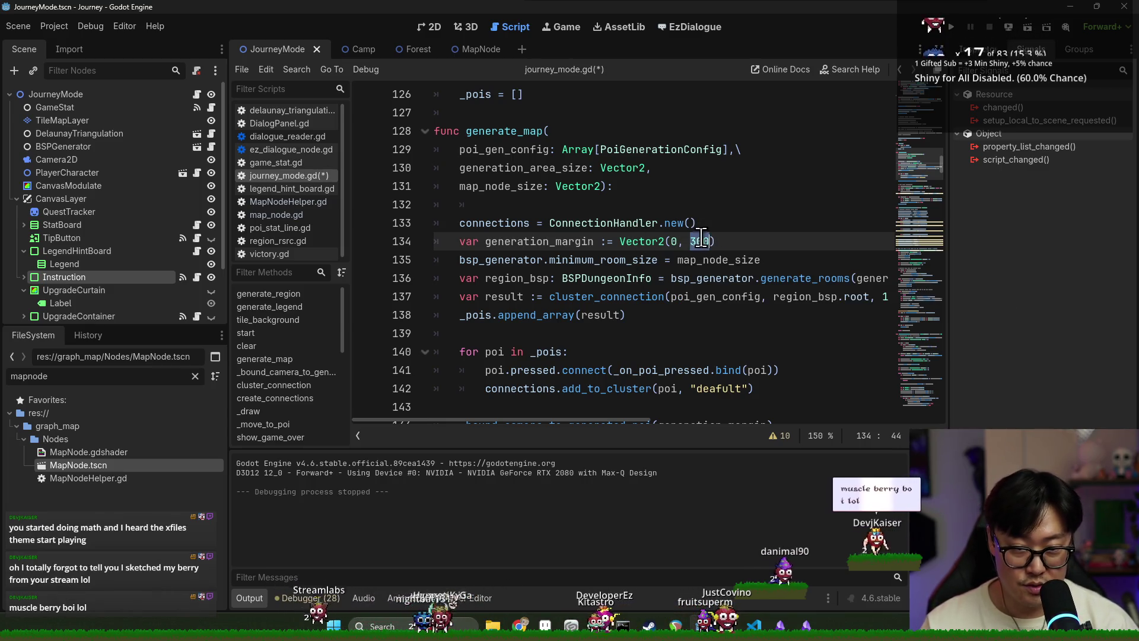
key(F5)
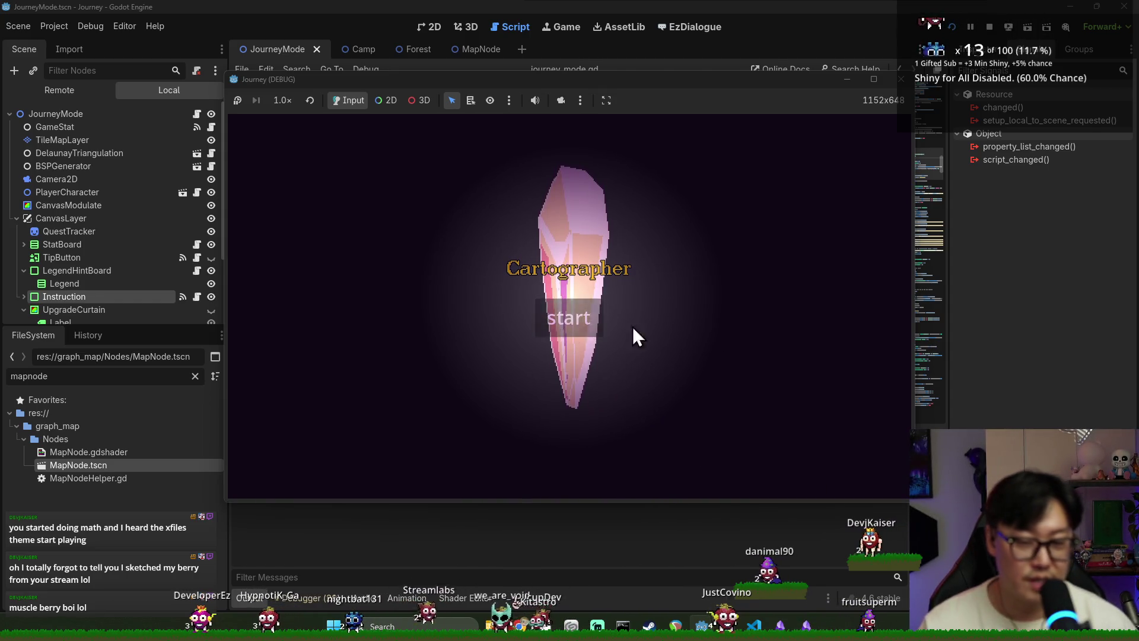
Step: Bring the running Journey game window forward, moving the Discord window out of the way
key(alt+Tab)
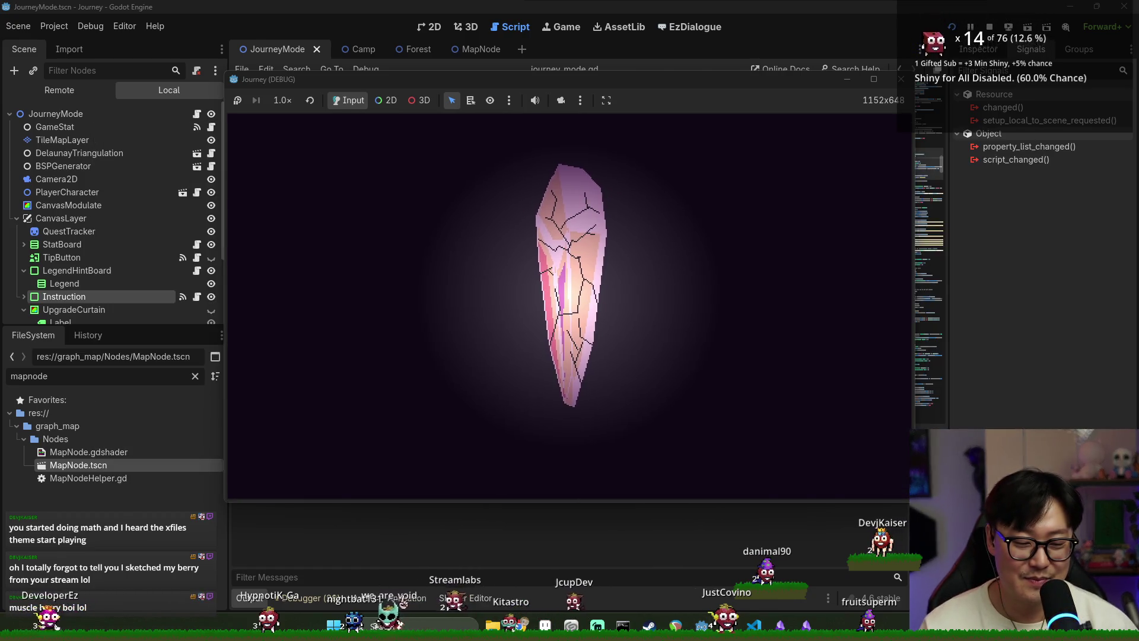
click(819, 624)
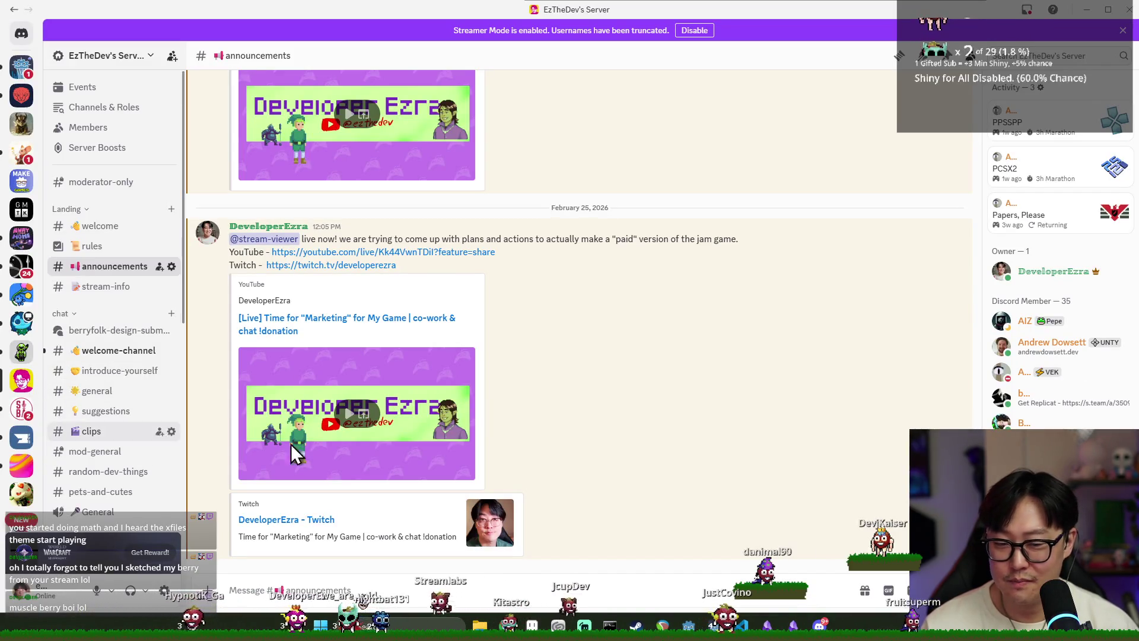
key(alt+Tab)
click(415, 255)
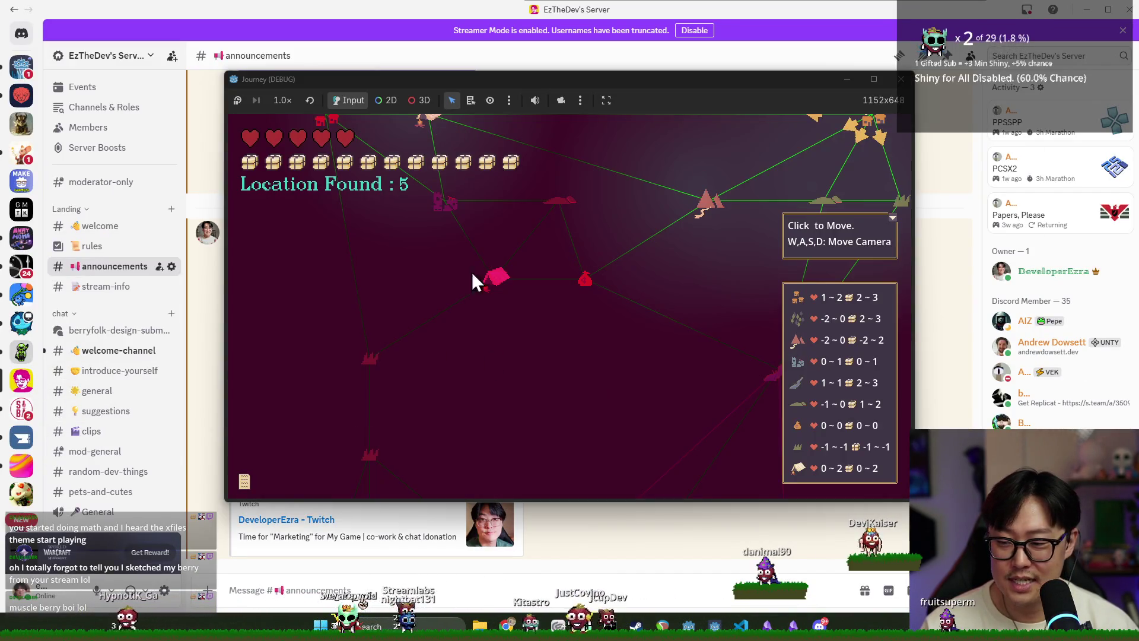
click(1086, 10)
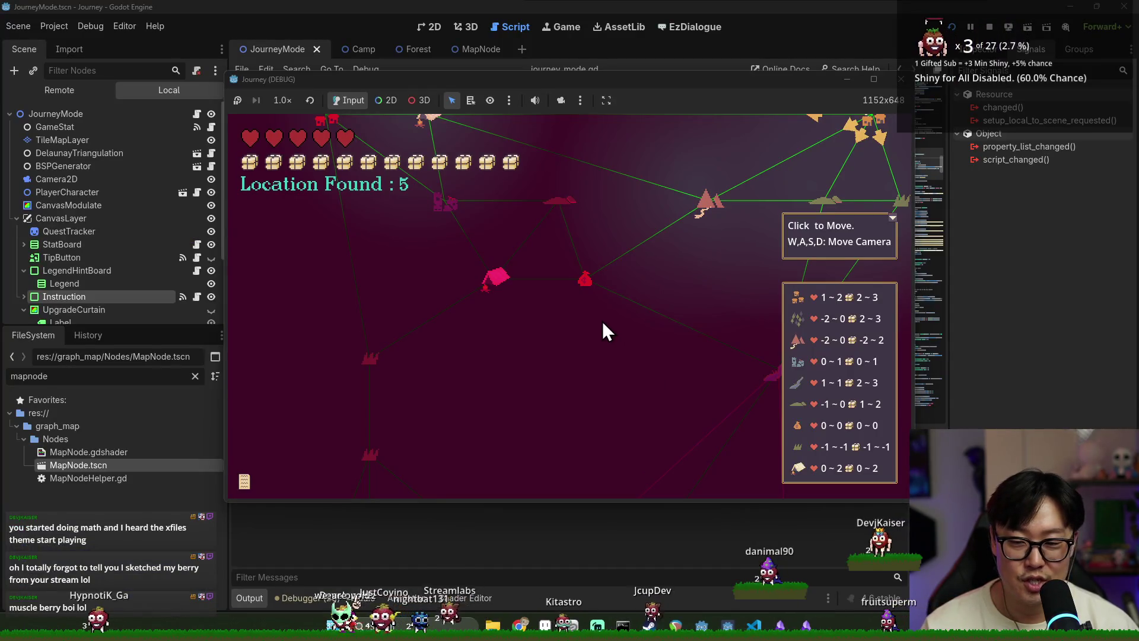
Step: Pan the map camera down and up with S and W, then stop the game
key(s)
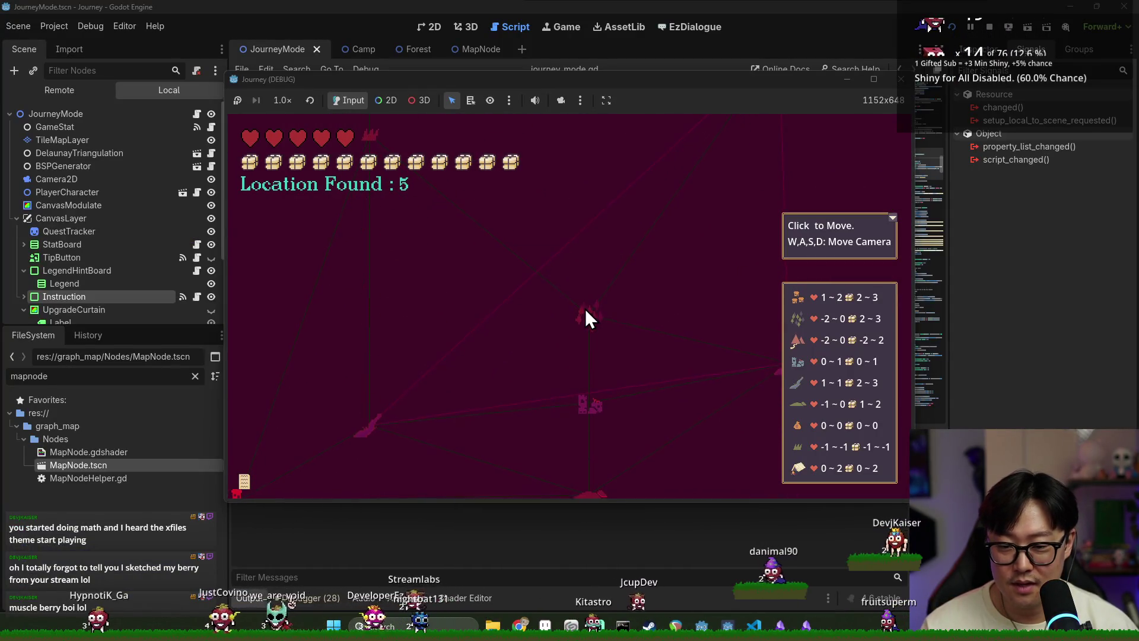
key(w)
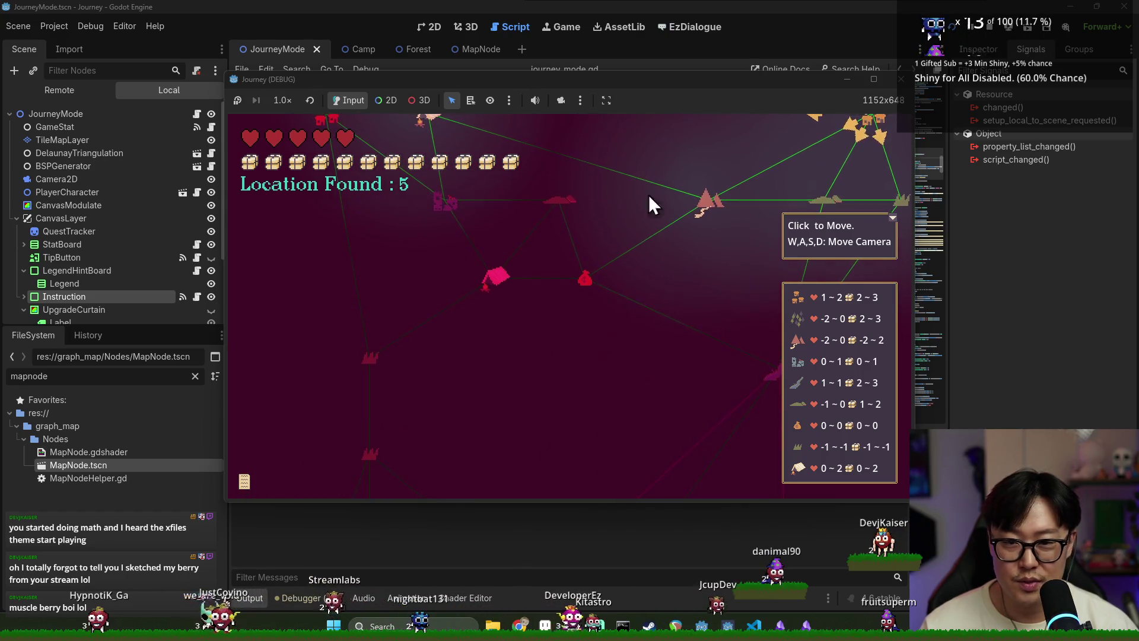
key(s)
key(w)
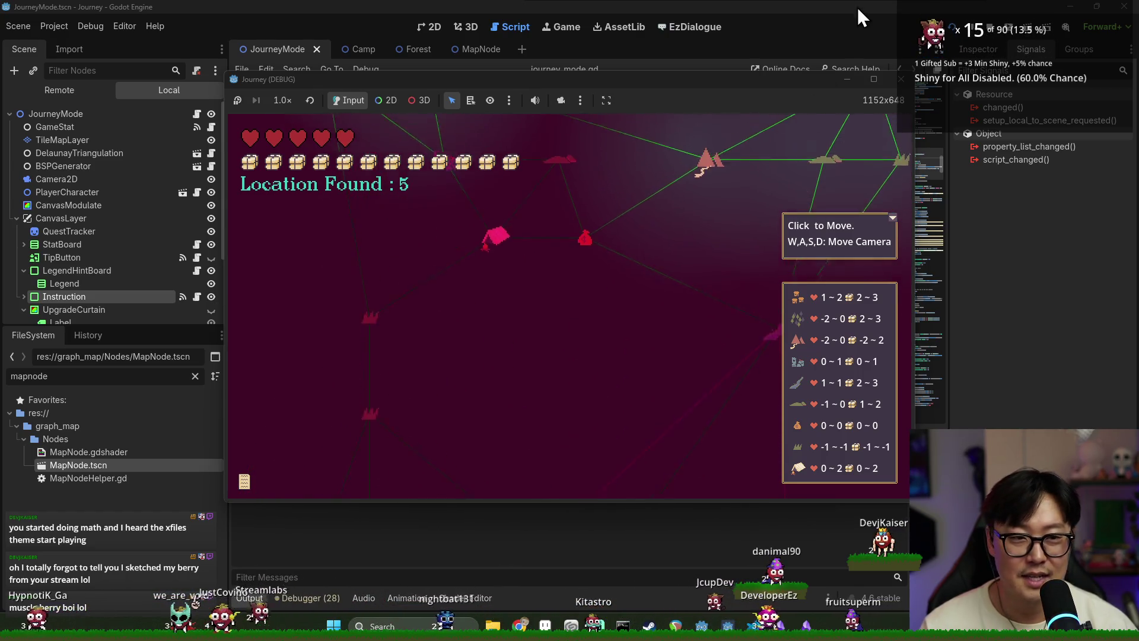
click(990, 26)
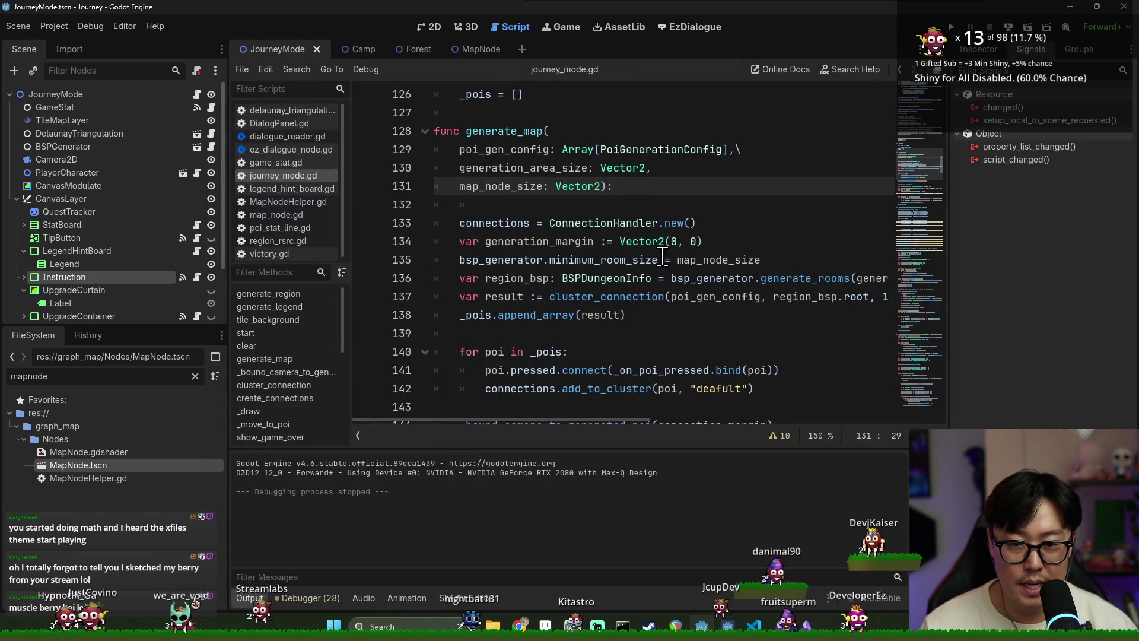
Step: Restore generation_margin's second value to 300 on line 134 and save the script
click(676, 242)
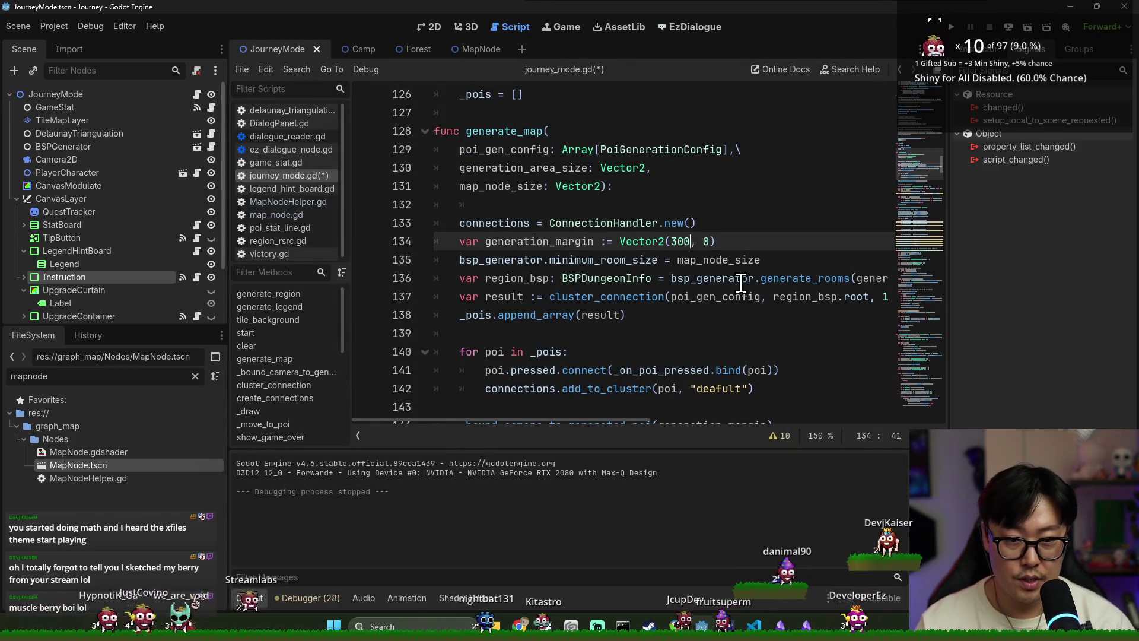
click(701, 217)
click(709, 241)
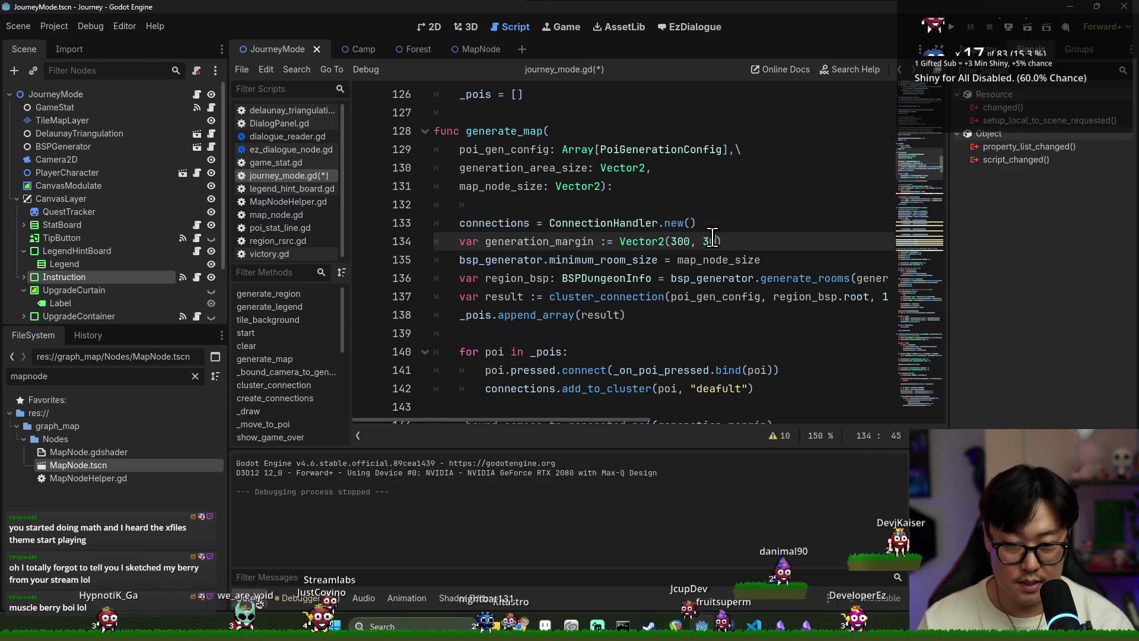
key(BackSpace)
key(ctrl+s)
Step: Inspect the region_bsp and generate_rooms calls on line 136
double_click(539, 241)
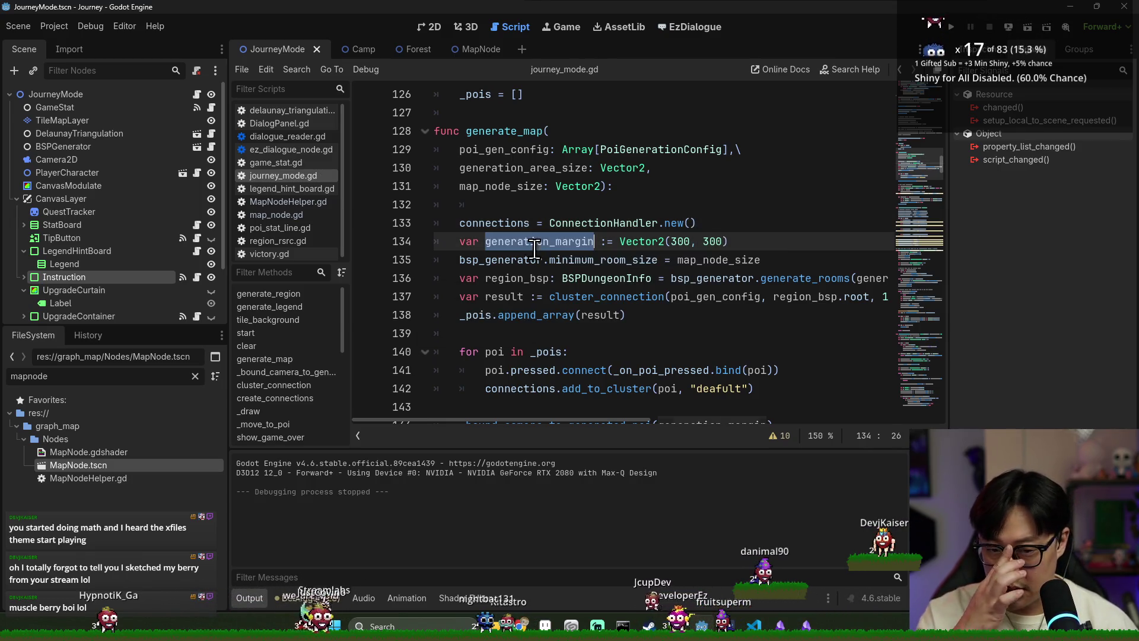
double_click(529, 278)
mouse_move(650, 420)
mouse_down()
mouse_move(729, 422)
mouse_move(670, 428)
mouse_up()
double_click(745, 279)
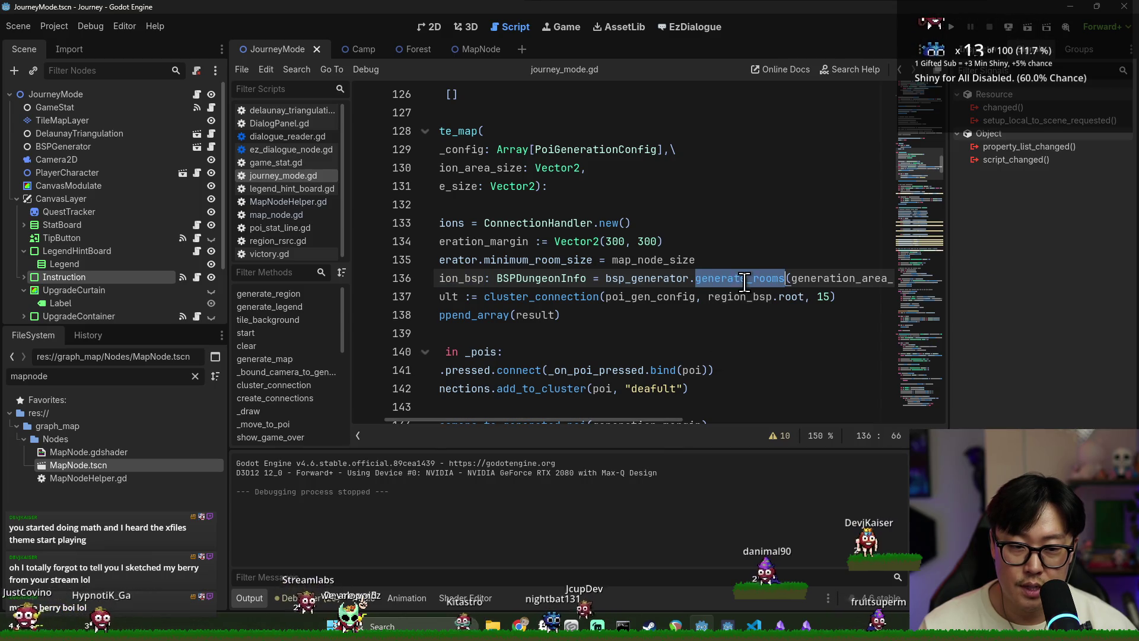
drag(621, 422, 588, 422)
Step: Look up the cluster_connection function definition, then return to its call on line 137
click(600, 296)
ctrl+click(577, 299)
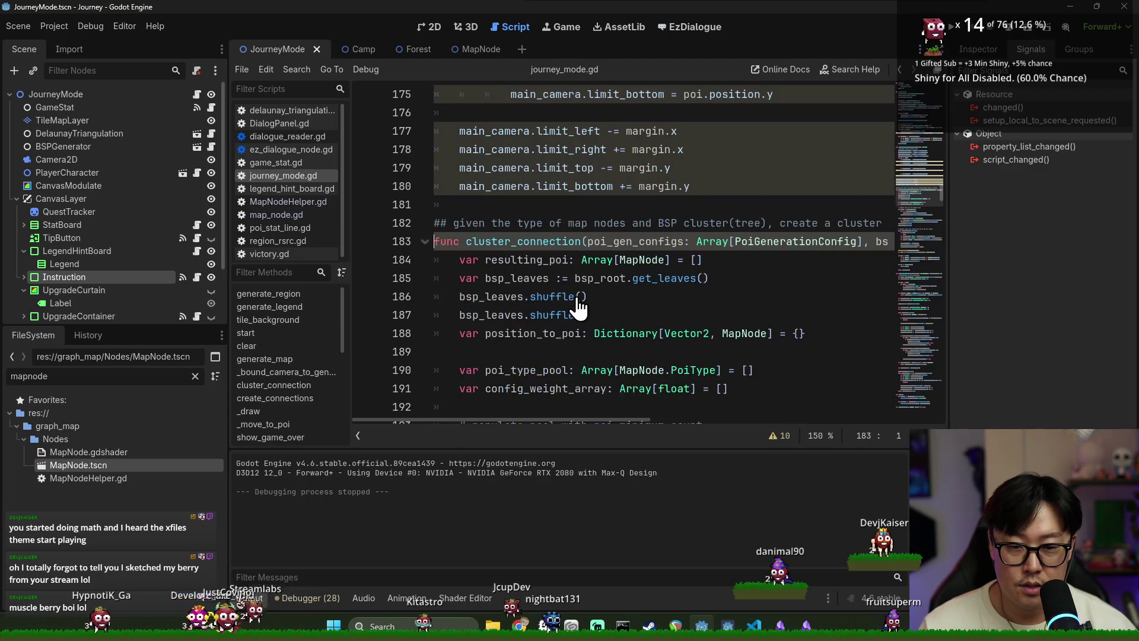
mouse_move(620, 420)
mouse_down()
mouse_move(874, 407)
mouse_move(848, 410)
mouse_up()
drag(708, 415, 439, 423)
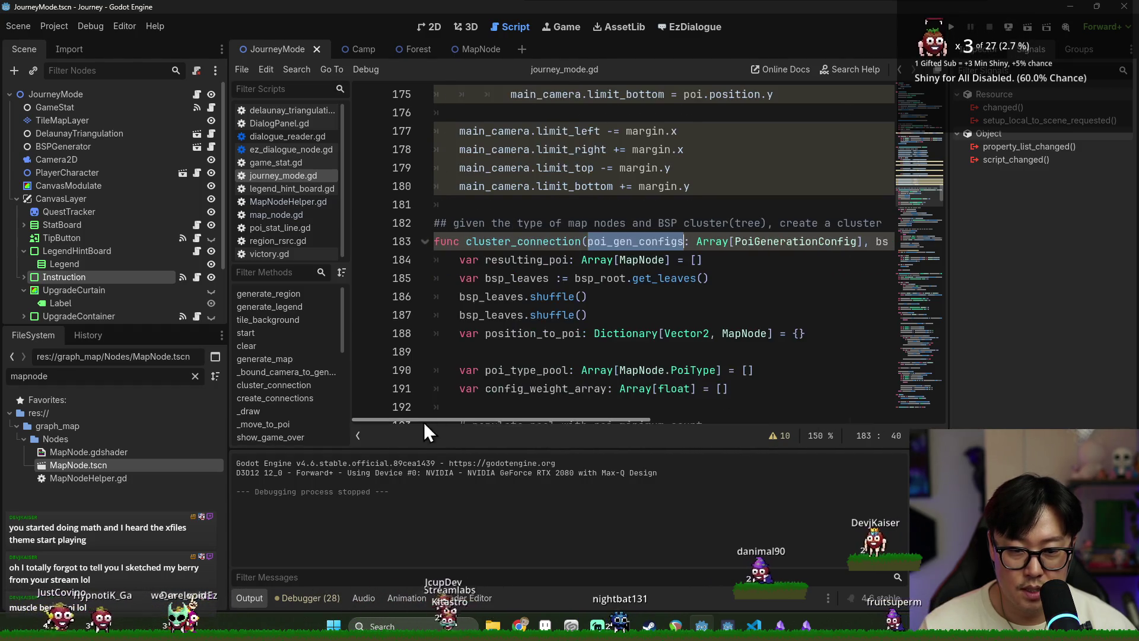
scroll(538, 271, down, 1)
double_click(528, 186)
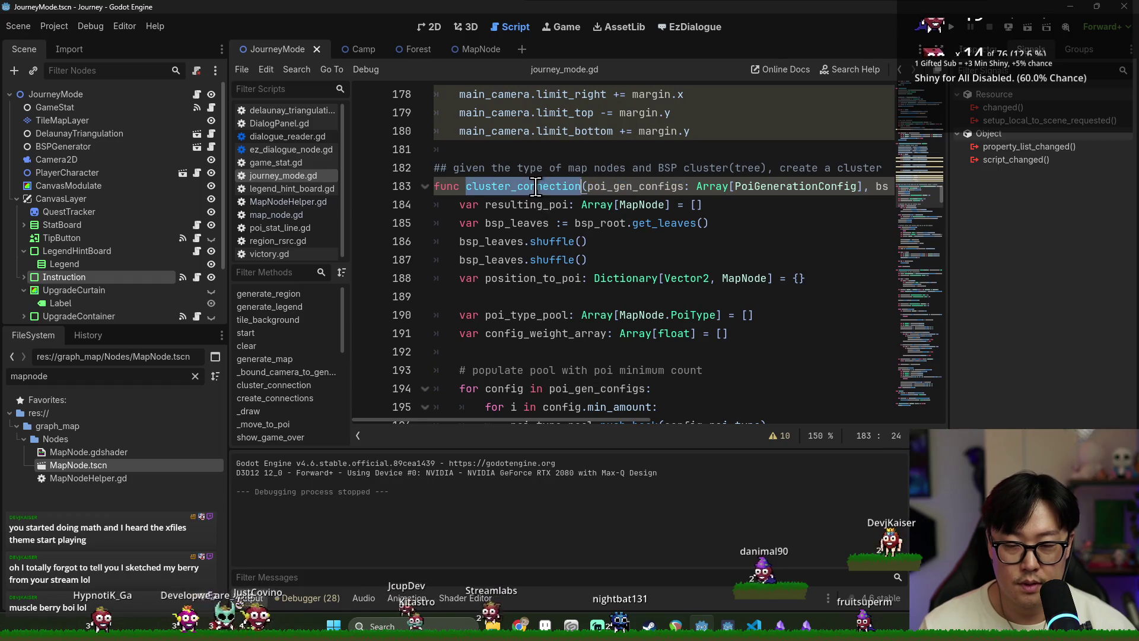
key(ctrl+f)
key(Return)
mouse_move(576, 401)
mouse_down()
mouse_move(663, 401)
mouse_move(637, 401)
mouse_up()
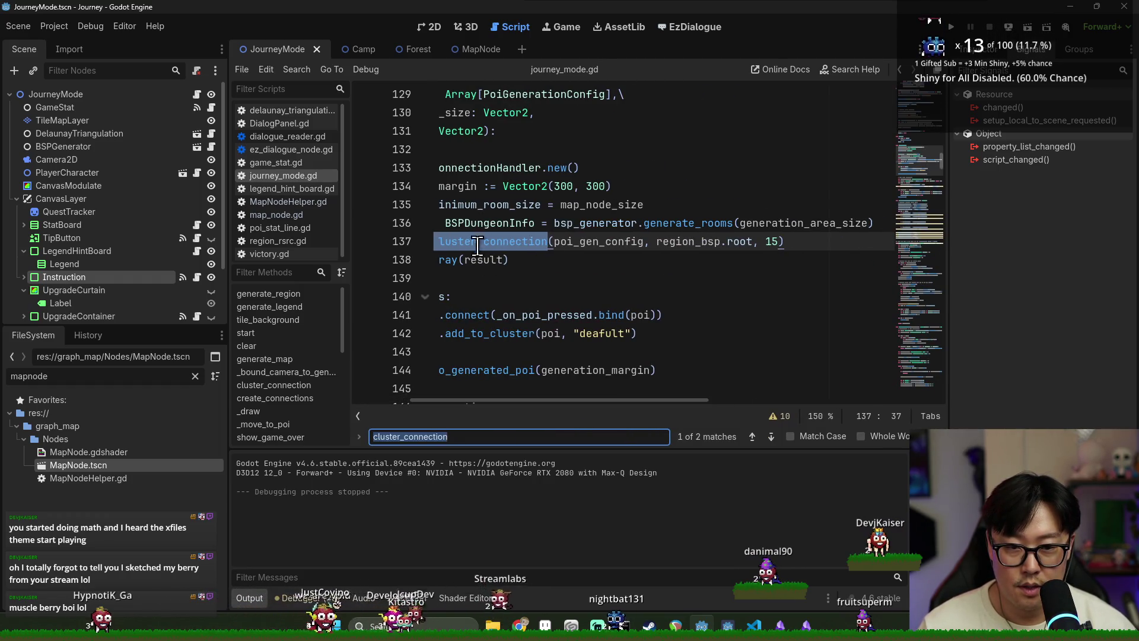
double_click(456, 188)
Step: Append generation_margin/2 as the last argument after 15 in the cluster_connection call, and save
click(778, 242)
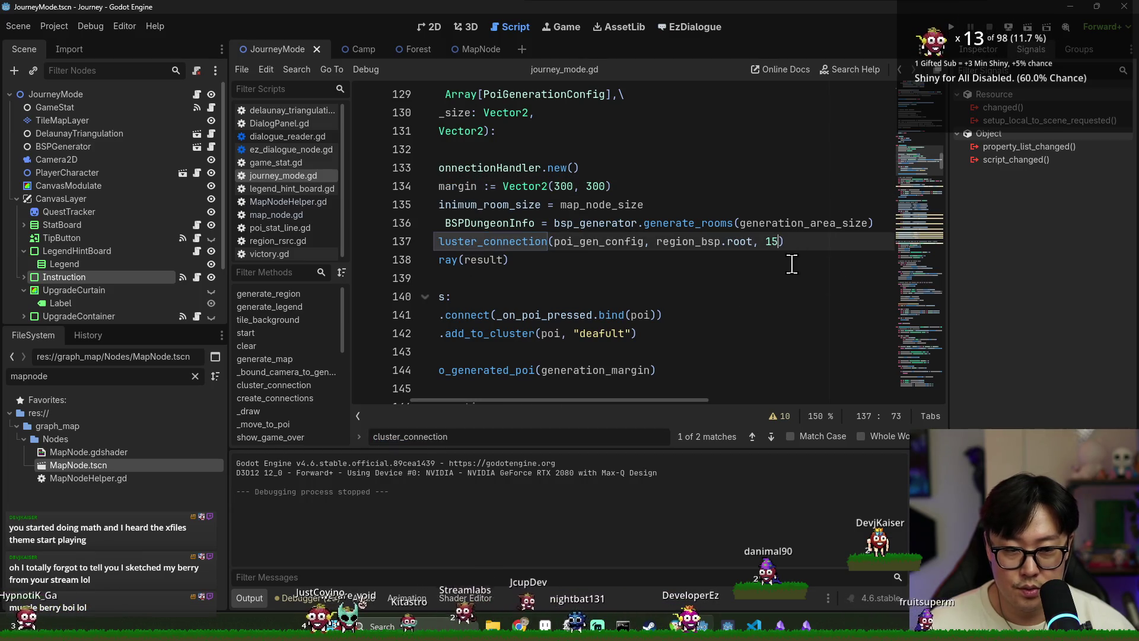
text(,generation_margin)
key(ctrl+s)
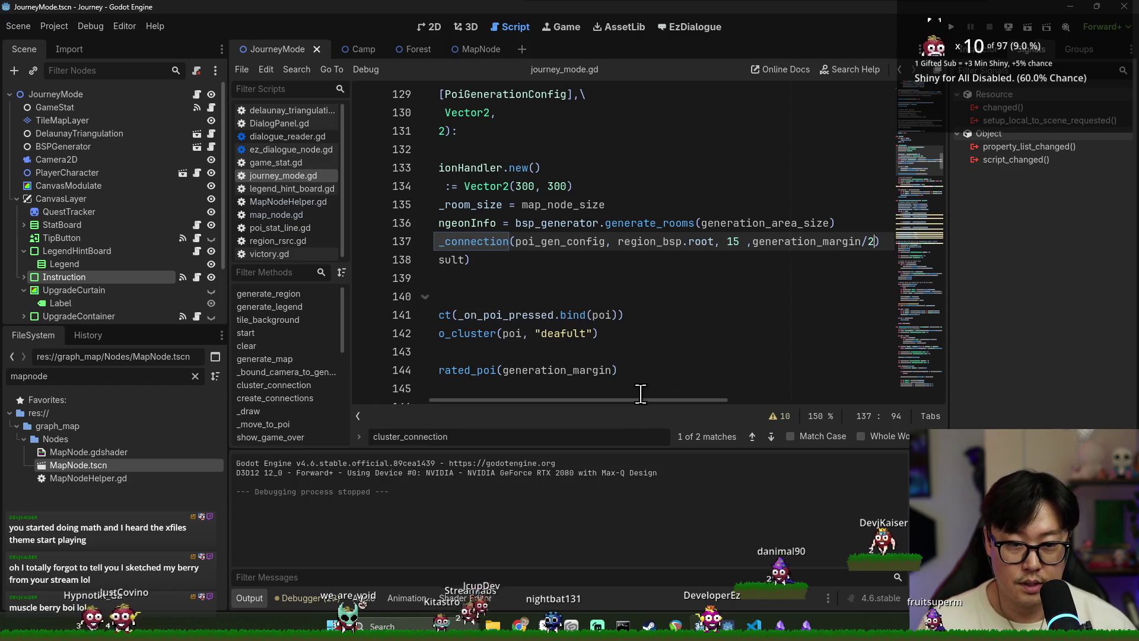
Step: Check the position_offset parameter in cluster_connection's definition, then run the game
drag(568, 401, 512, 408)
ctrl+click(589, 249)
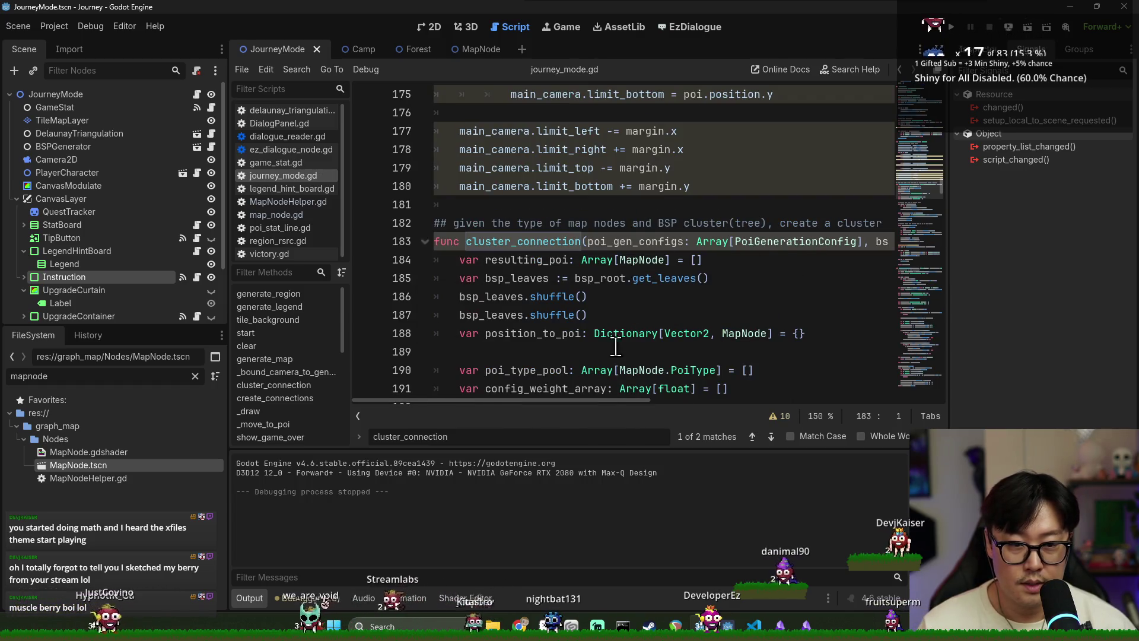
drag(610, 401, 768, 257)
double_click(840, 240)
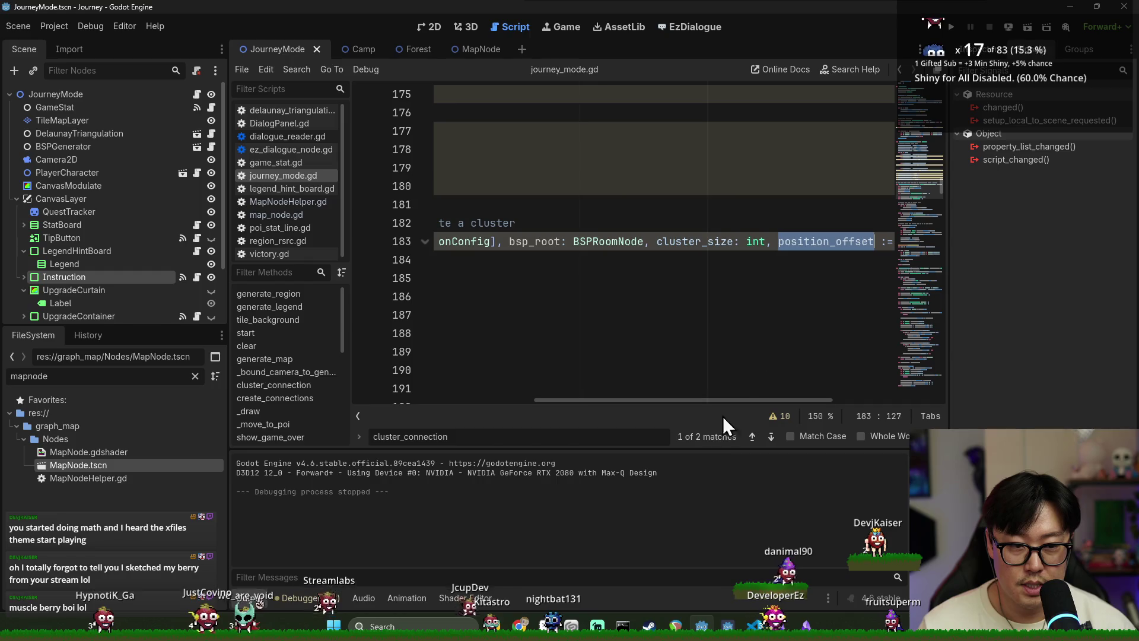
drag(701, 401, 522, 401)
scroll(587, 267, down, 6)
key(ctrl+f)
scroll(584, 331, up, 1)
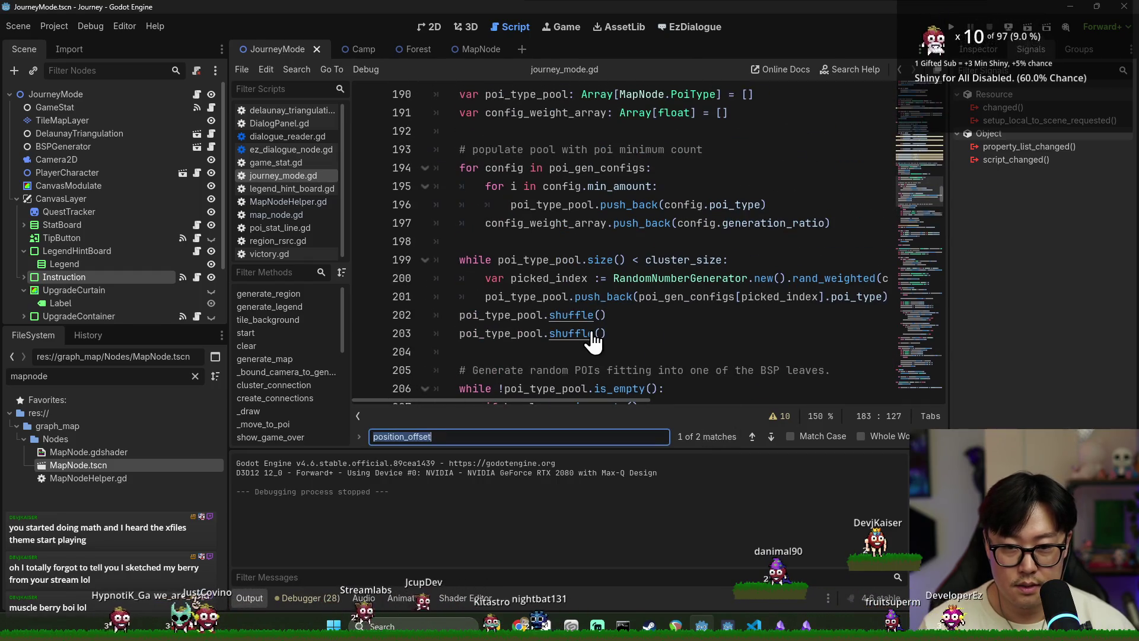
scroll(645, 290, down, 6)
scroll(832, 228, up, 1)
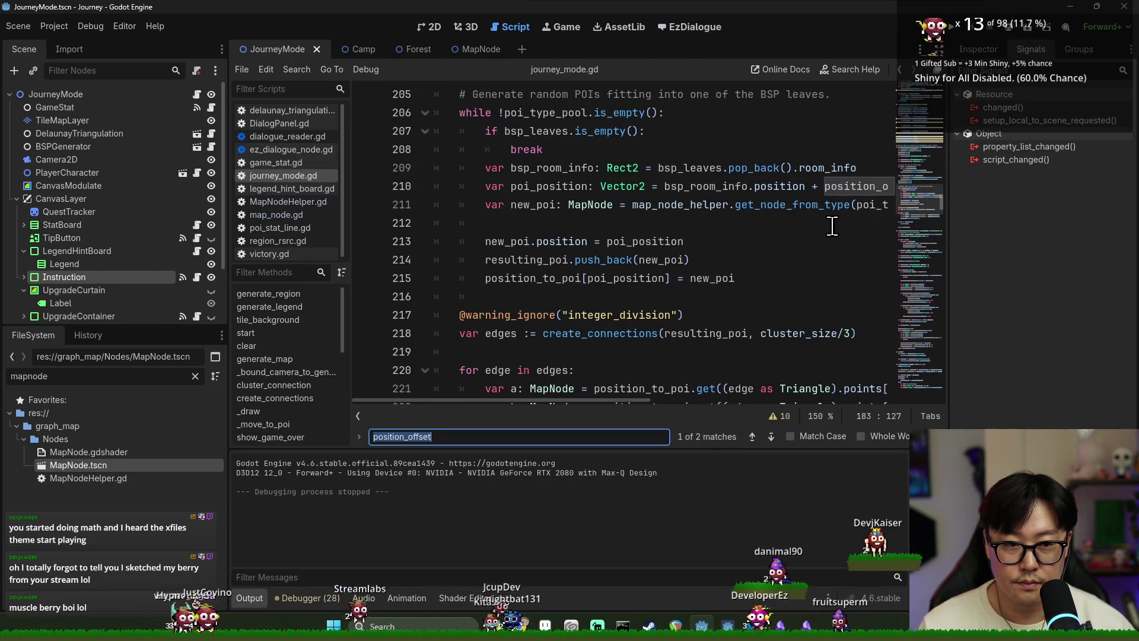
key(F5)
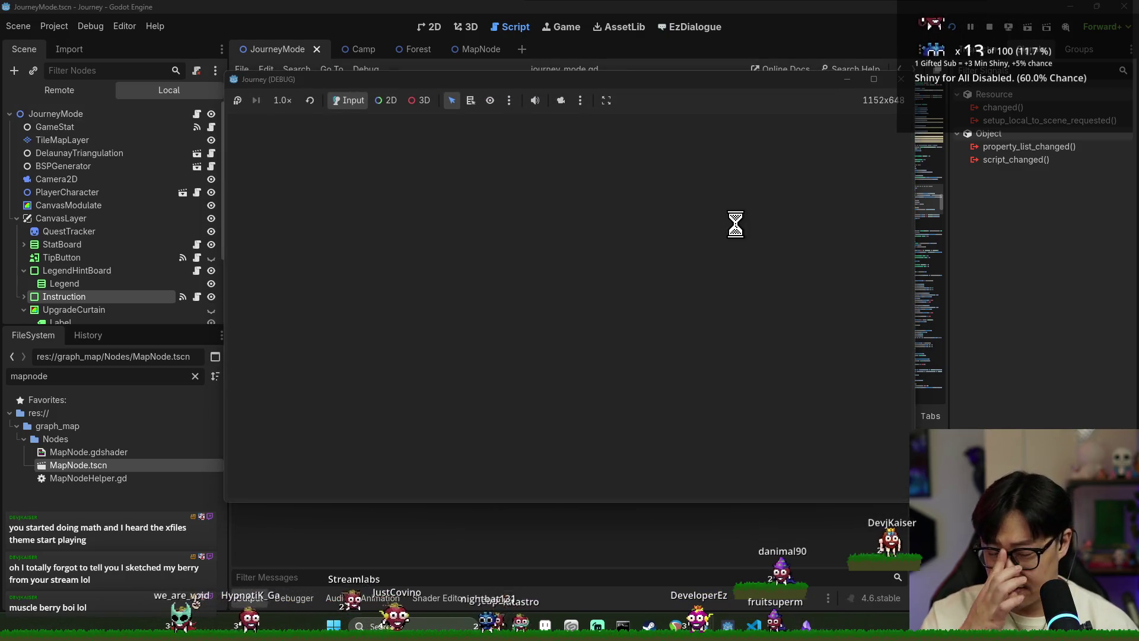
Step: Start a new game, send the player along a path, stop it, and search for camera_bound
key(Return)
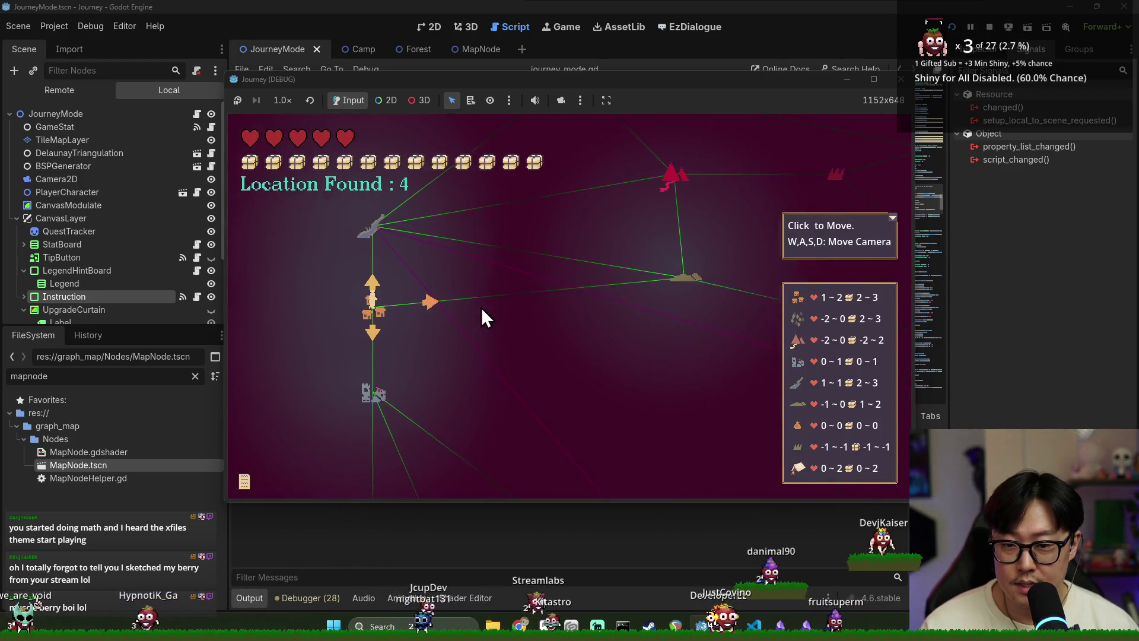
click(480, 309)
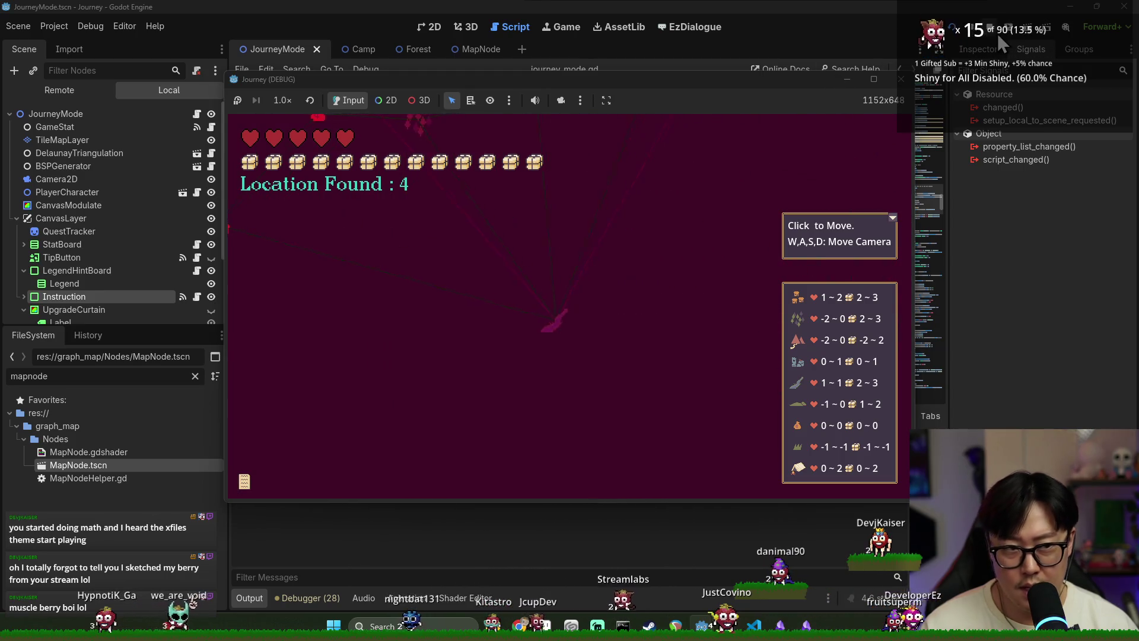
click(991, 28)
key(ctrl+f)
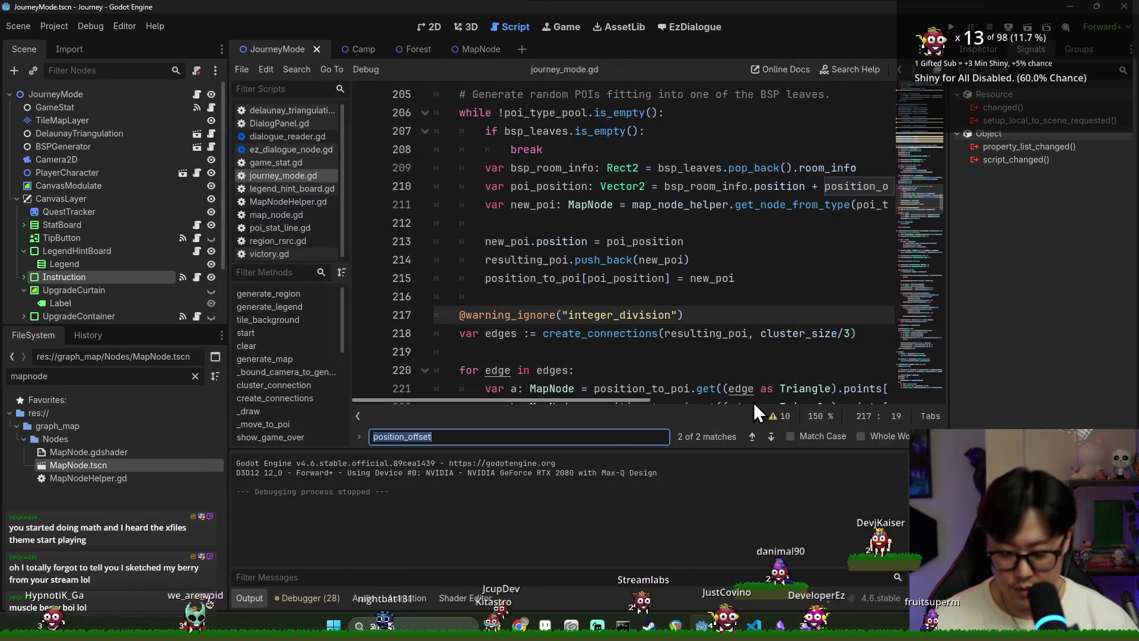
text(camera_bound)
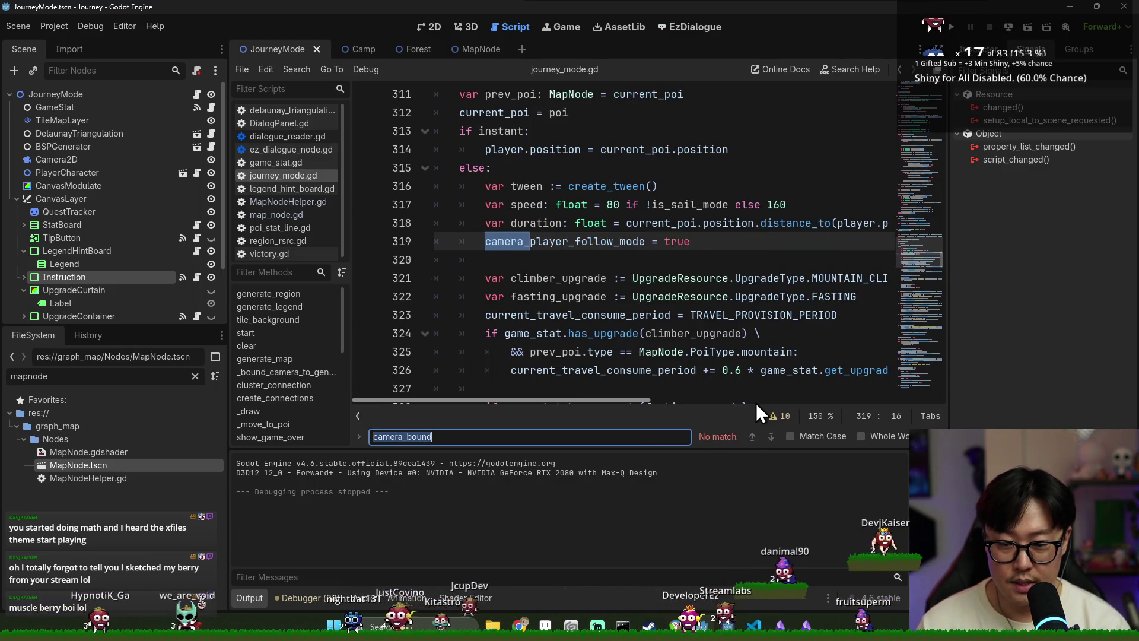
key(ctrl+a)
text(limit)
key(Escape)
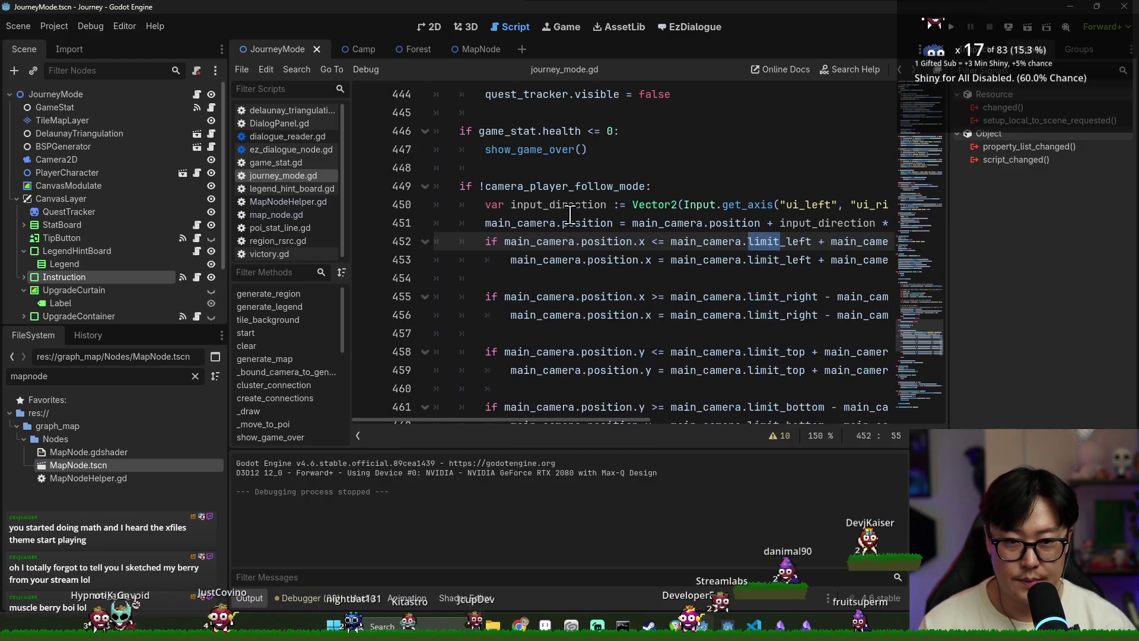
click(568, 204)
key(ctrl+s)
scroll(598, 273, up, 2)
scroll(598, 273, down, 2)
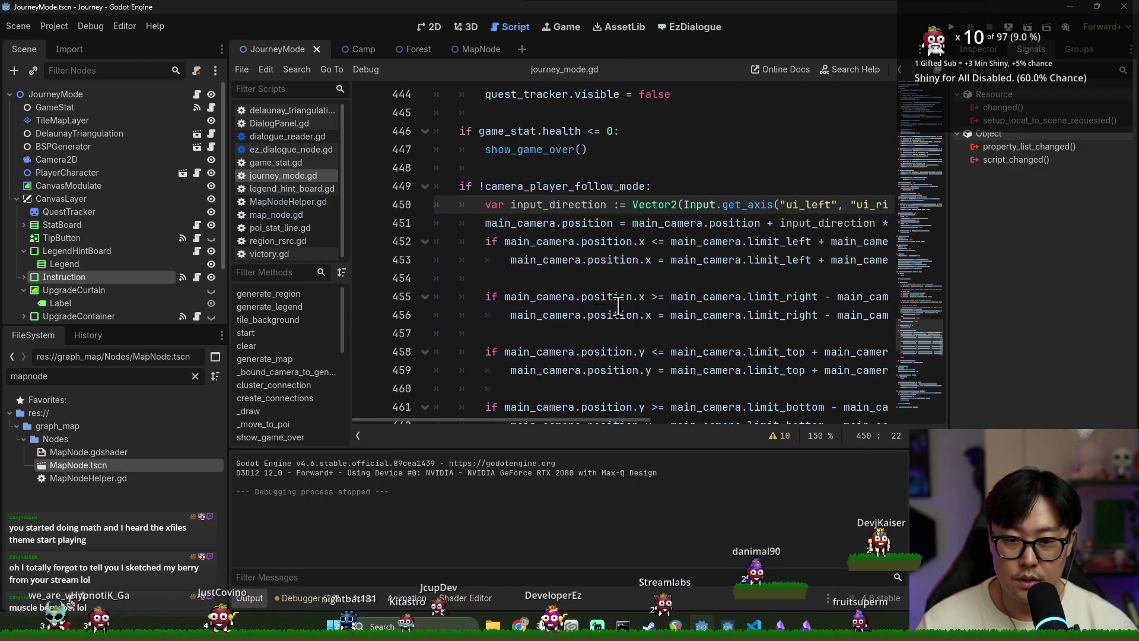
double_click(543, 186)
mouse_move(586, 423)
mouse_down()
mouse_move(729, 426)
mouse_move(491, 425)
mouse_up()
scroll(415, 380, up, 20)
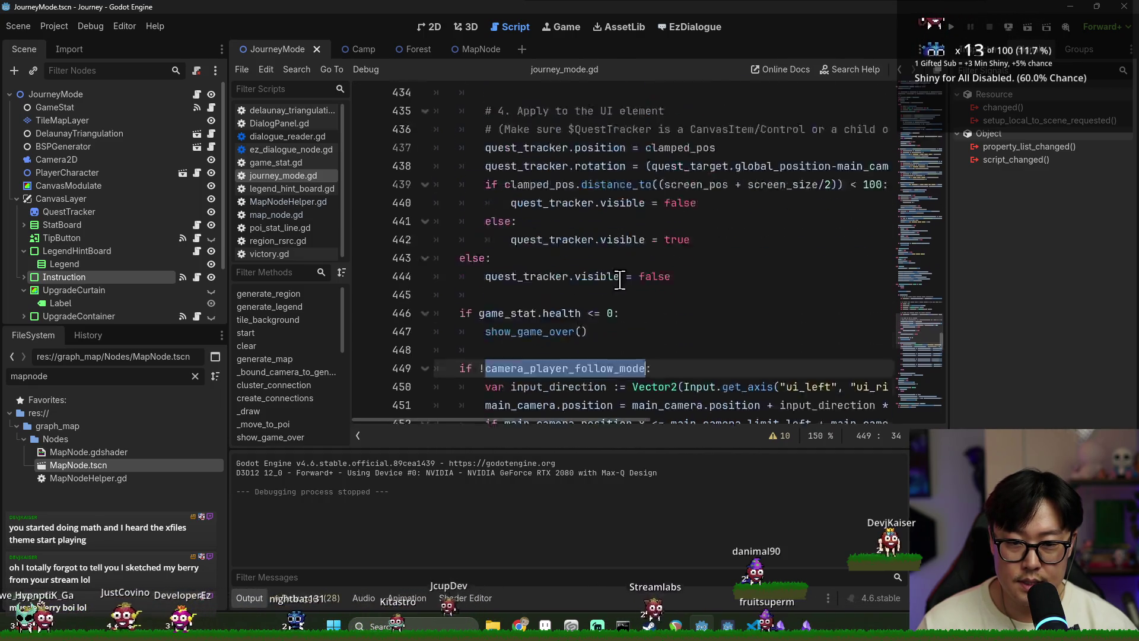
scroll(297, 335, down, 3)
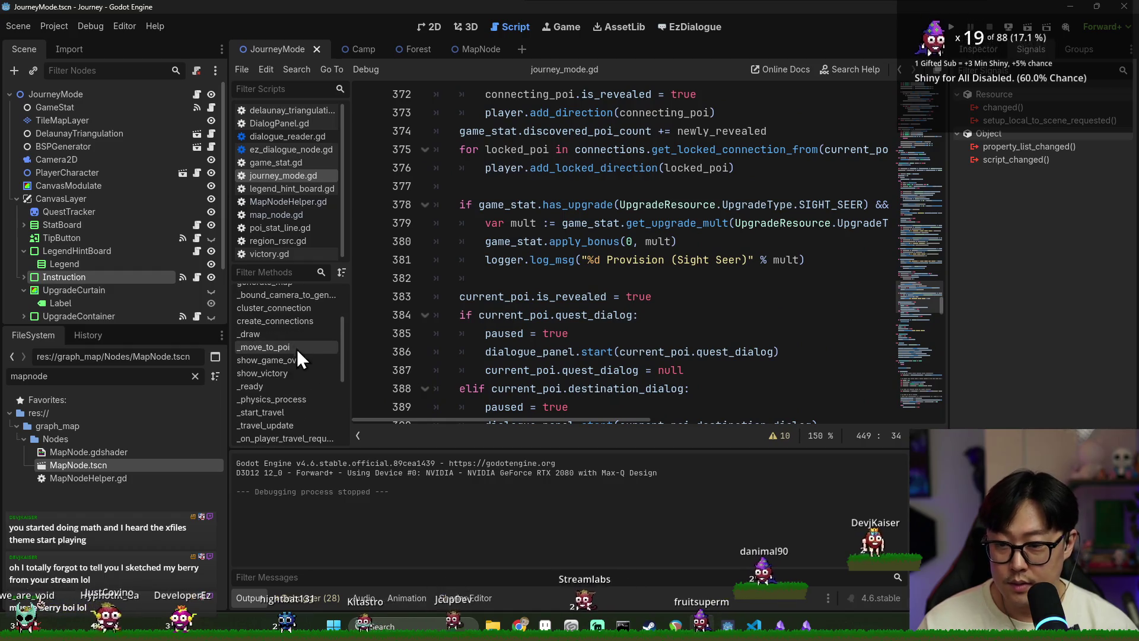
scroll(289, 392, up, 1)
scroll(291, 386, up, 2)
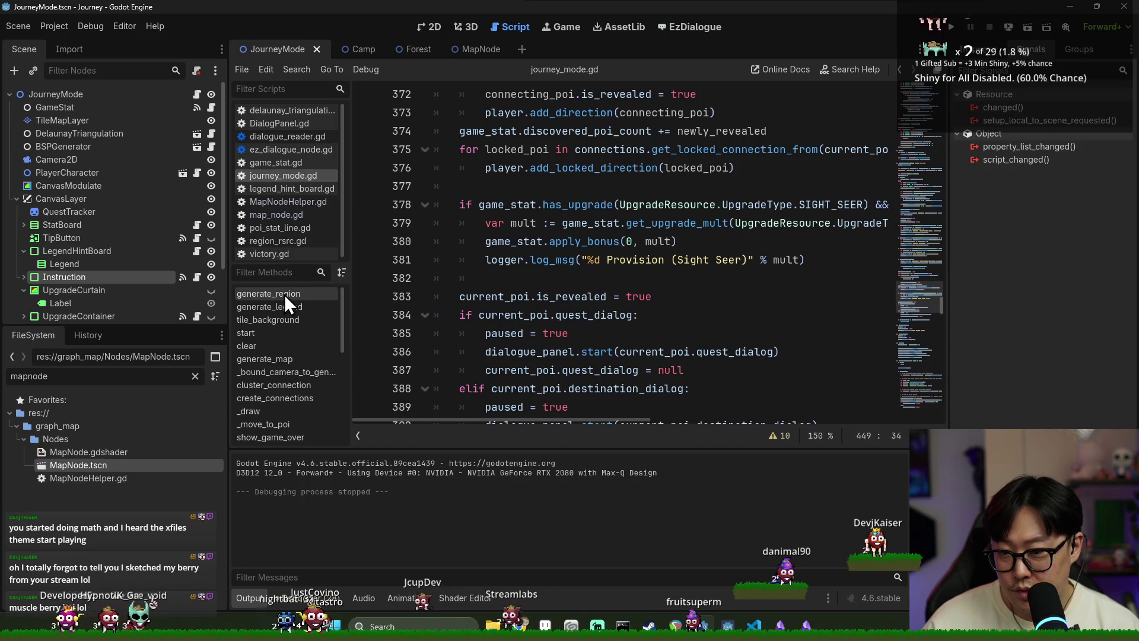
Step: Append /2 to margin on lines 177–180 of _bound_camera_to_generated_poi, then run and start a new game
click(281, 376)
scroll(560, 342, down, 2)
double_click(681, 277)
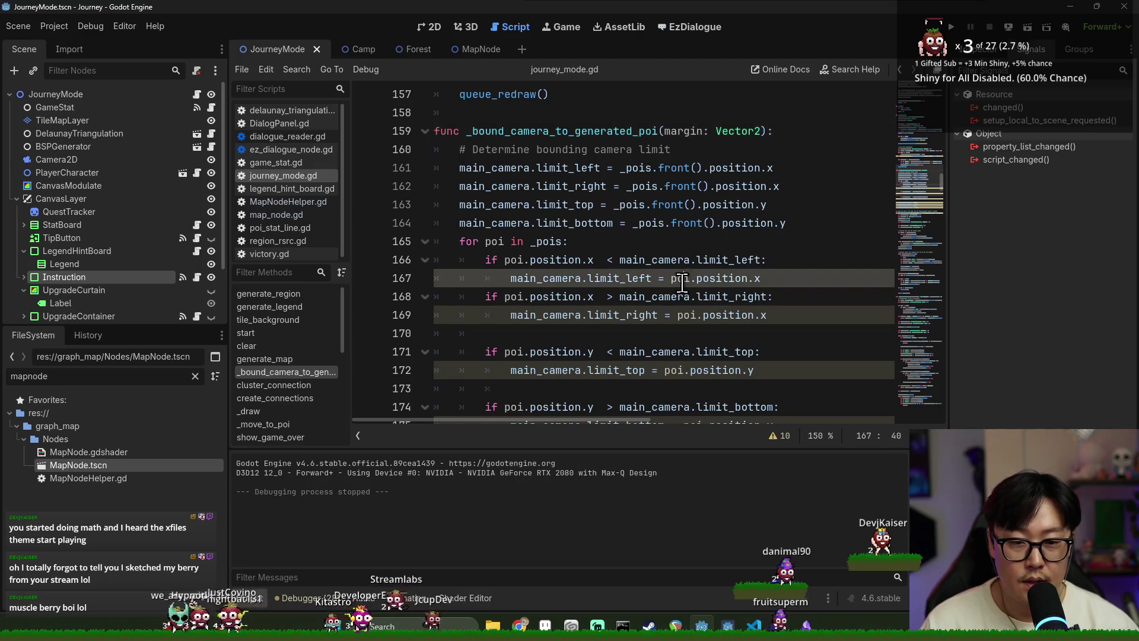
scroll(682, 285, down, 3)
double_click(645, 296)
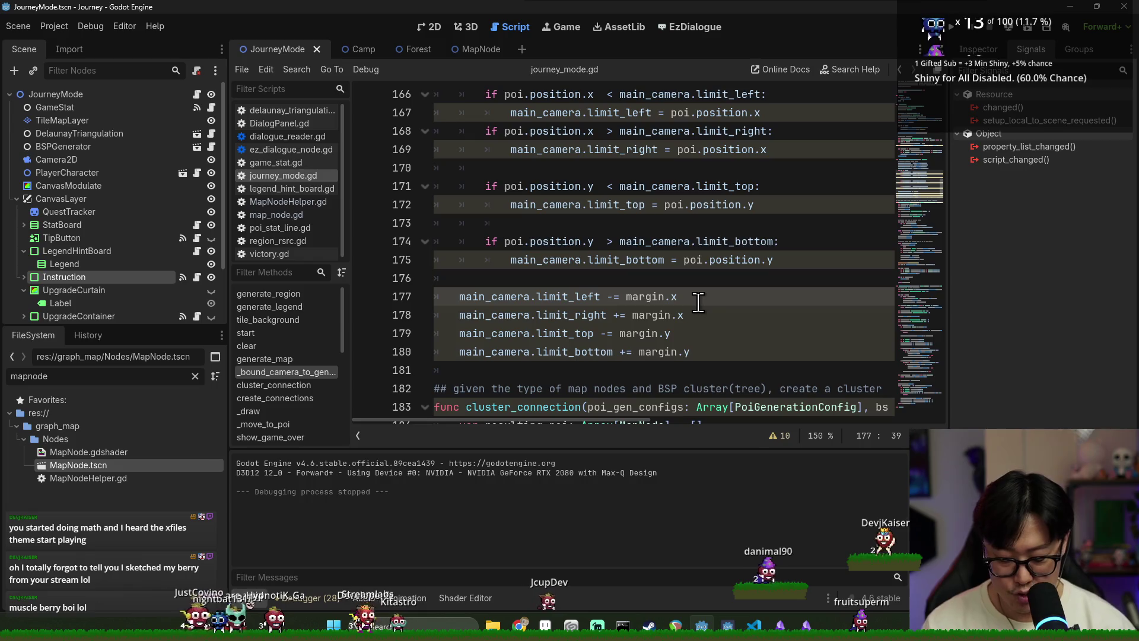
click(682, 311)
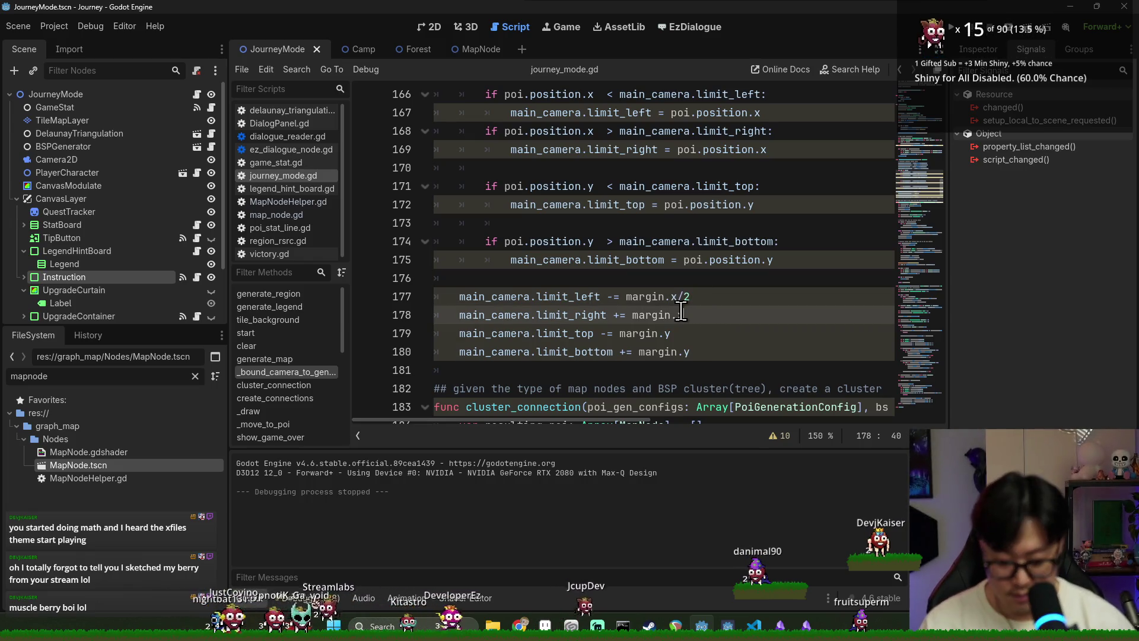
click(683, 333)
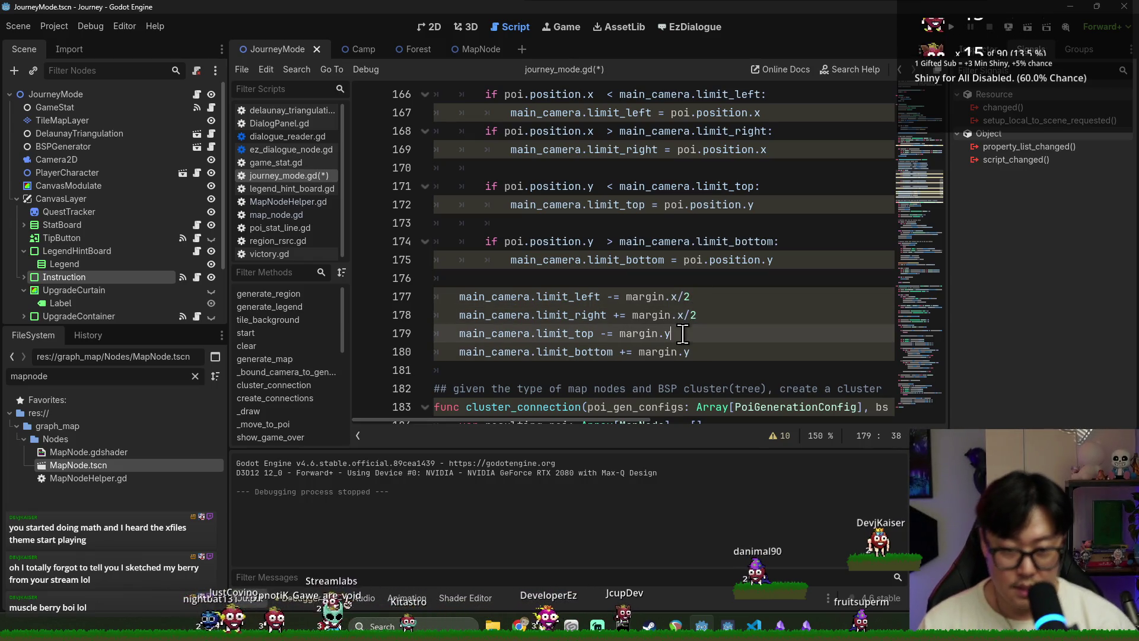
click(724, 355)
key(F5)
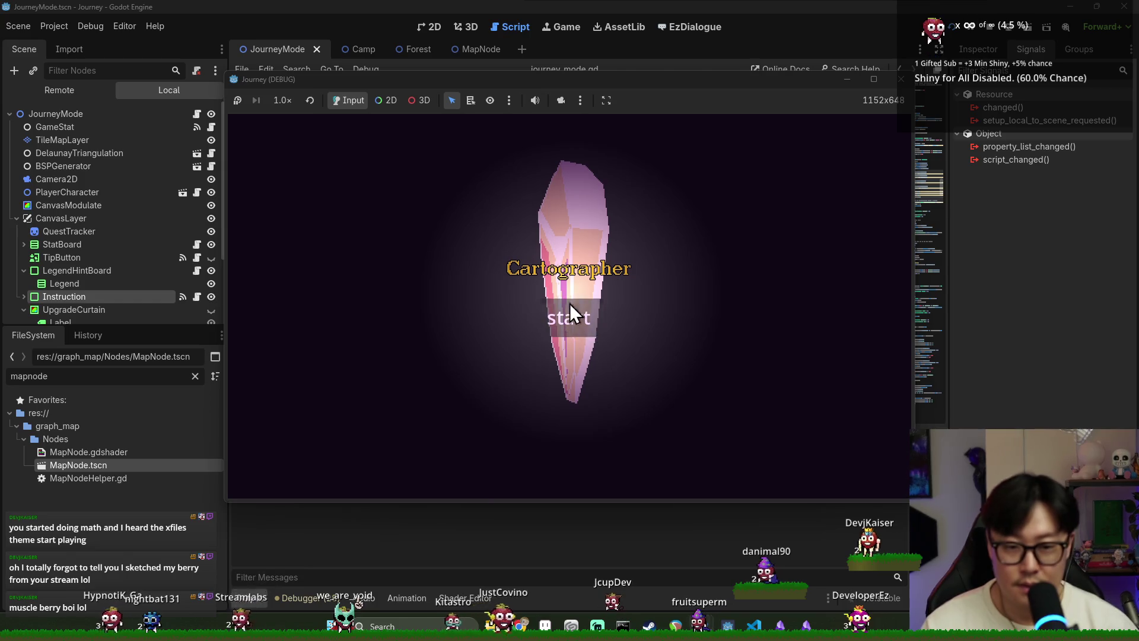
click(569, 308)
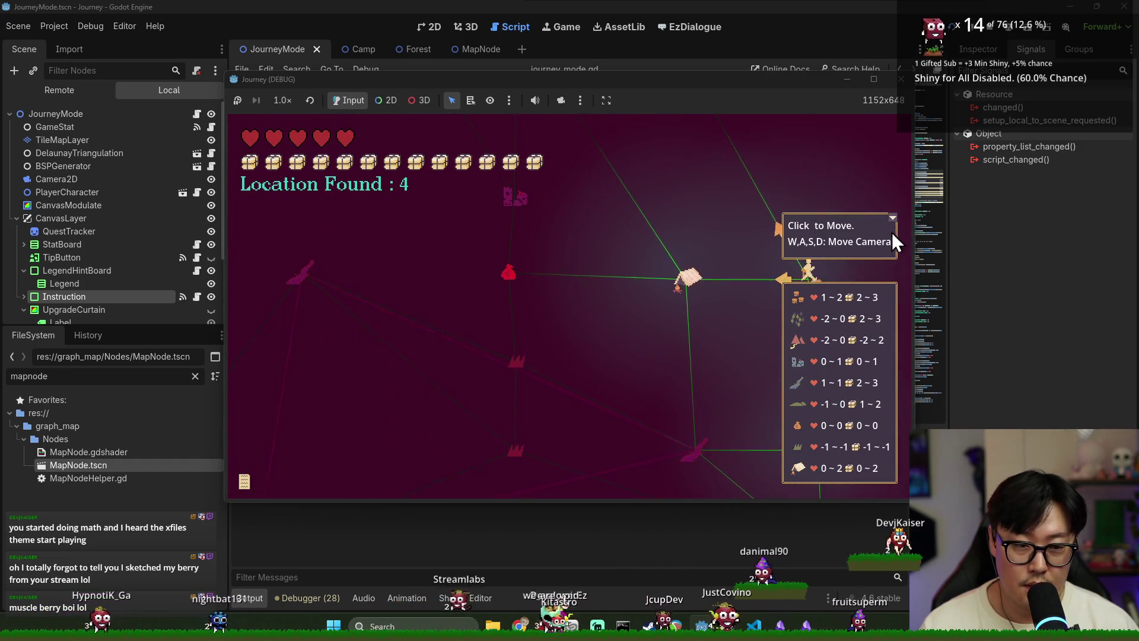
Step: Collapse the tip panel, move to the adjacent camp node, drag-pan the map, then stop the game
click(889, 238)
click(788, 279)
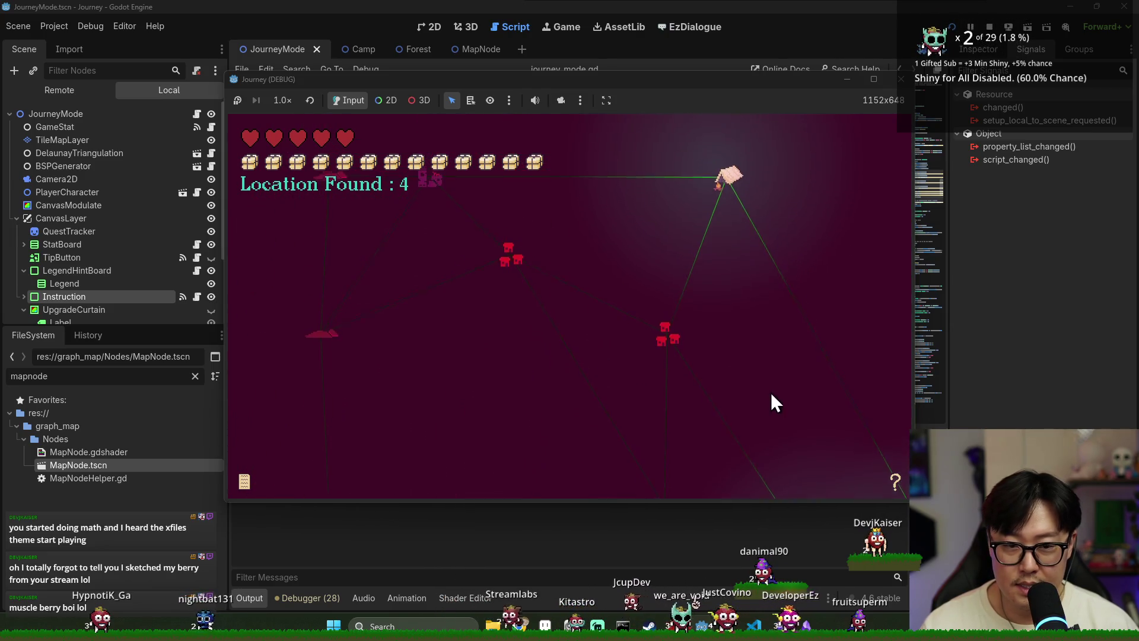
mouse_move(588, 216)
mouse_down()
mouse_move(732, 448)
mouse_move(748, 322)
mouse_move(578, 205)
mouse_move(585, 219)
mouse_move(804, 279)
mouse_up()
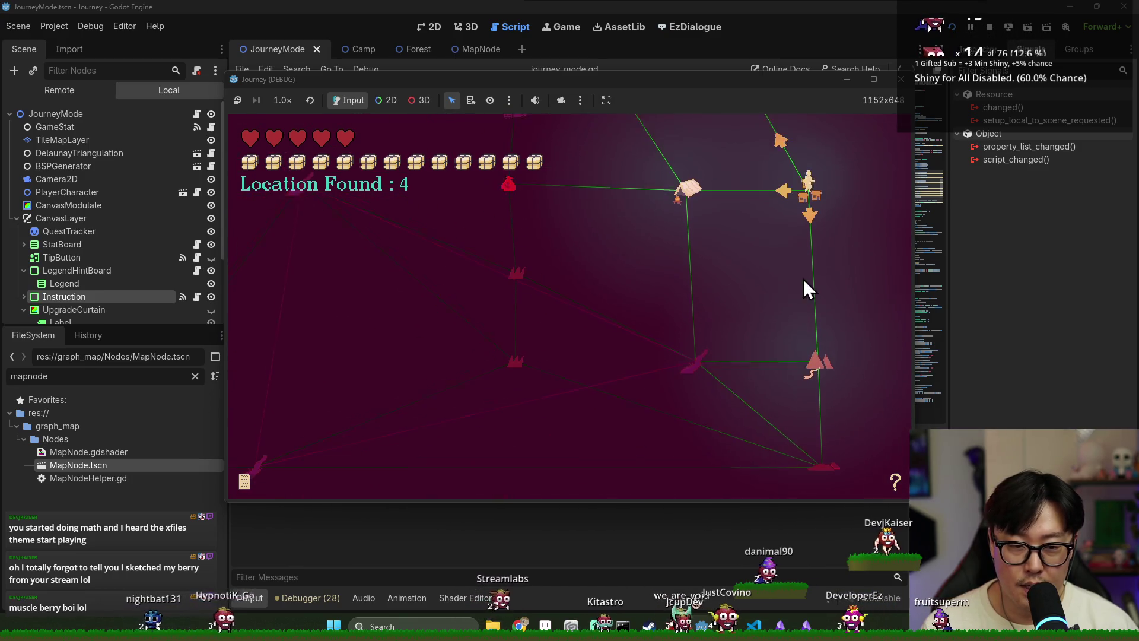
click(990, 29)
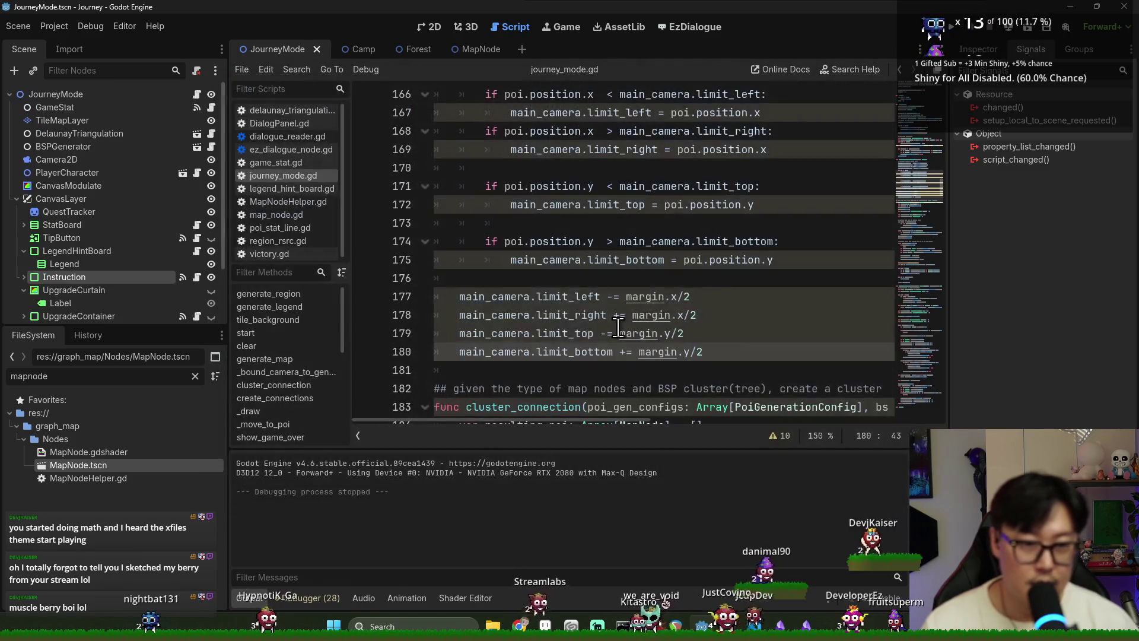
Step: Browse through the generate_region and generate_map functions to reach generation_margin
click(605, 225)
scroll(700, 320, up, 20)
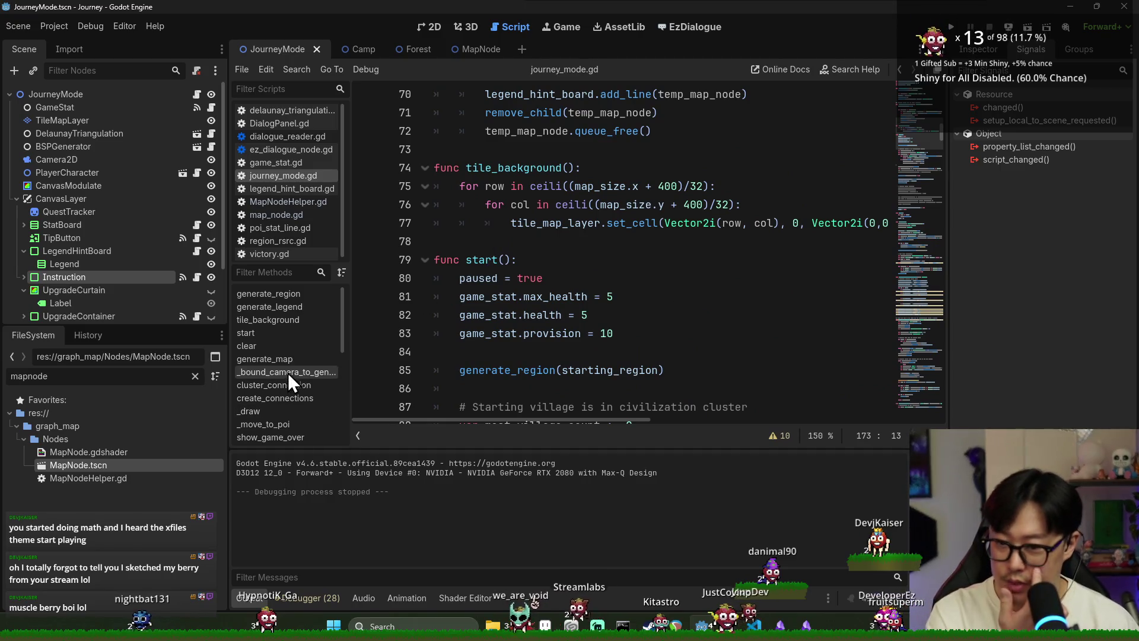
click(283, 295)
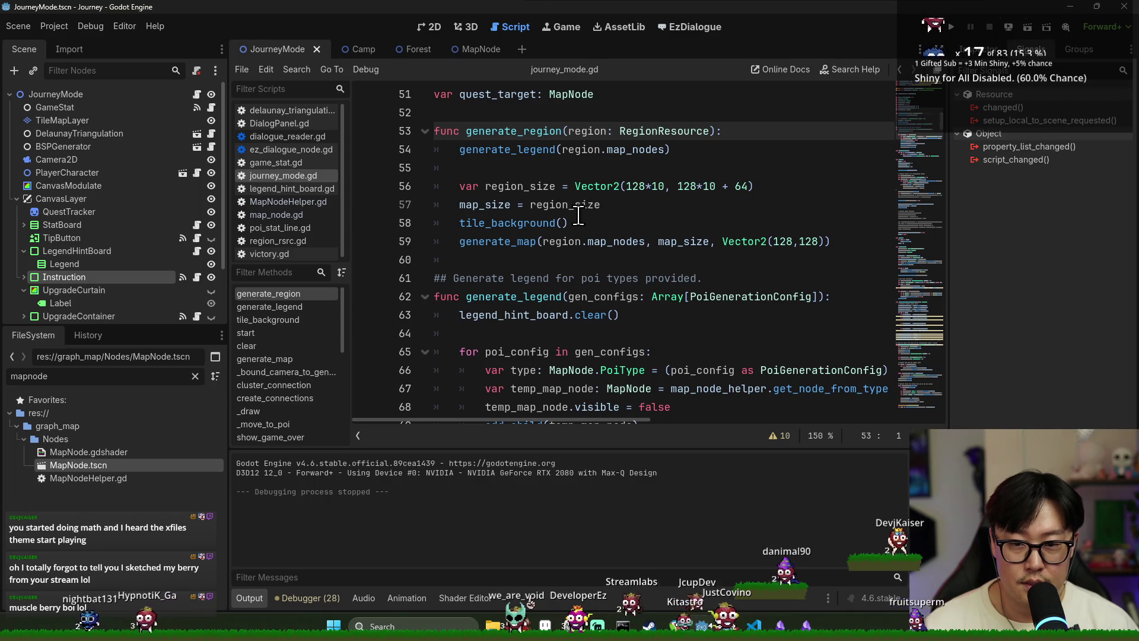
scroll(580, 213, down, 1)
click(520, 130)
click(497, 169)
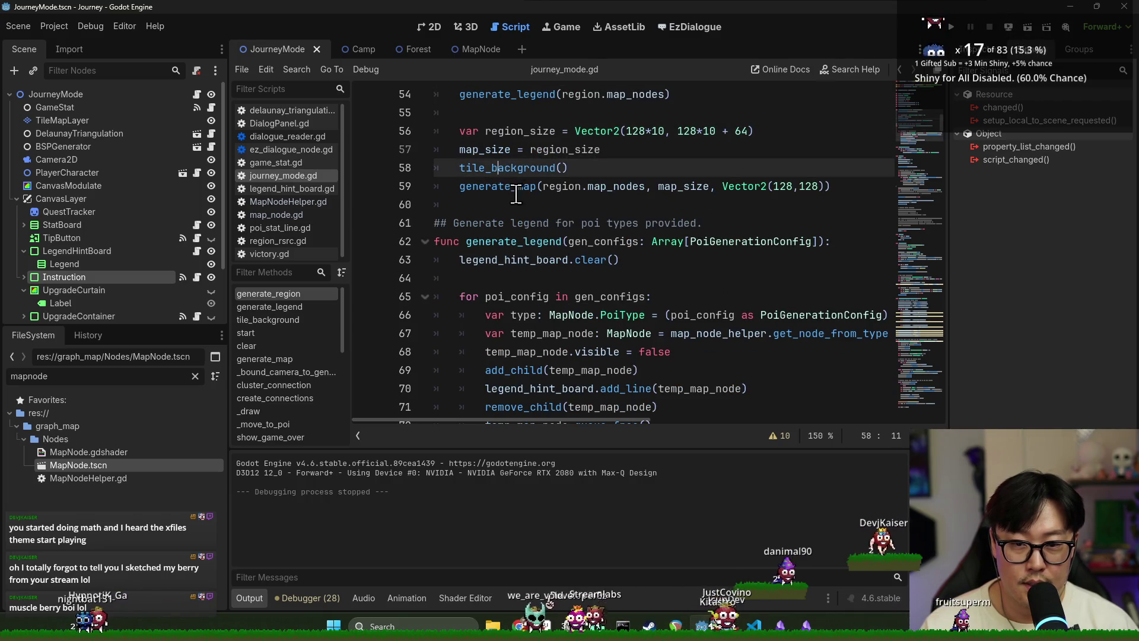
ctrl+click(508, 190)
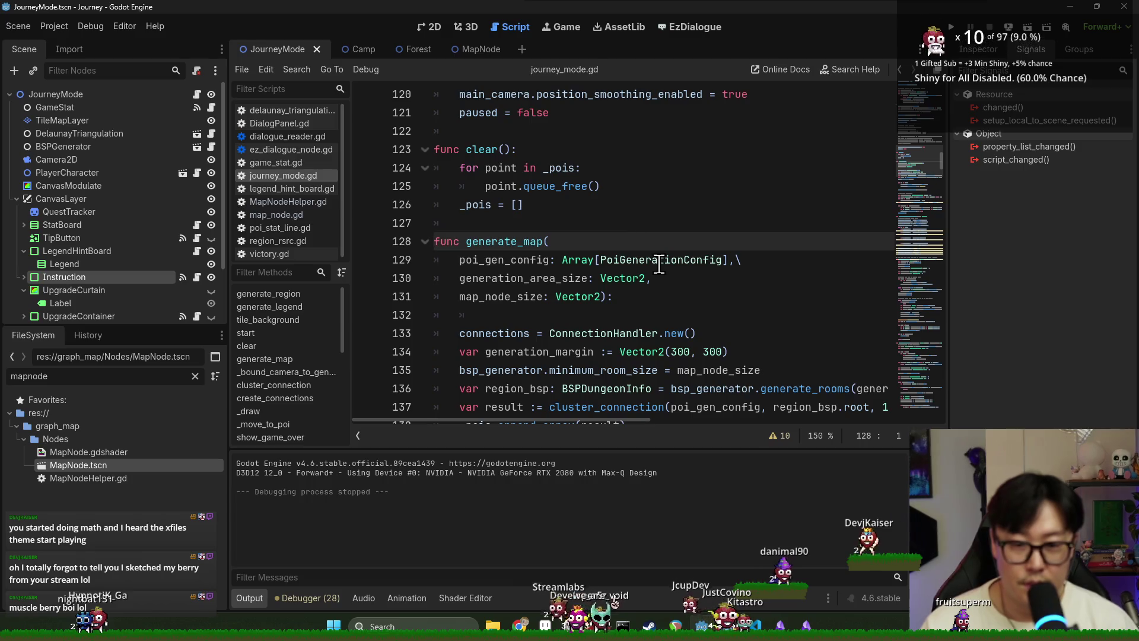
scroll(647, 267, down, 2)
Step: Change generation_margin on line 134 to Vector2(500, 500) and run the game
click(690, 244)
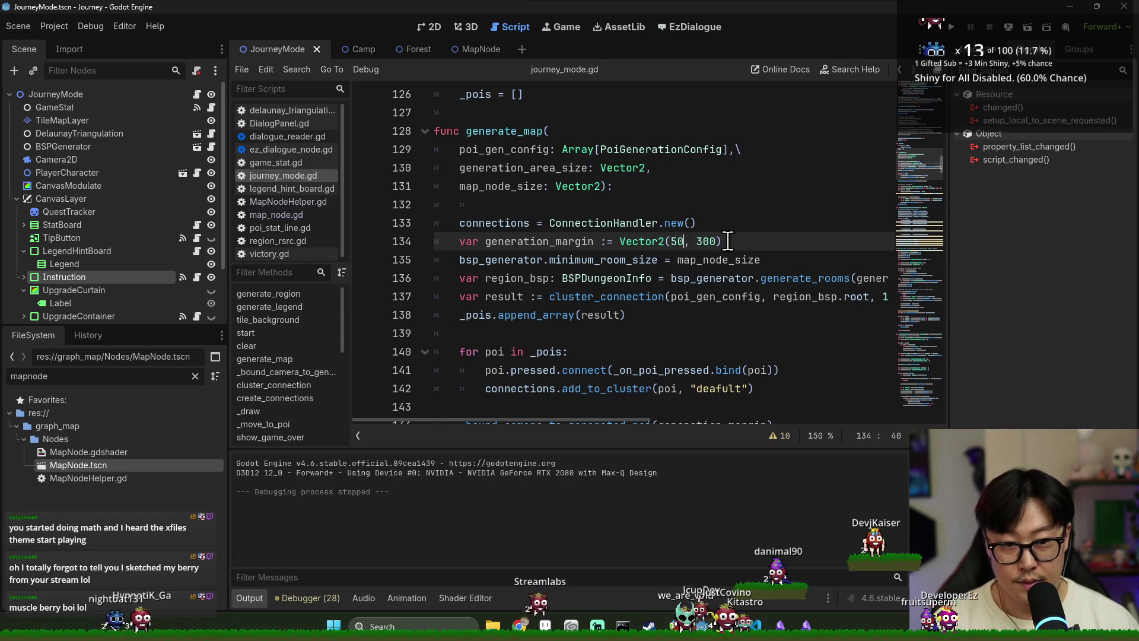
text(0)
drag(722, 241, 705, 241)
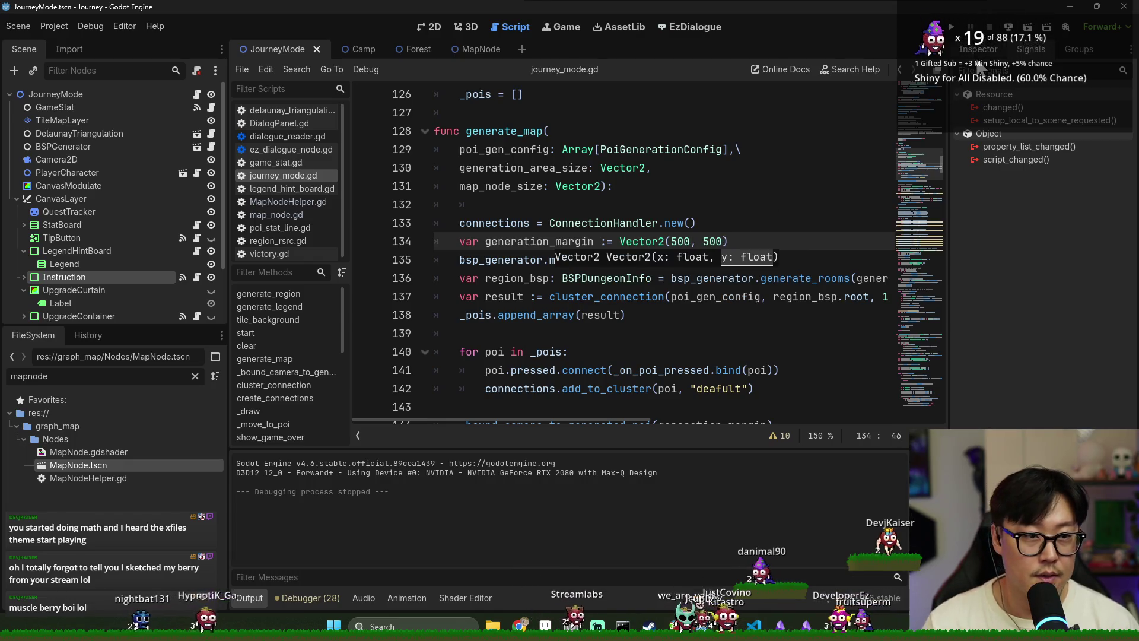
click(956, 27)
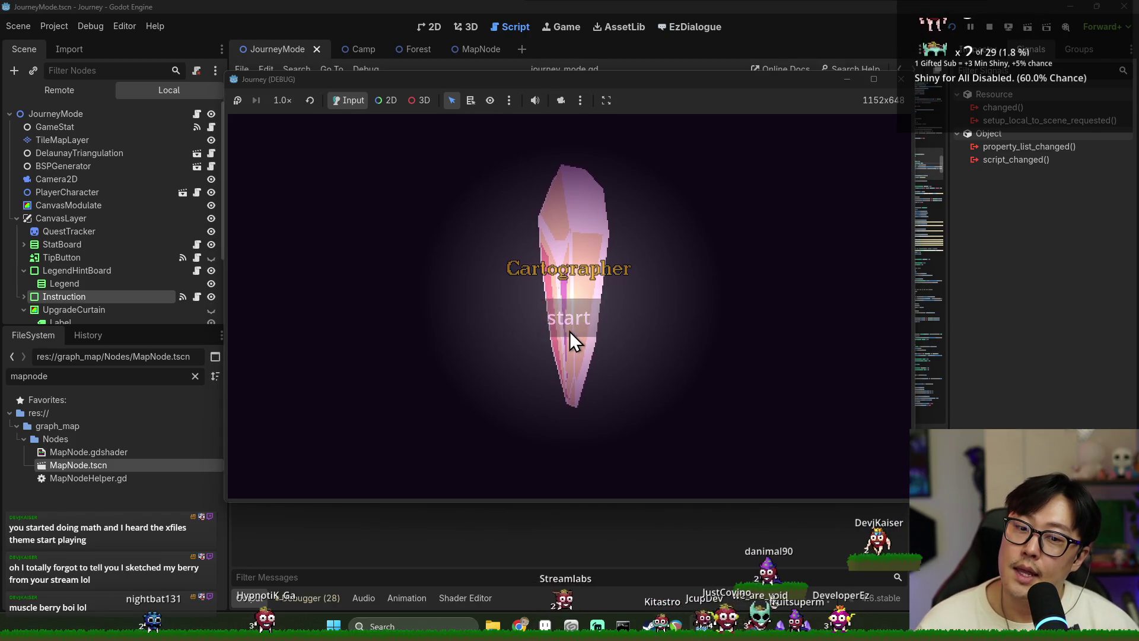
Step: Start a new journey, pan with W/A/S/D, and move the player to the house and money-bag nodes
click(571, 333)
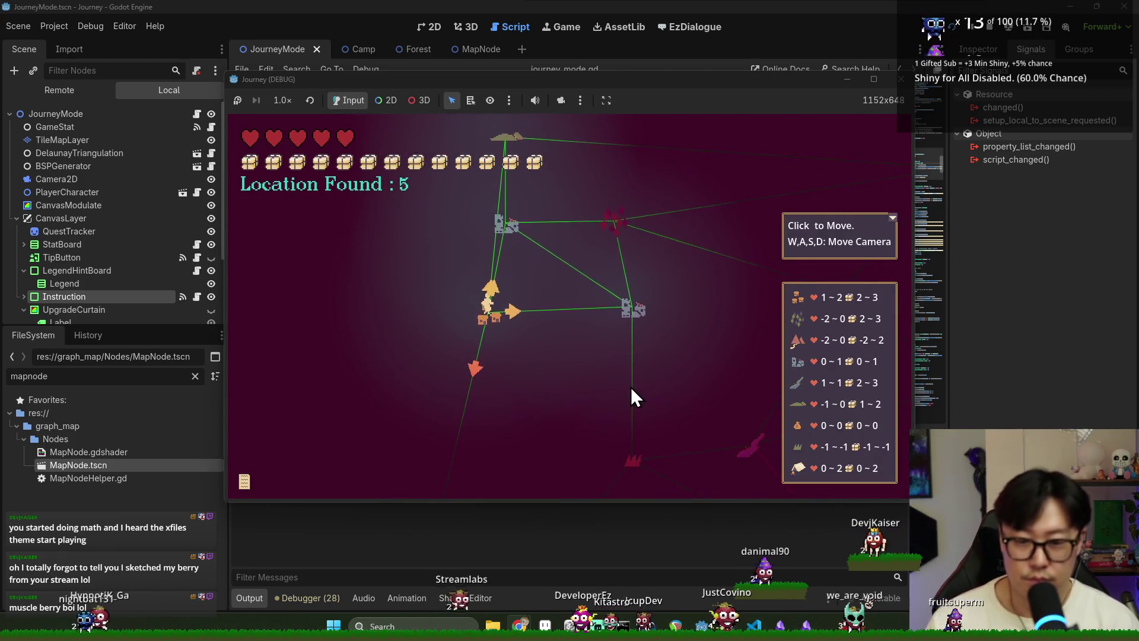
key(d)
key(s)
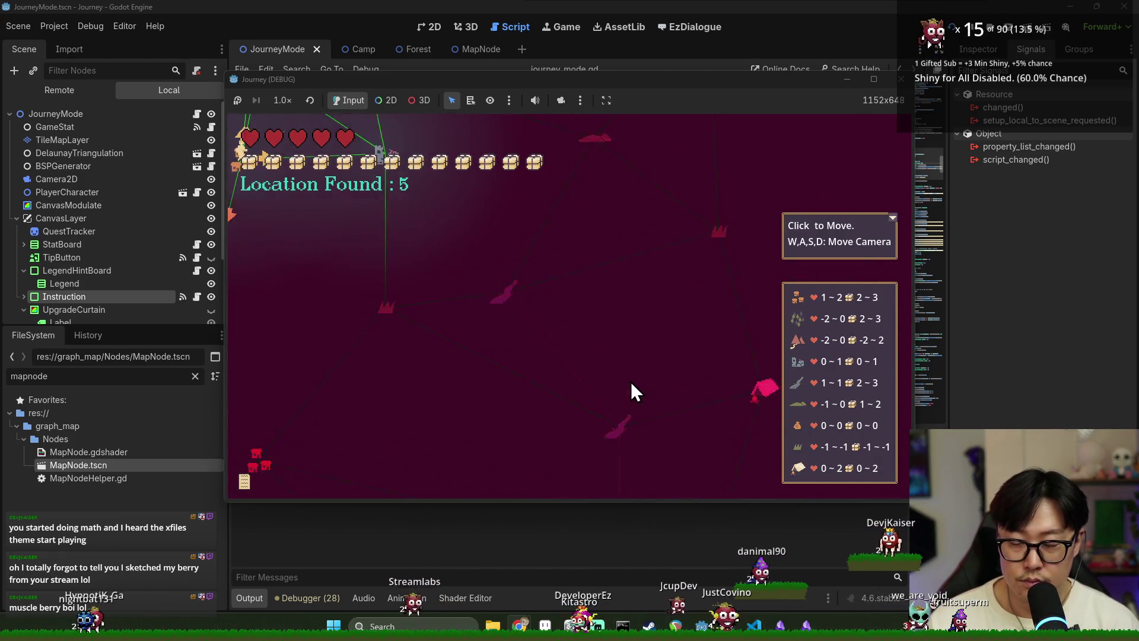
key(s)
key(a)
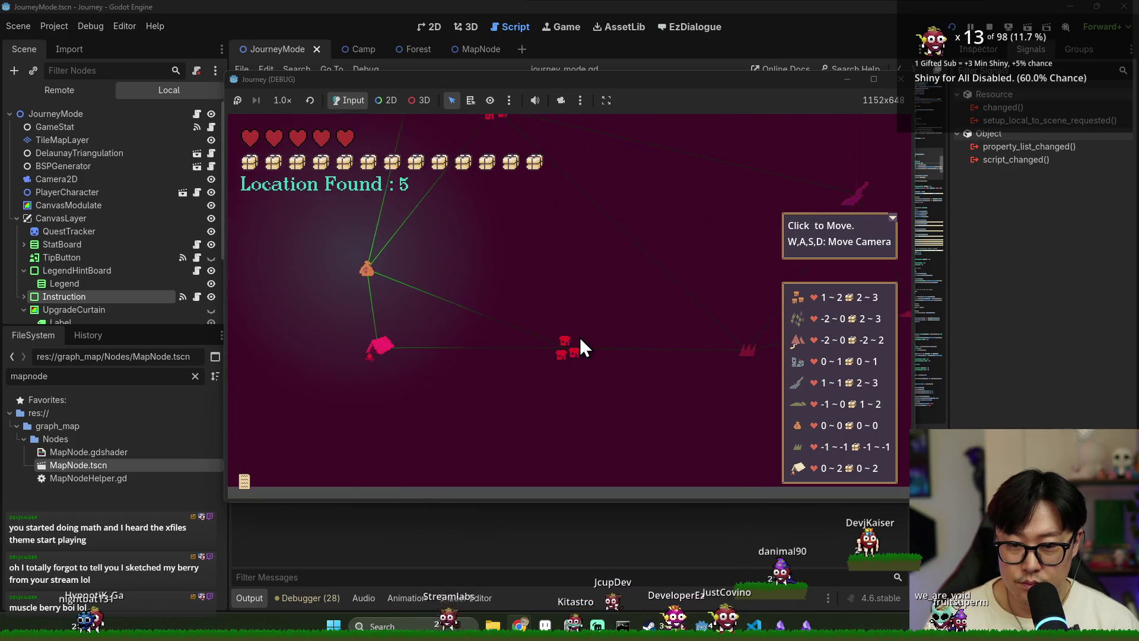
click(573, 347)
key(w)
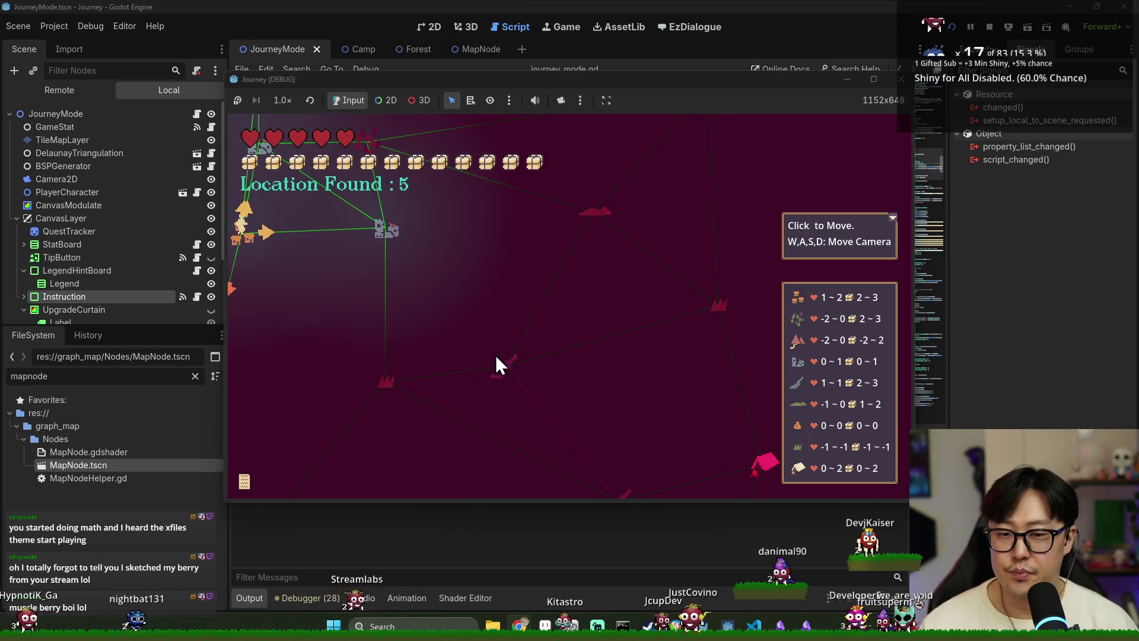
key(a)
key(w)
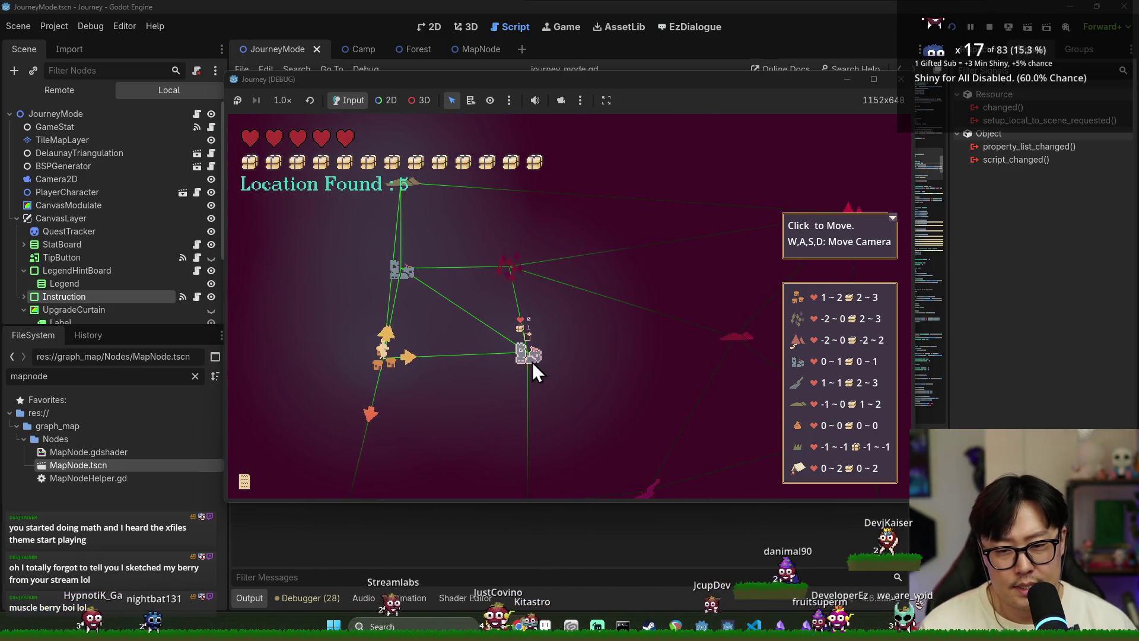
key(d)
key(w)
key(s)
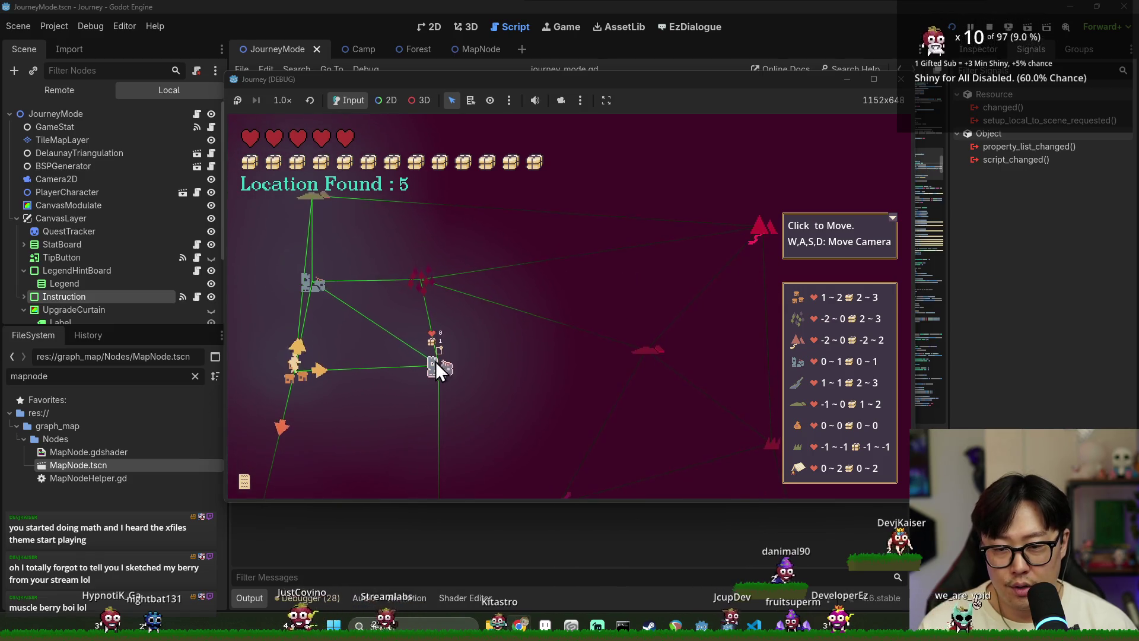
mouse_move(439, 280)
key(a)
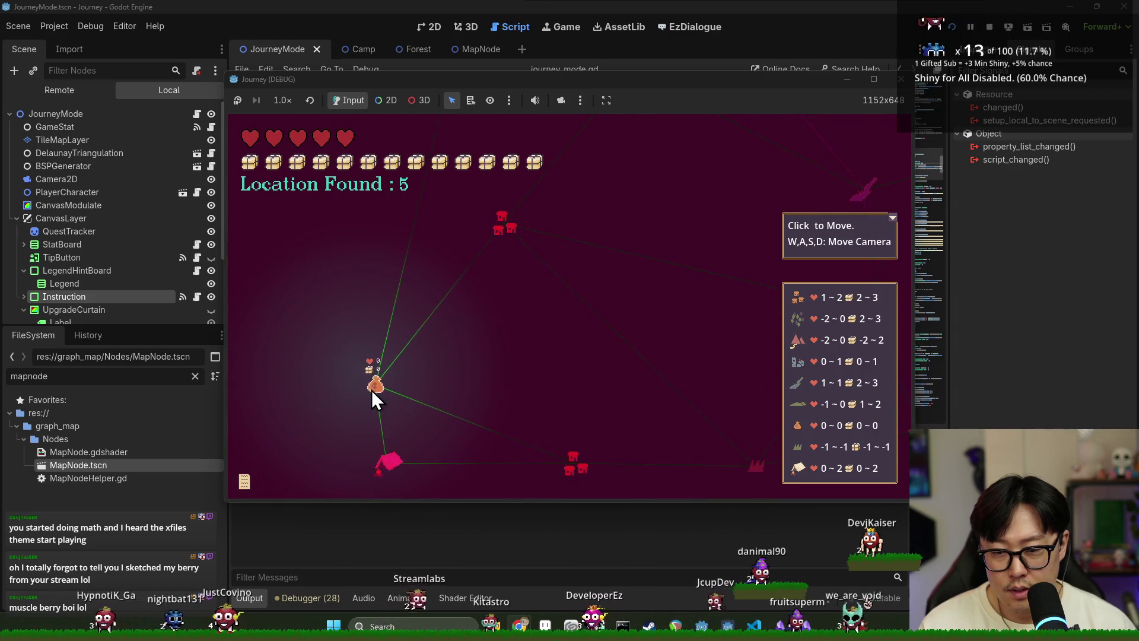
click(372, 390)
Step: Pan the camera in every direction across the map to test that it stays bounded
key(s)
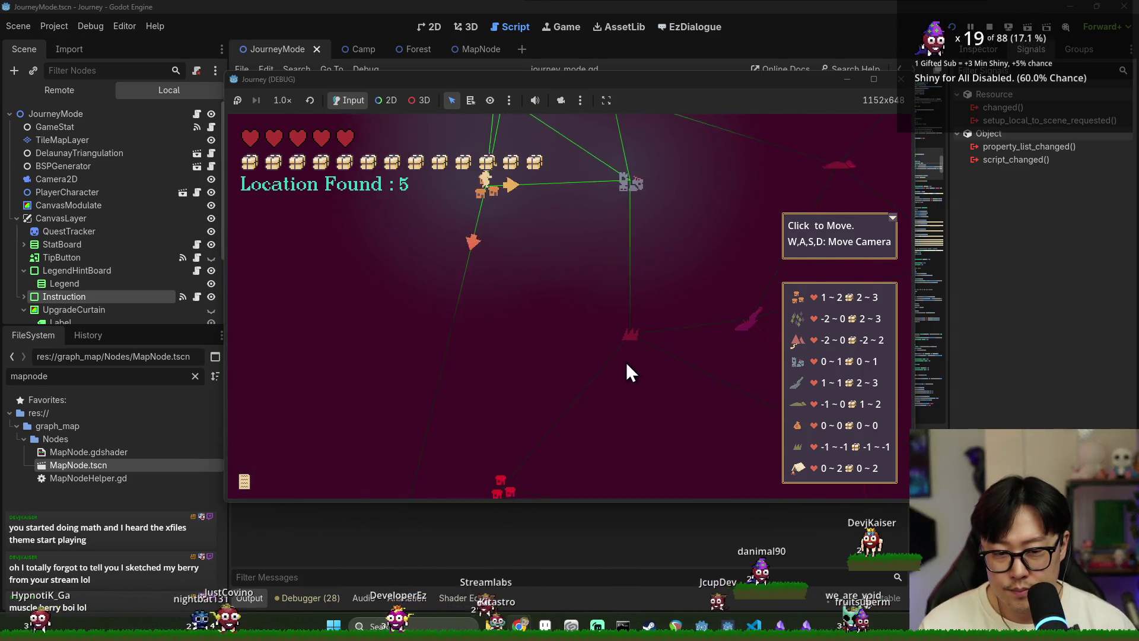
key(d)
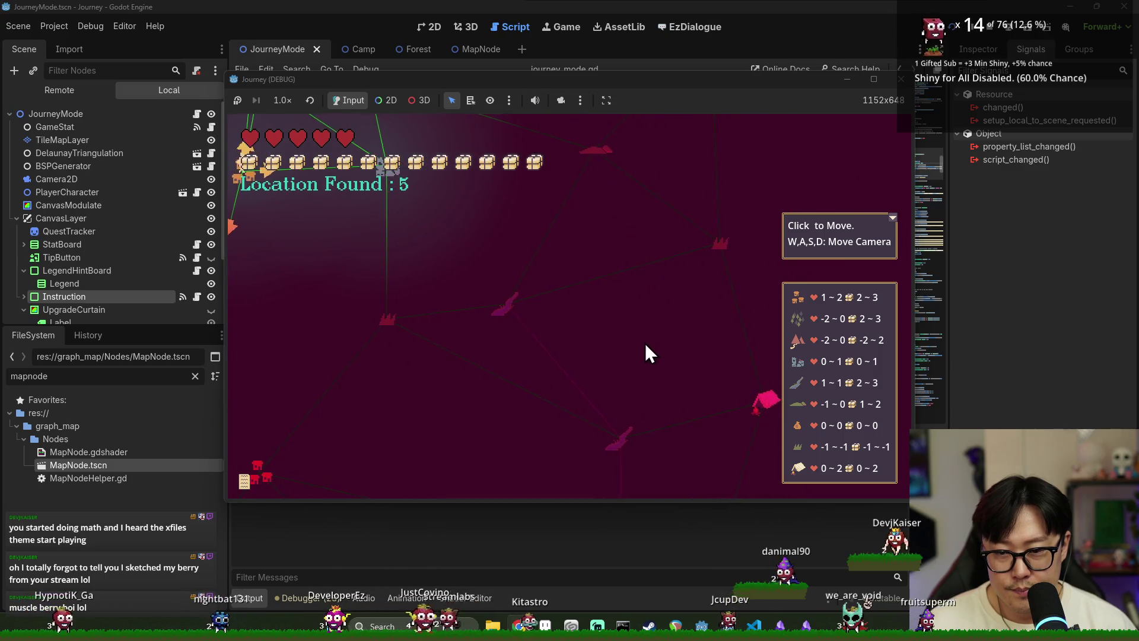
key(a)
key(w)
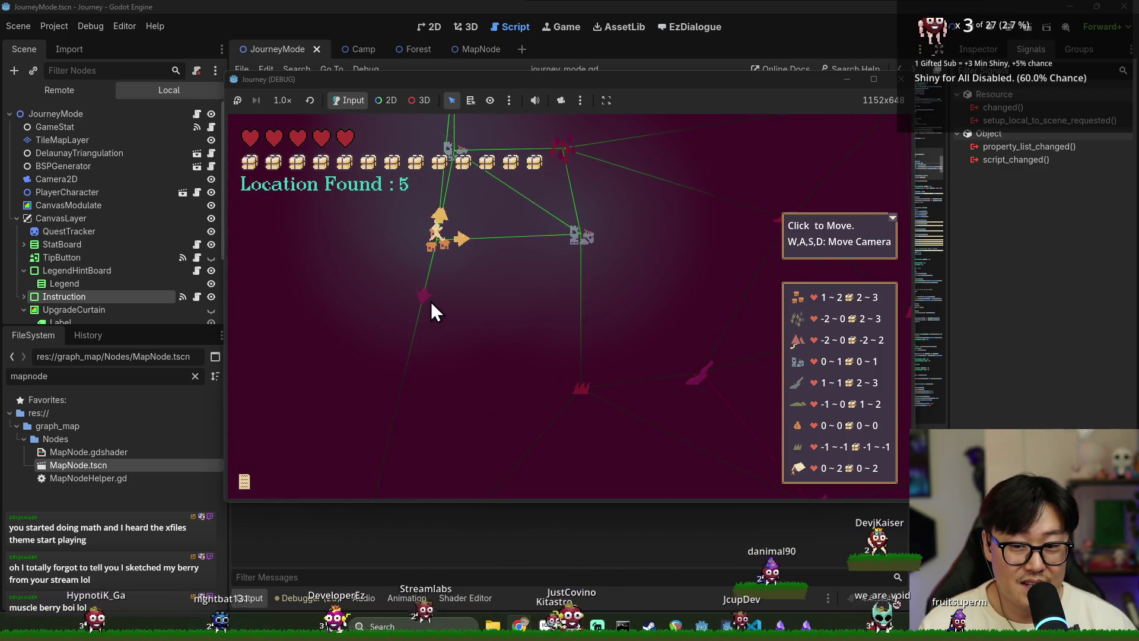
key(w)
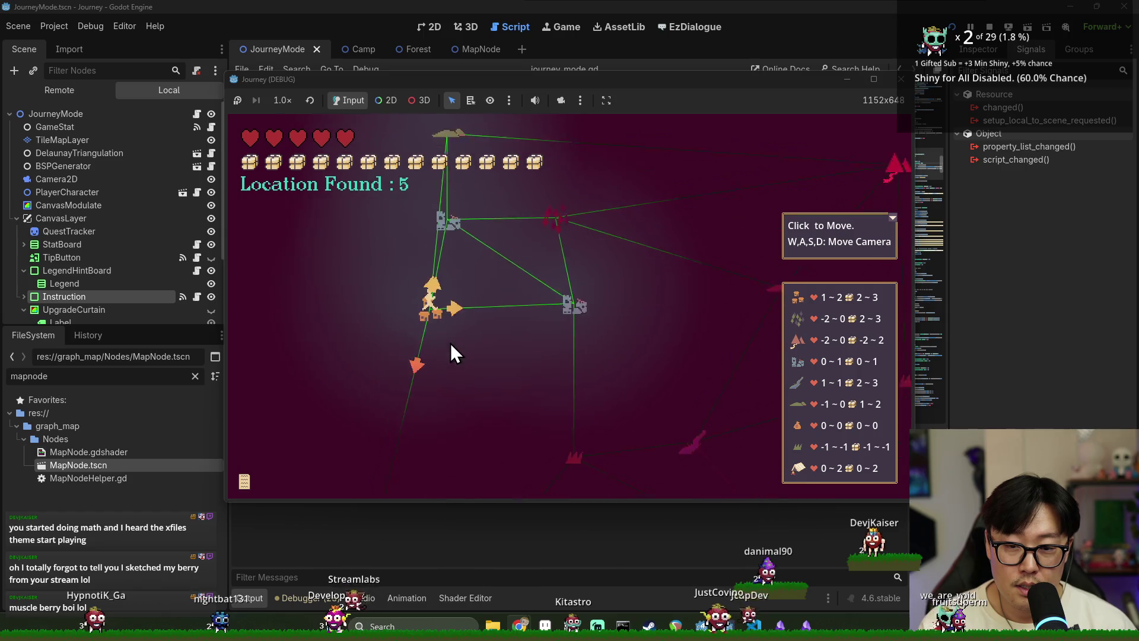
key(d)
key(s)
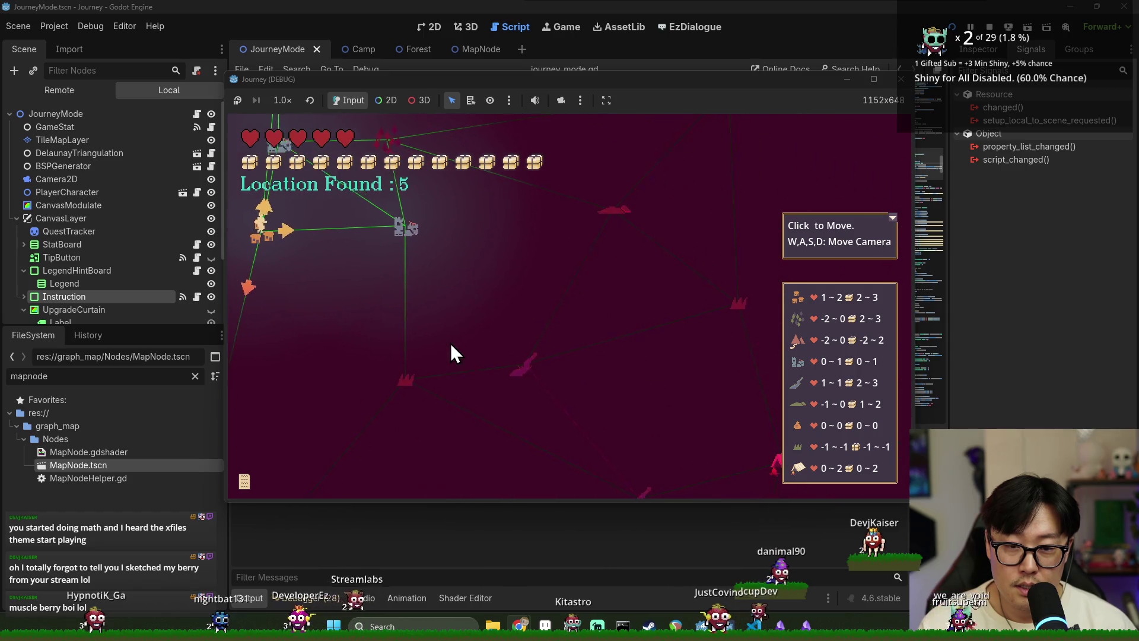
key(w)
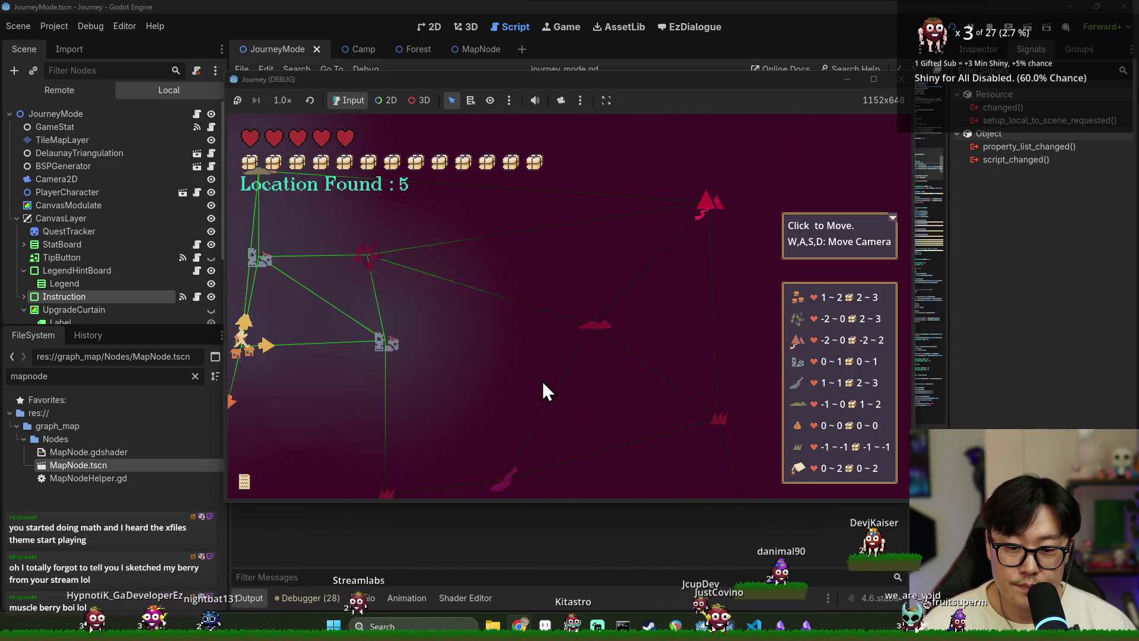
key(d)
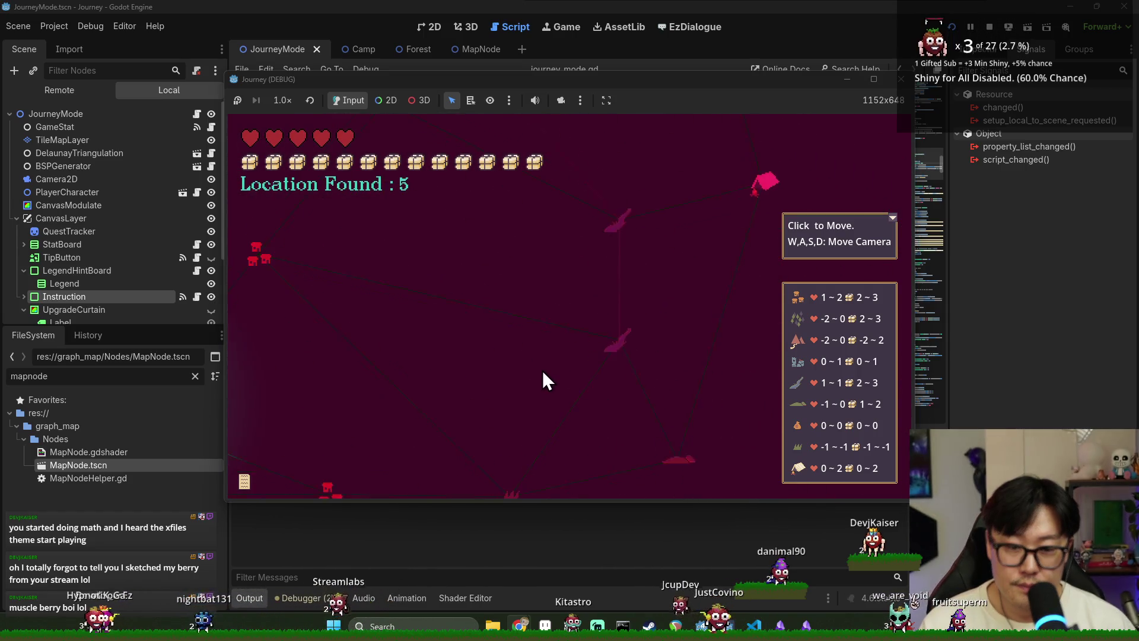
key(a)
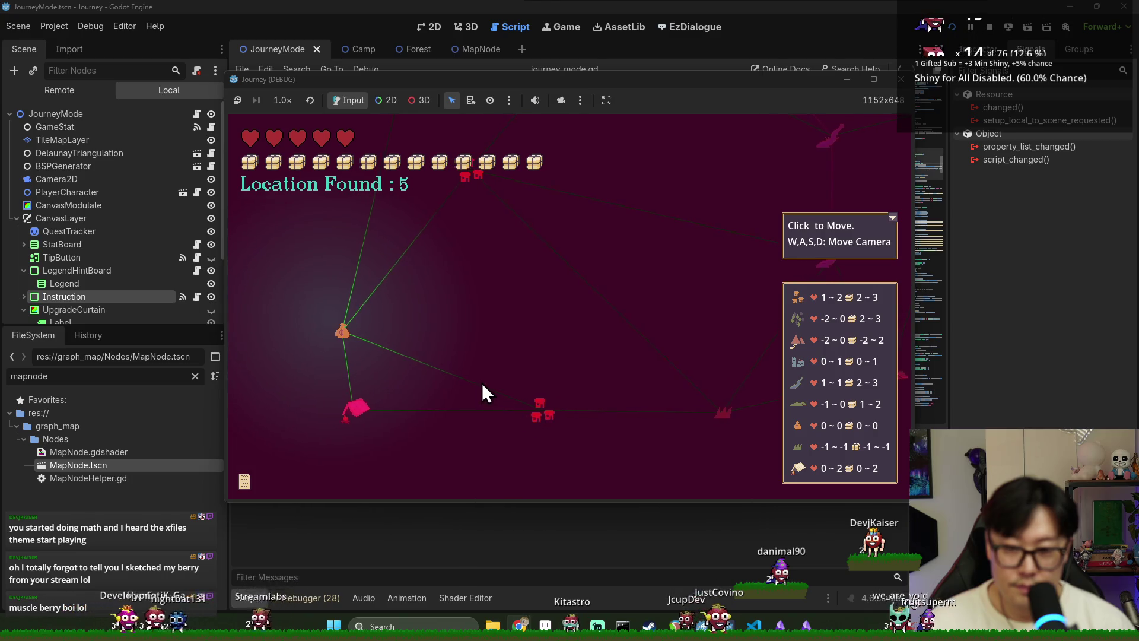
key(w)
key(s)
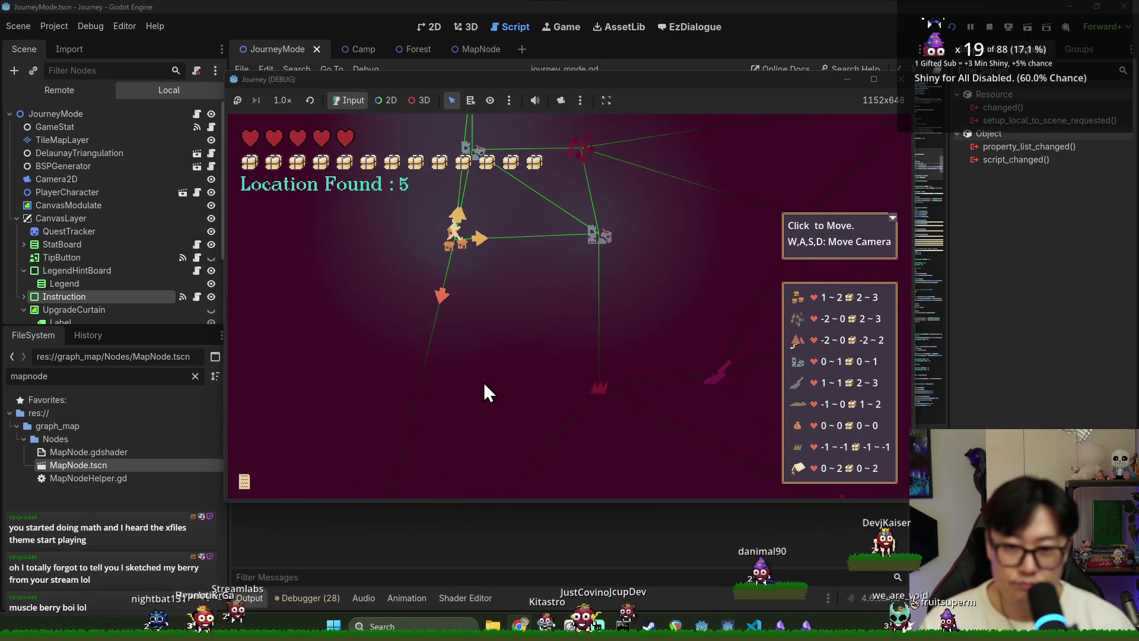
key(w)
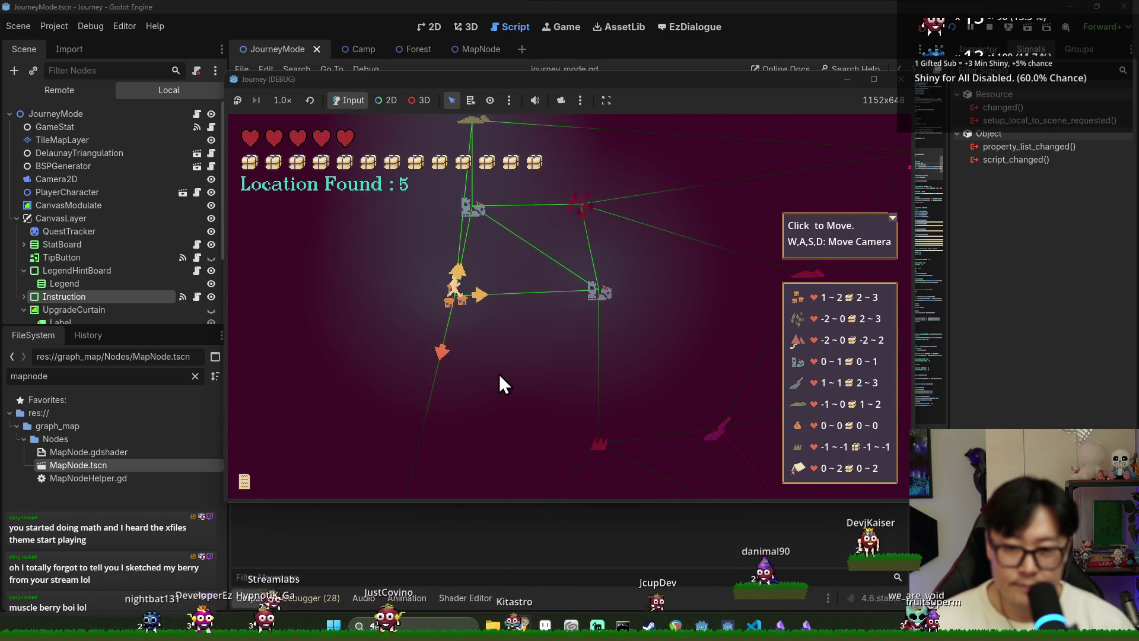
key(d)
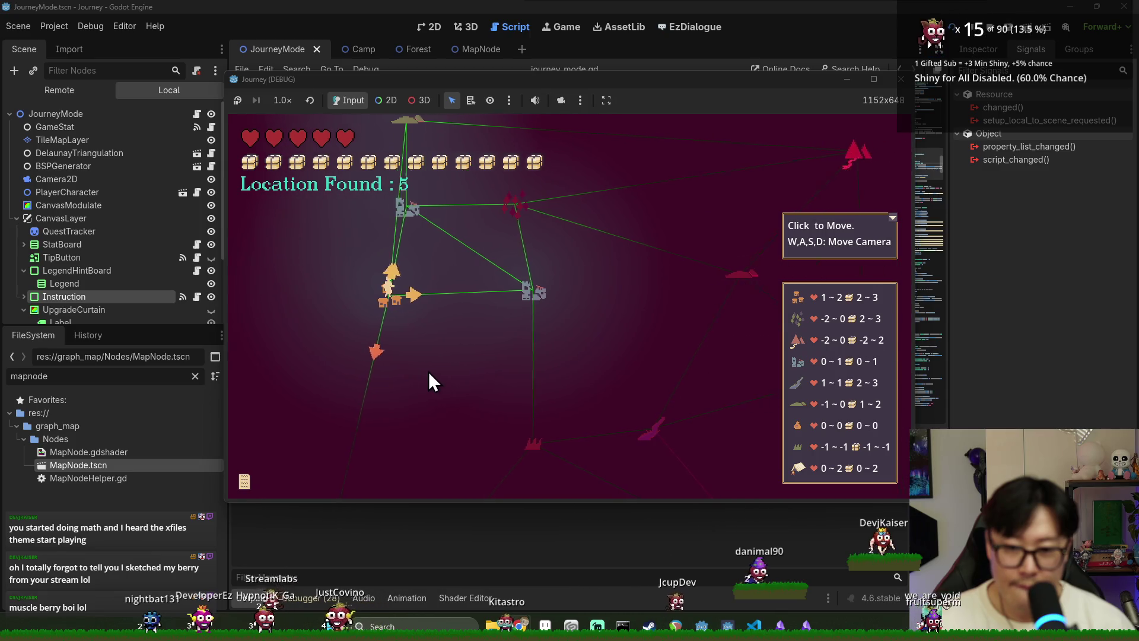
key(s)
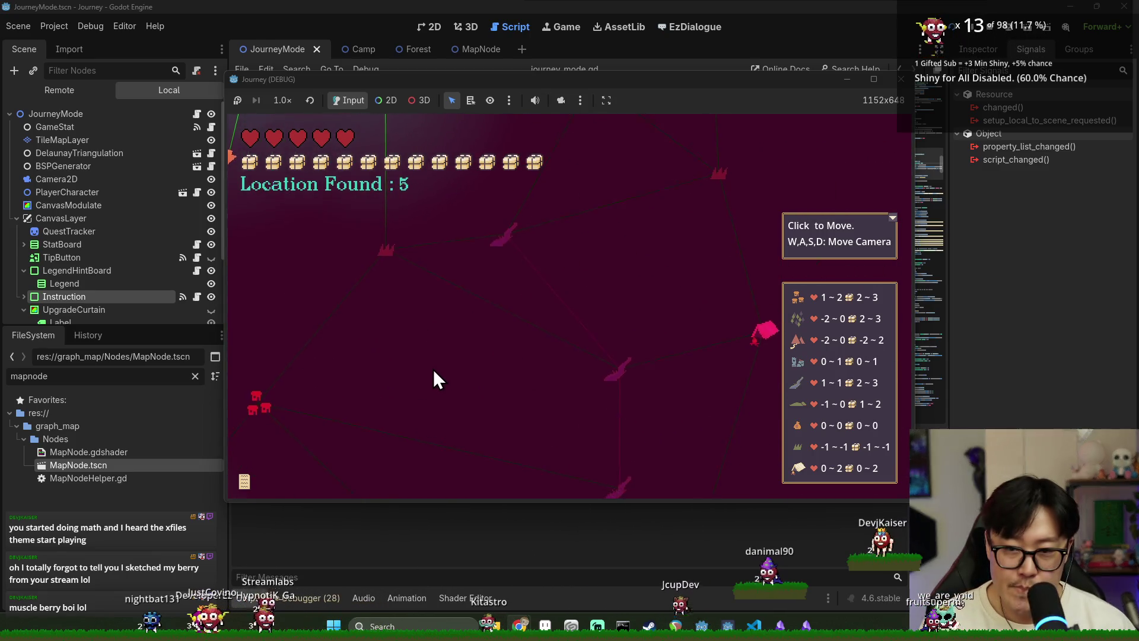
key(w)
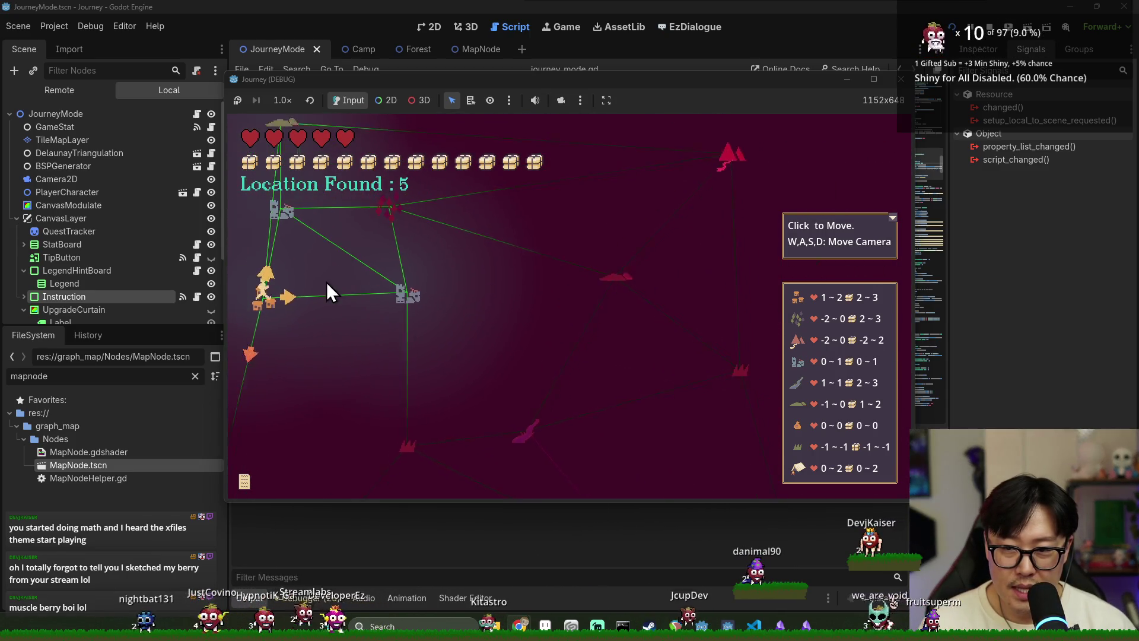
key(a)
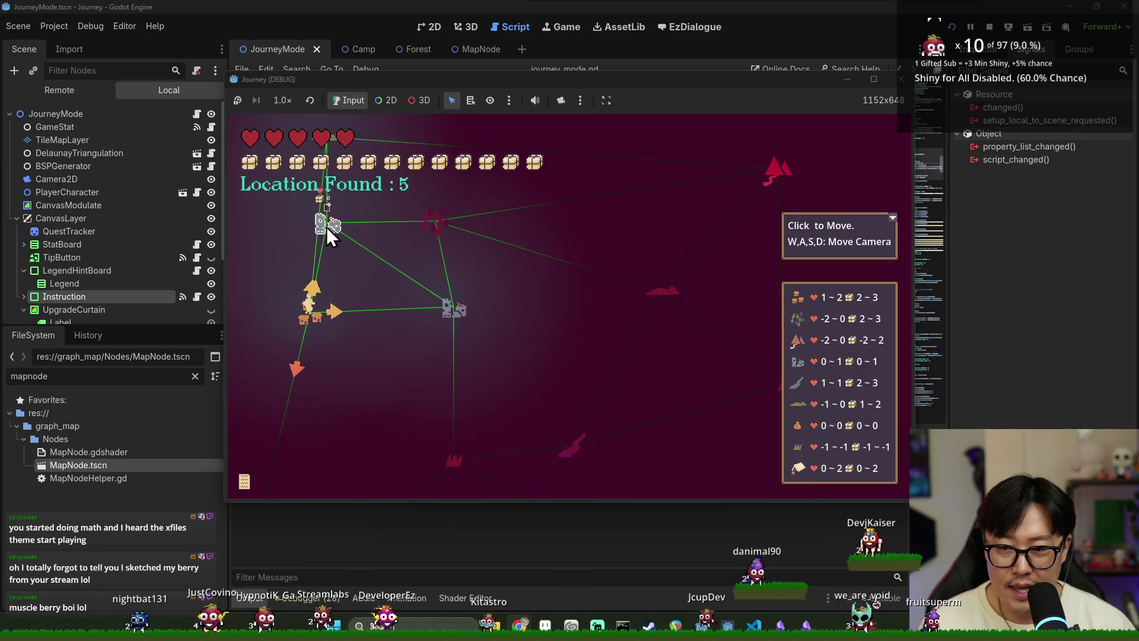
key(w)
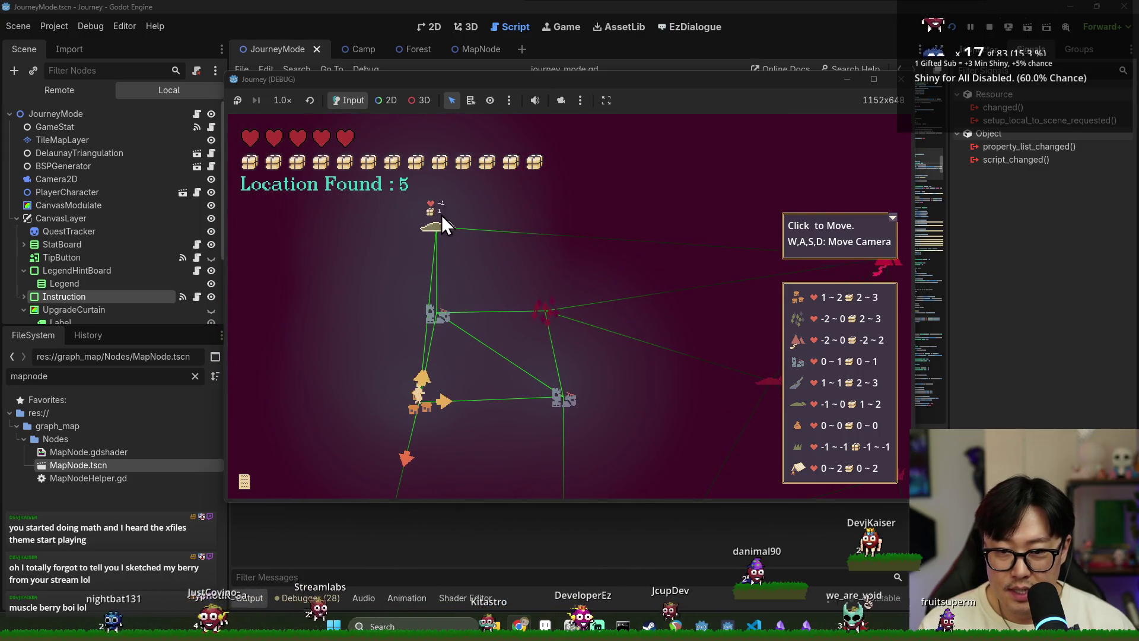
key(d)
key(s)
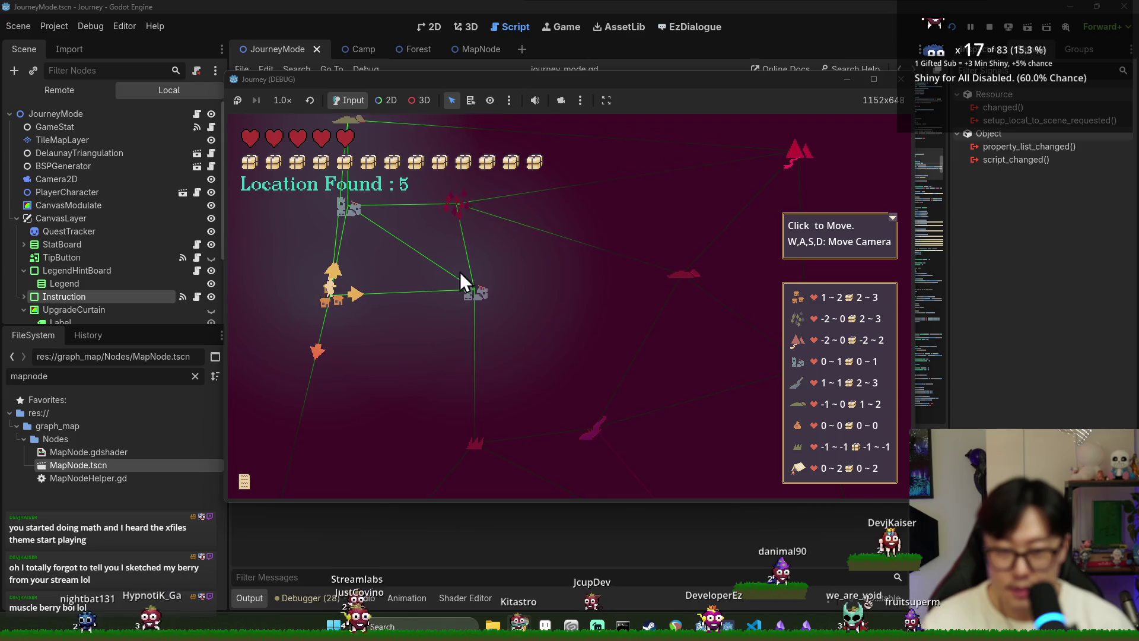
key(s)
Step: Collapse the instruction and legend panels and recentre the view on the player
click(465, 317)
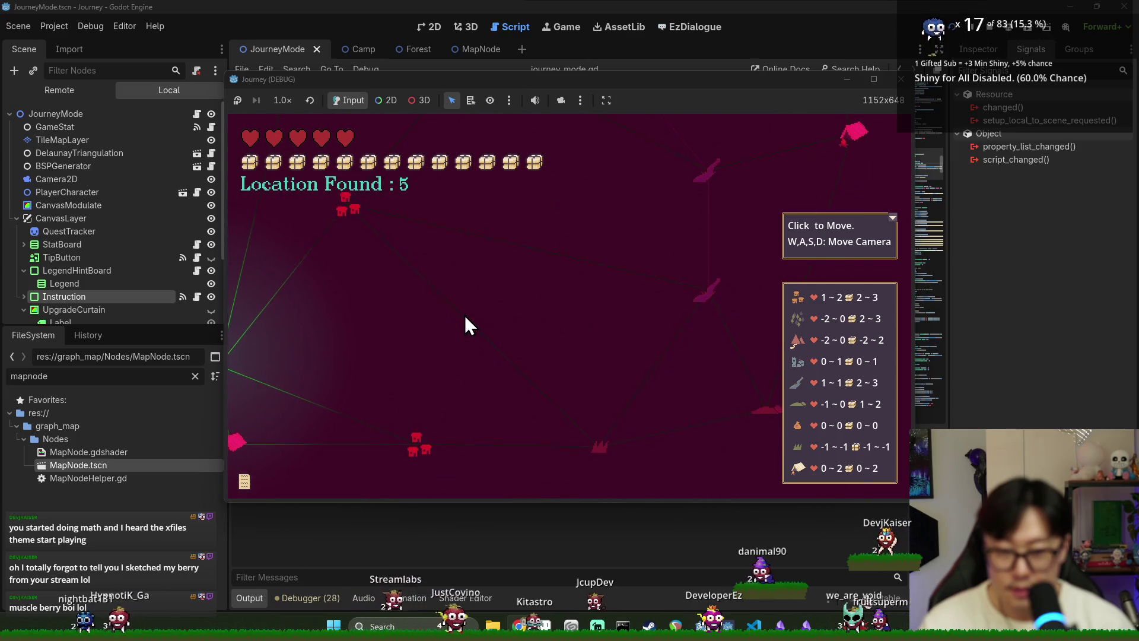
click(893, 219)
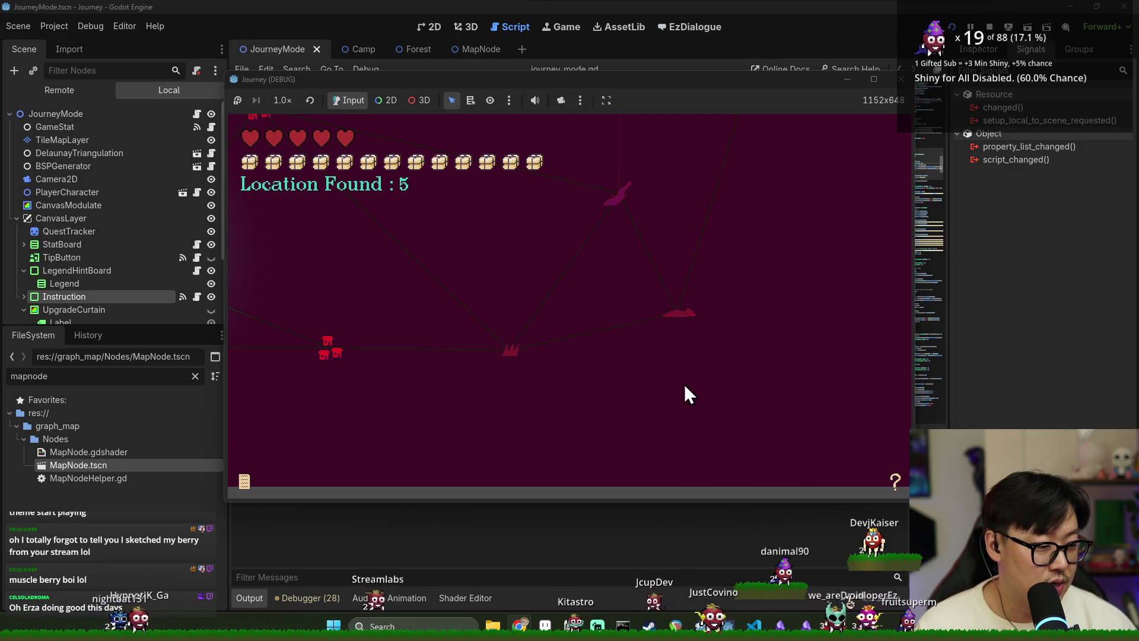
click(624, 366)
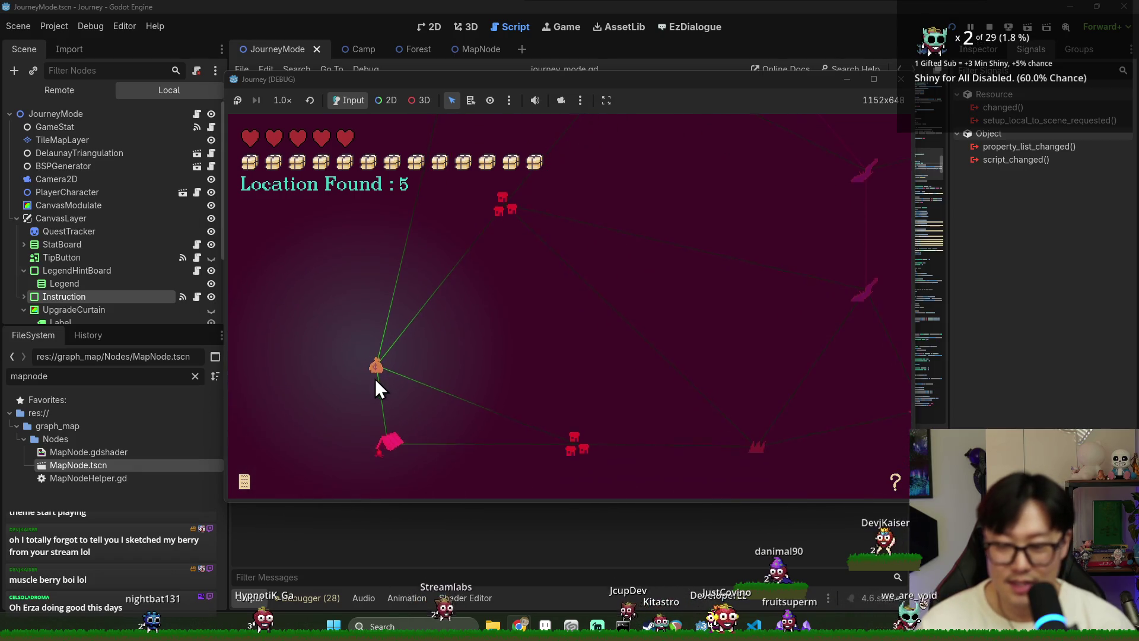
scroll(387, 377, up, 5)
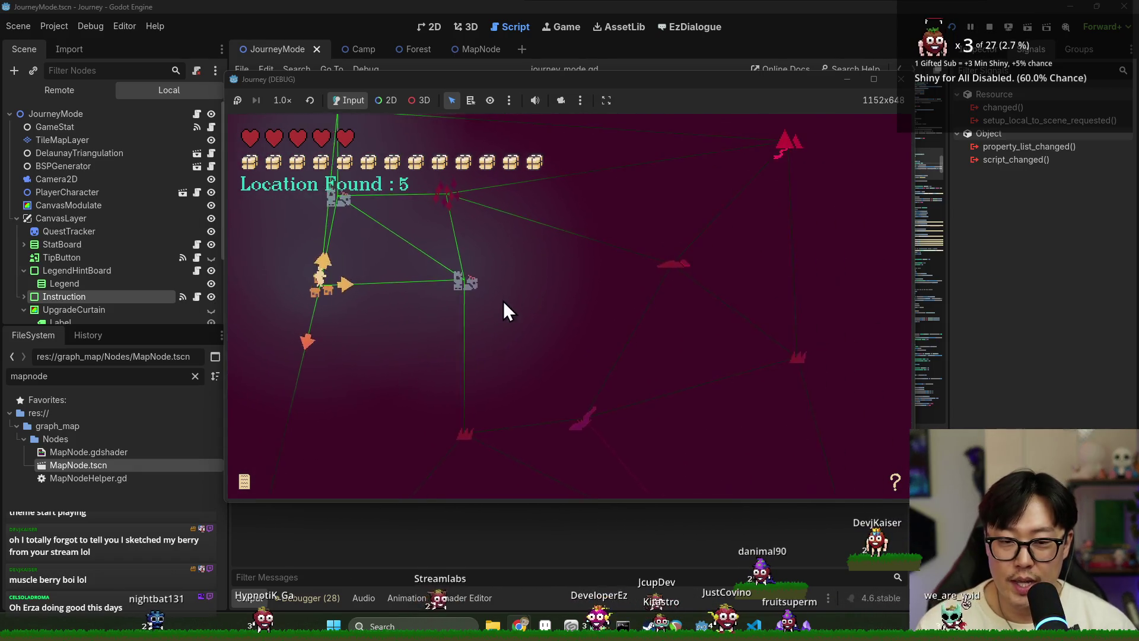
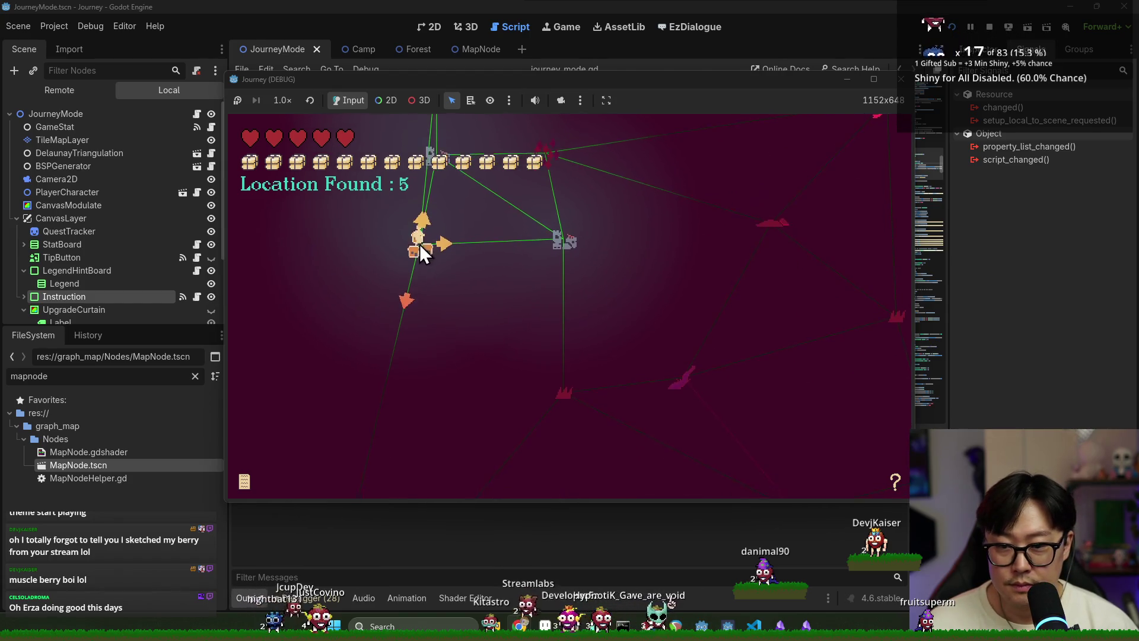
Step: Travel the player across three connected map nodes, panning the view right, then stop the game
click(419, 244)
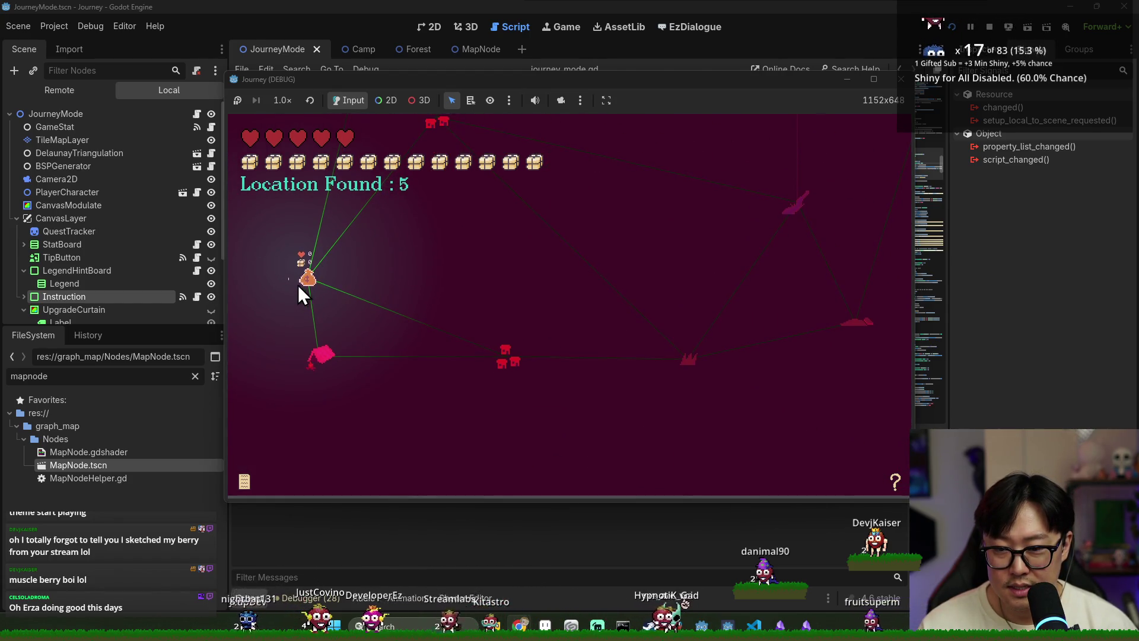
drag(301, 283, 369, 280)
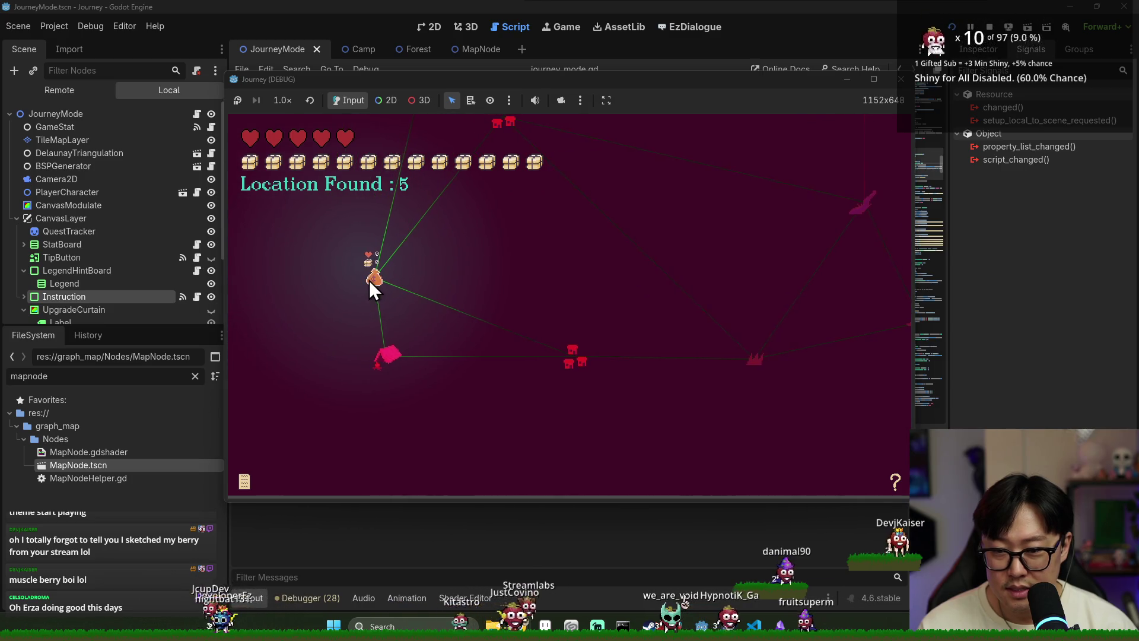
click(389, 357)
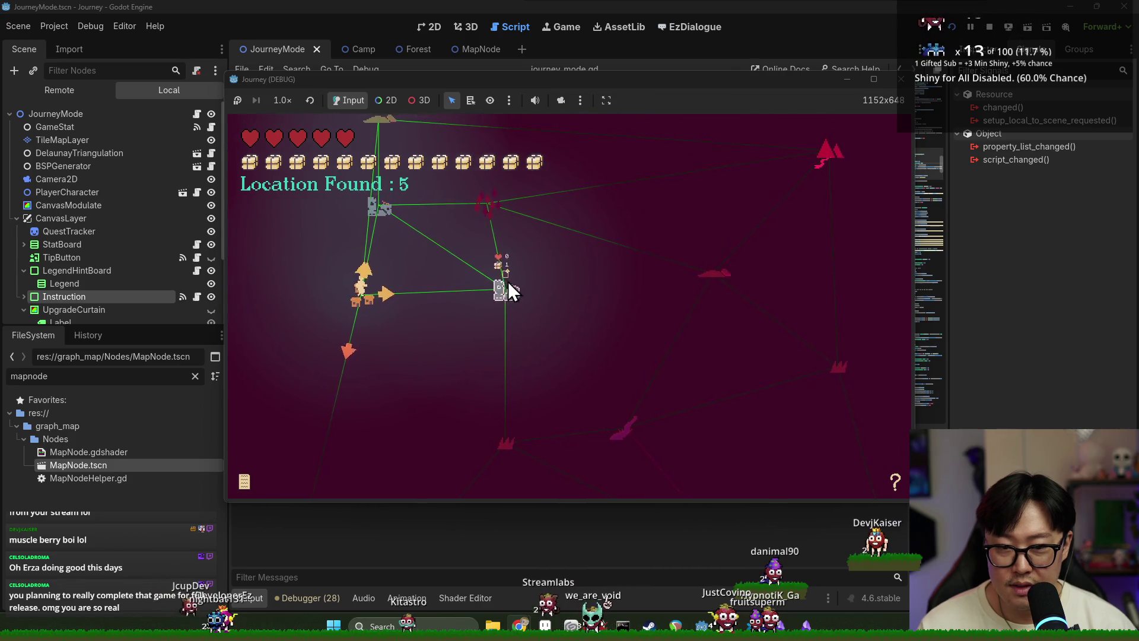
click(508, 283)
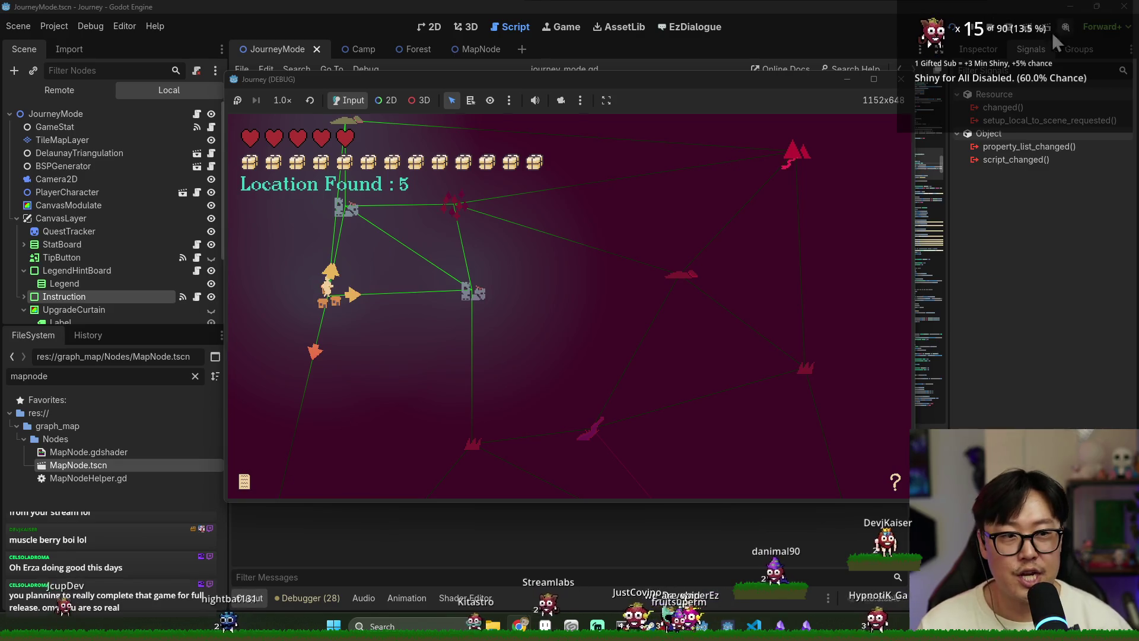
click(989, 26)
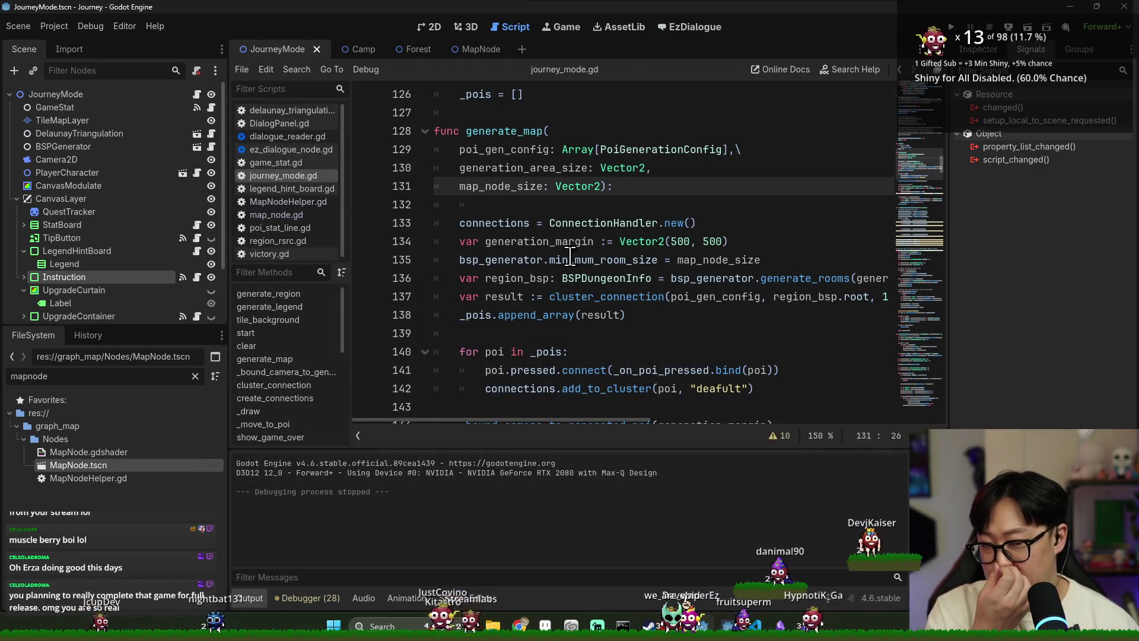
Step: Change generate_region's region size on line 56 to Vector2(128*15, 128*6) and save
key(ctrl+s)
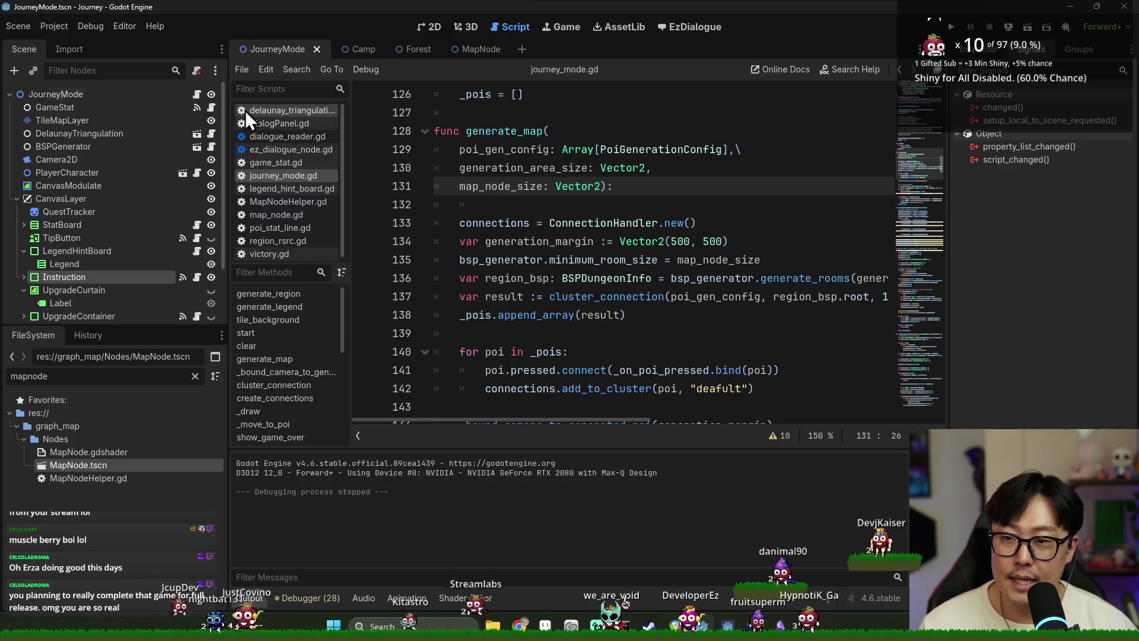
scroll(700, 224, up, 4)
scroll(700, 224, up, 15)
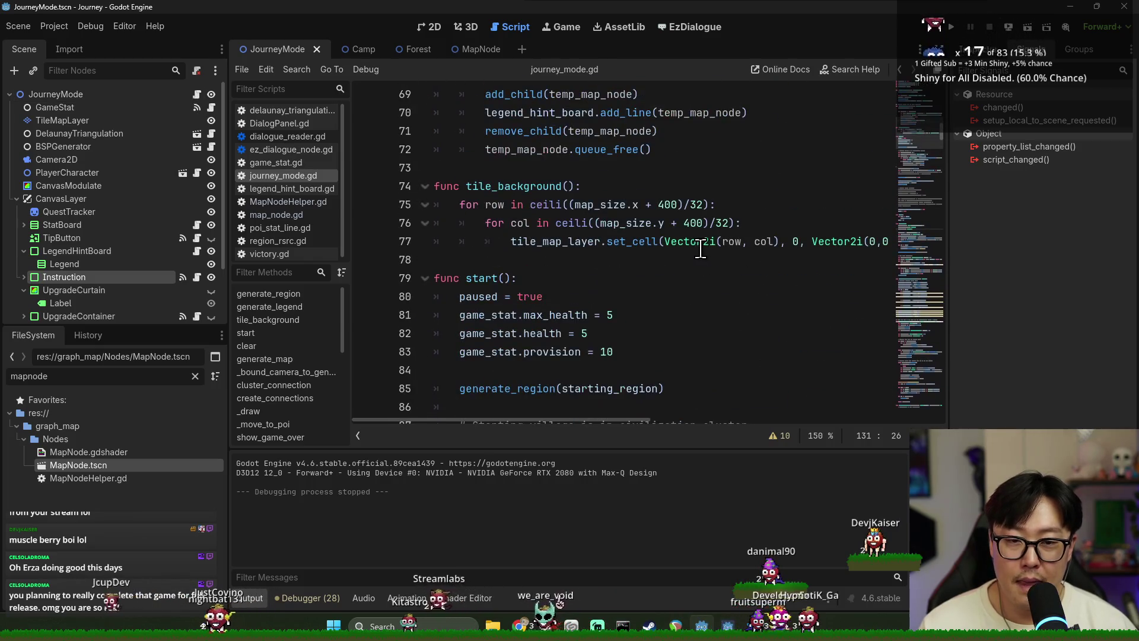
scroll(693, 248, up, 9)
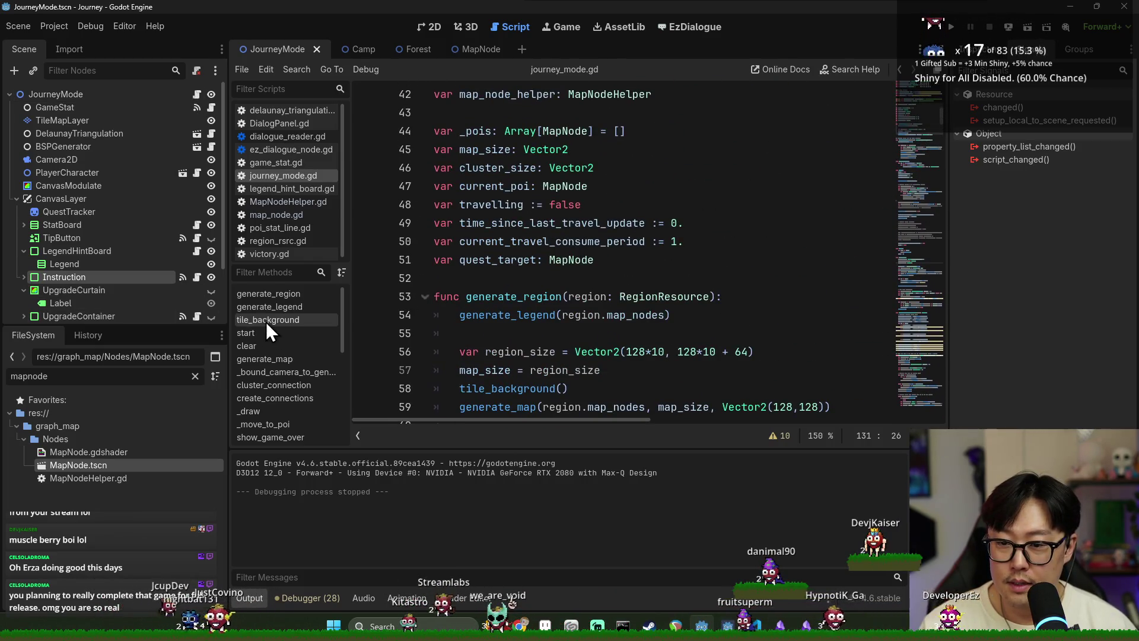
click(280, 295)
double_click(636, 241)
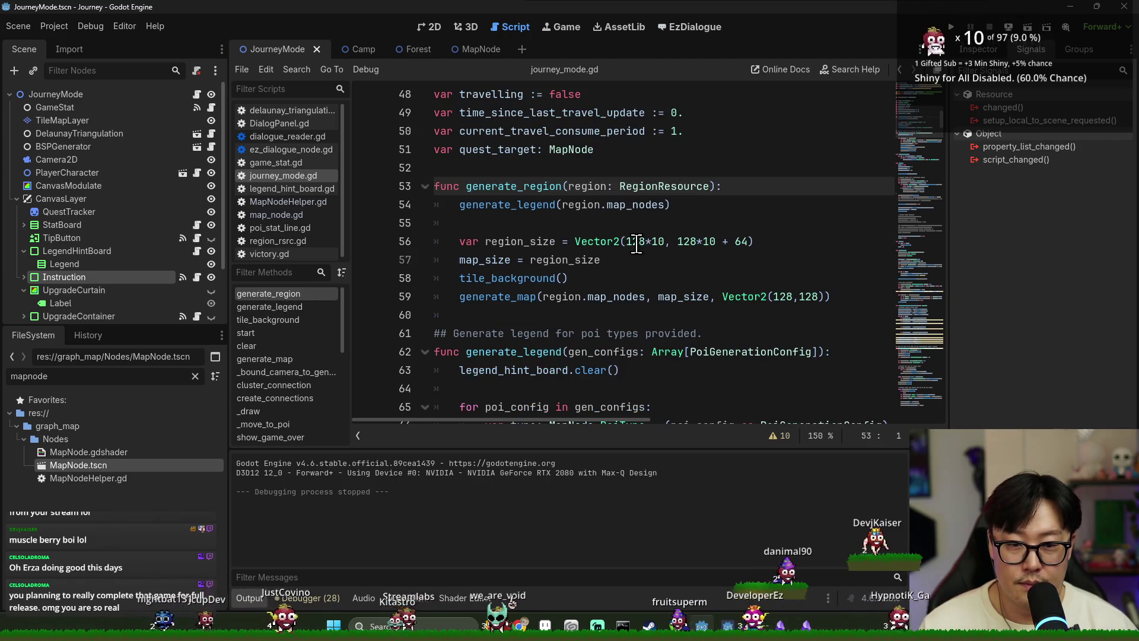
click(663, 242)
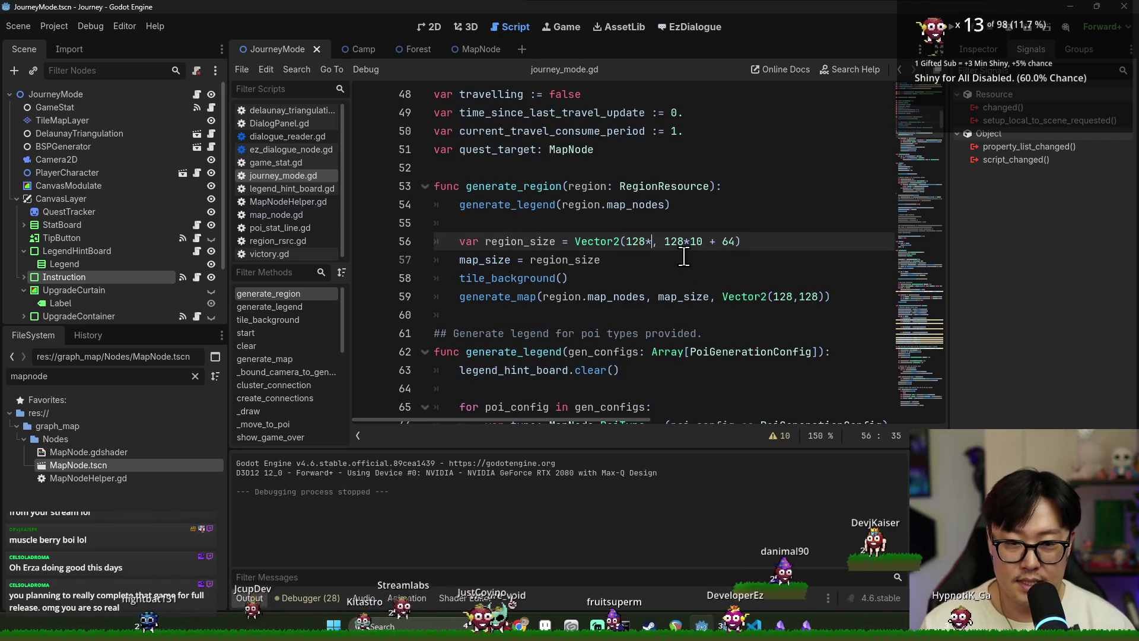
text(15)
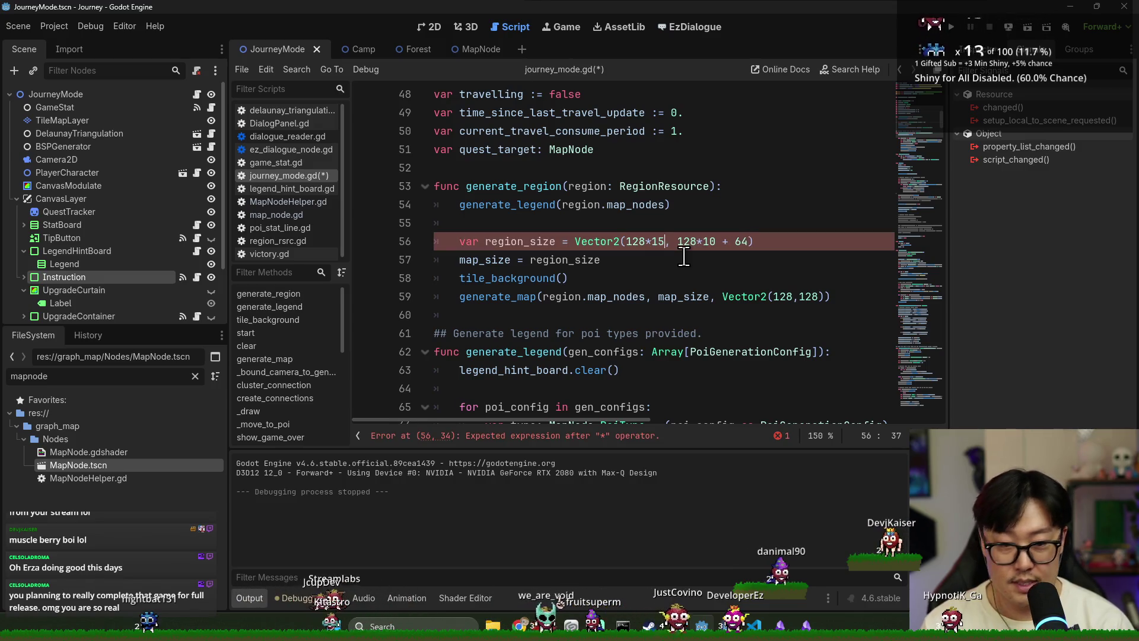
key(ctrl+s)
key(BackSpace)
key(ctrl+s)
Step: Set the map node size on line 59 to Vector2(100,100), save, and relaunch the game
click(793, 297)
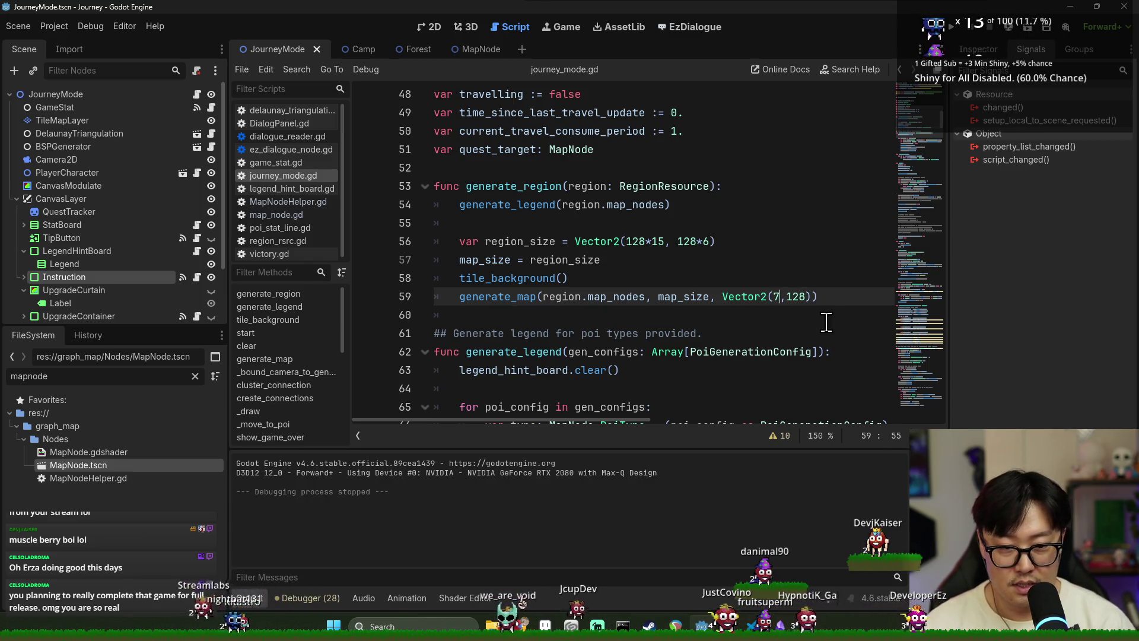
key(ctrl+space)
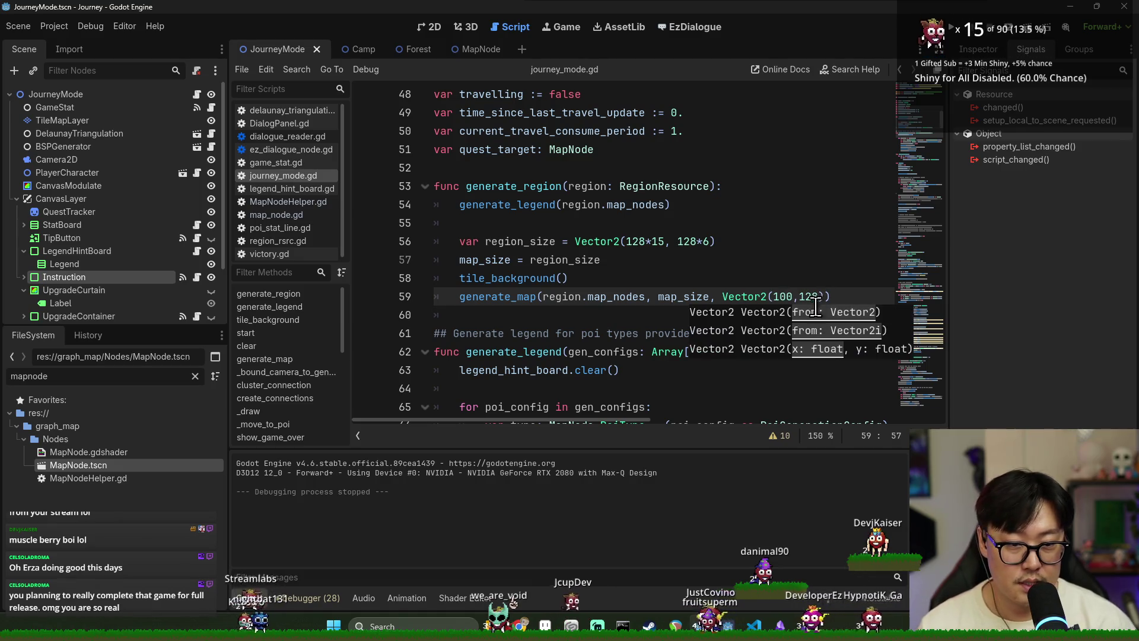
text(8)
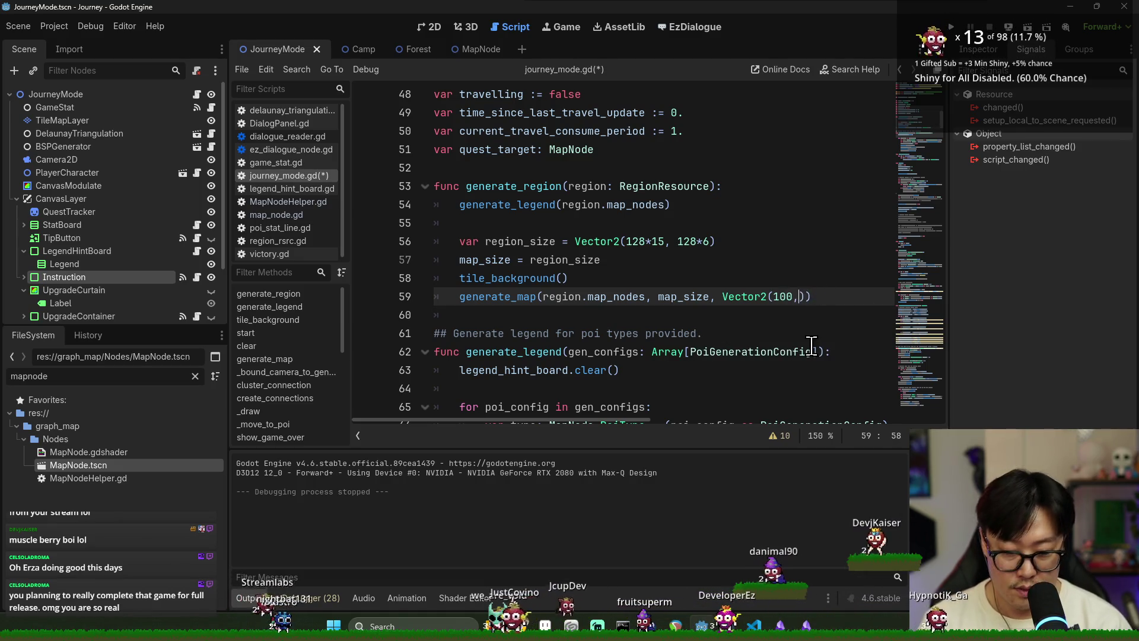
text(100)
key(ctrl+s)
click(730, 149)
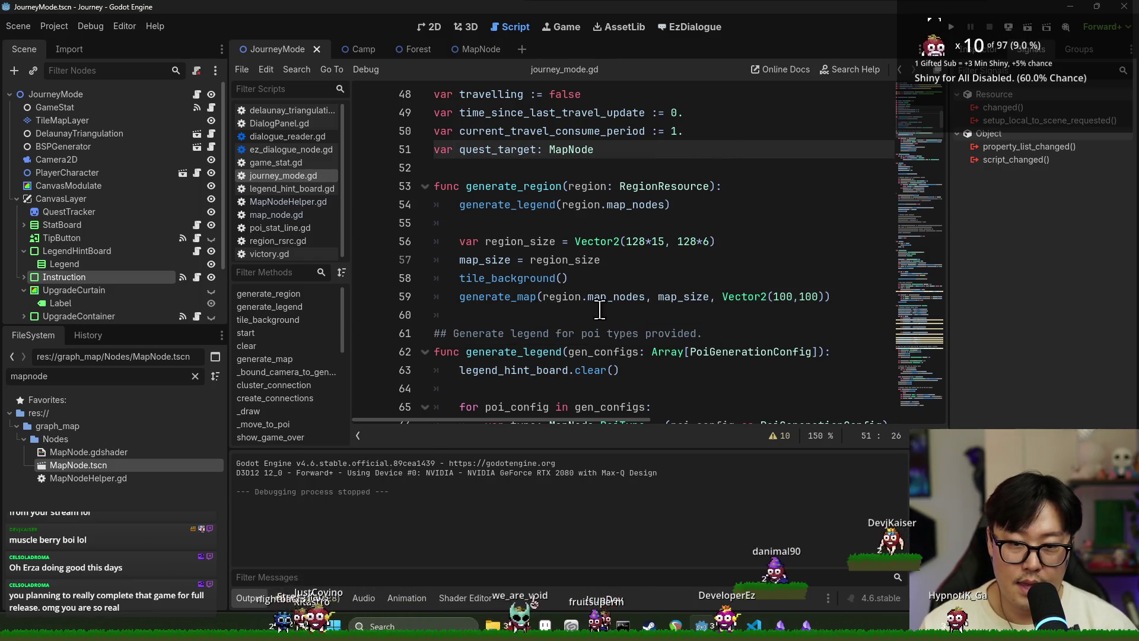
click(951, 27)
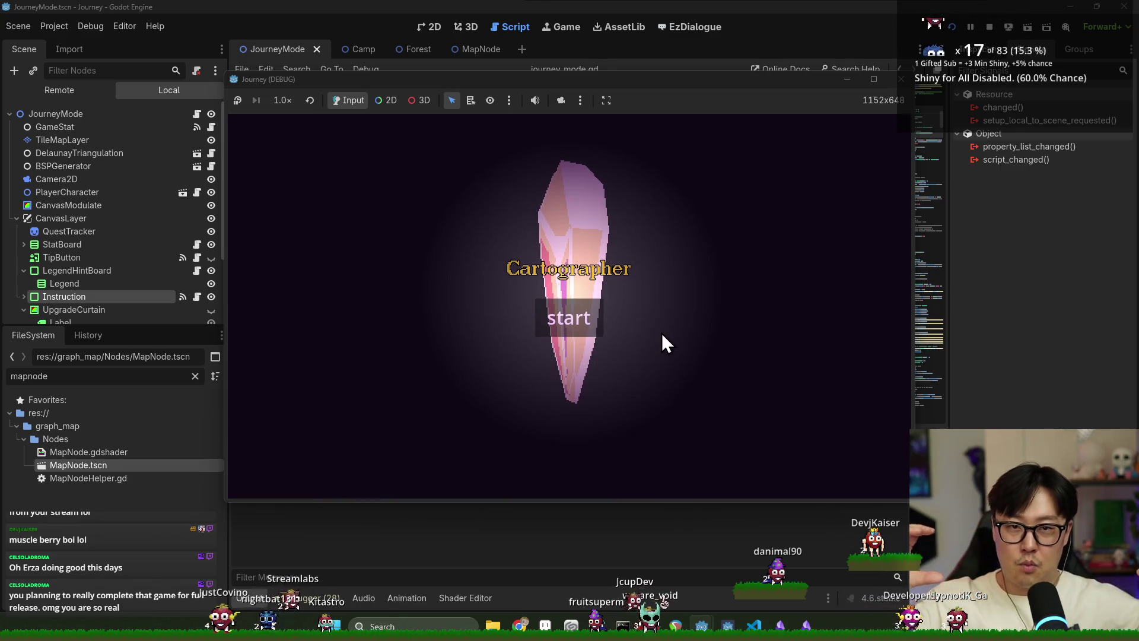
Step: Start a new journey and collapse the instruction and legend panels to view the wider map
click(571, 315)
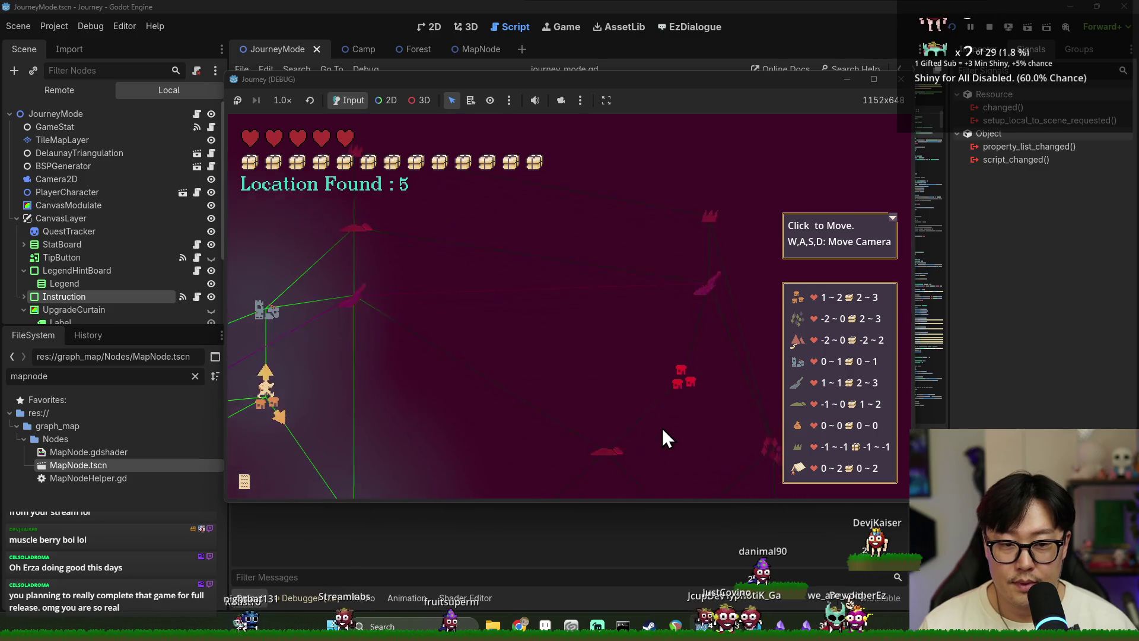
click(885, 225)
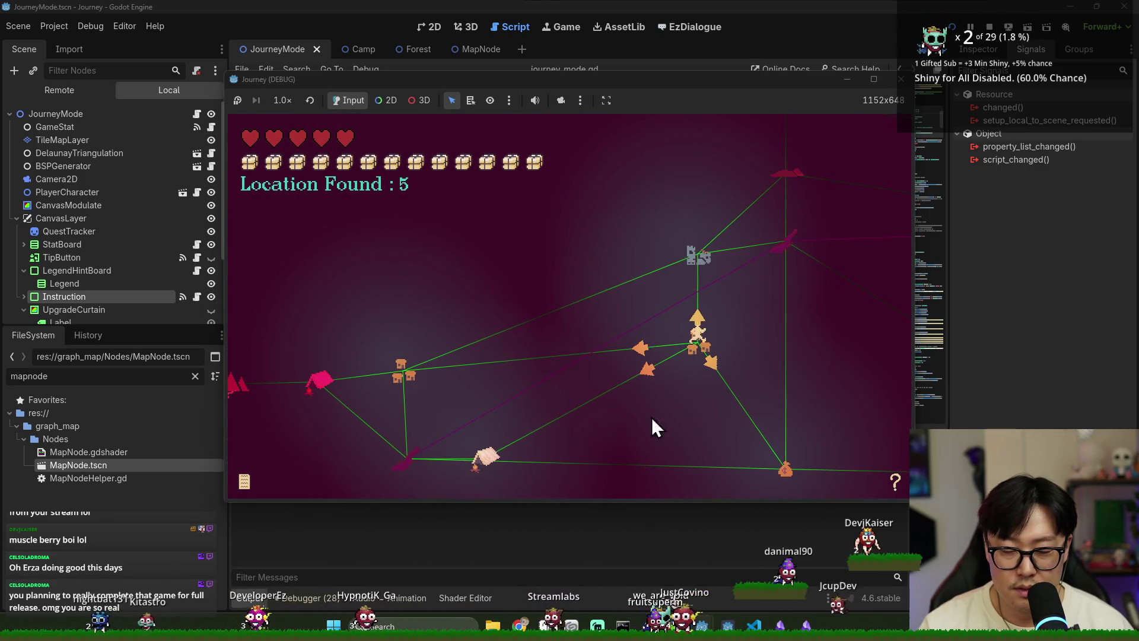
Step: Close the running game and locate the create_connections call inside the generate_map function
key(F8)
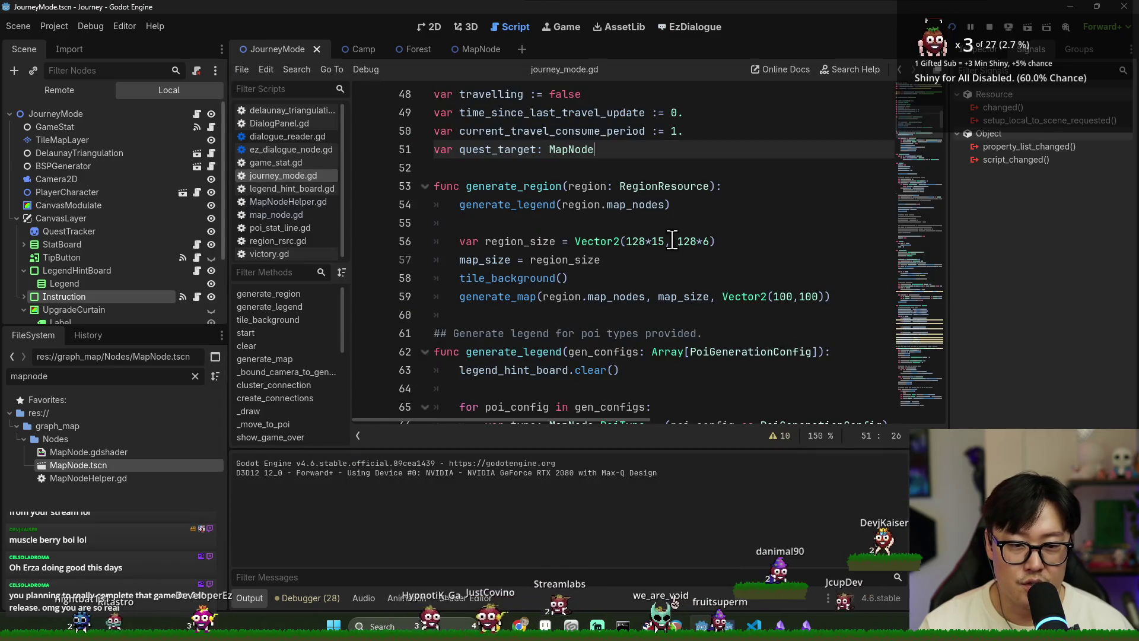
click(687, 243)
click(777, 296)
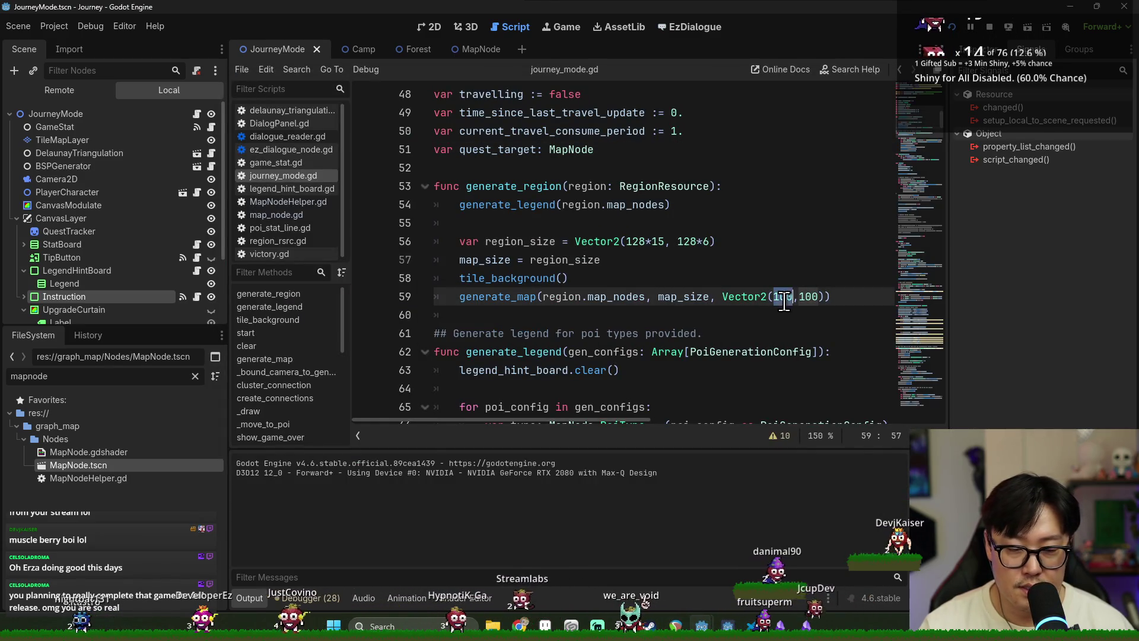
ctrl+click(513, 305)
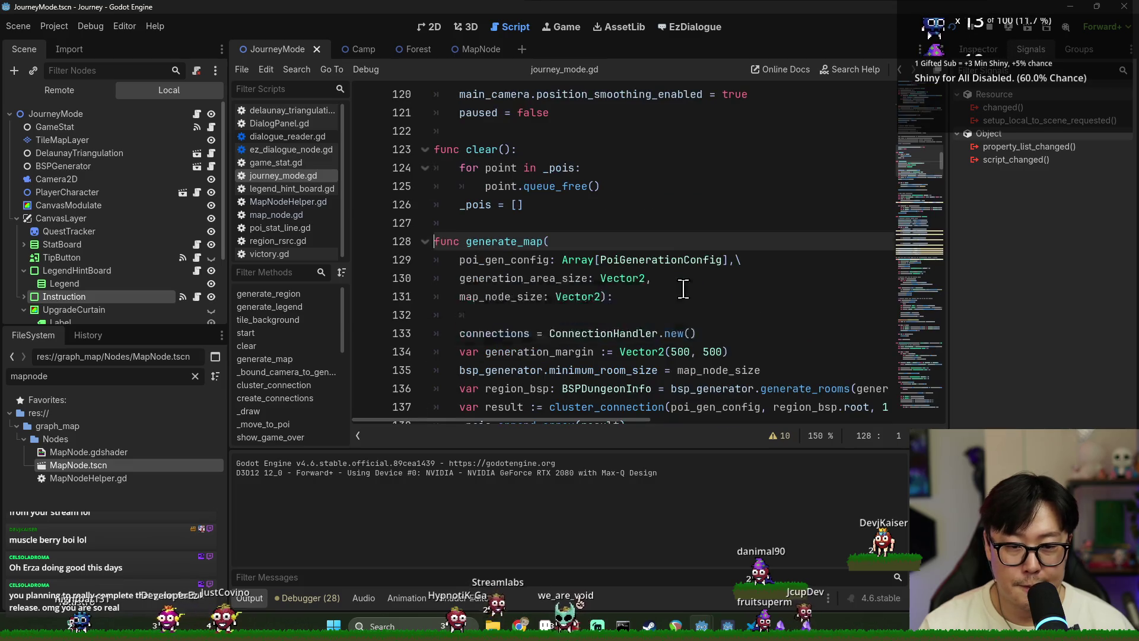
scroll(682, 299, down, 6)
mouse_move(629, 418)
mouse_down()
mouse_move(692, 421)
mouse_move(616, 415)
mouse_up()
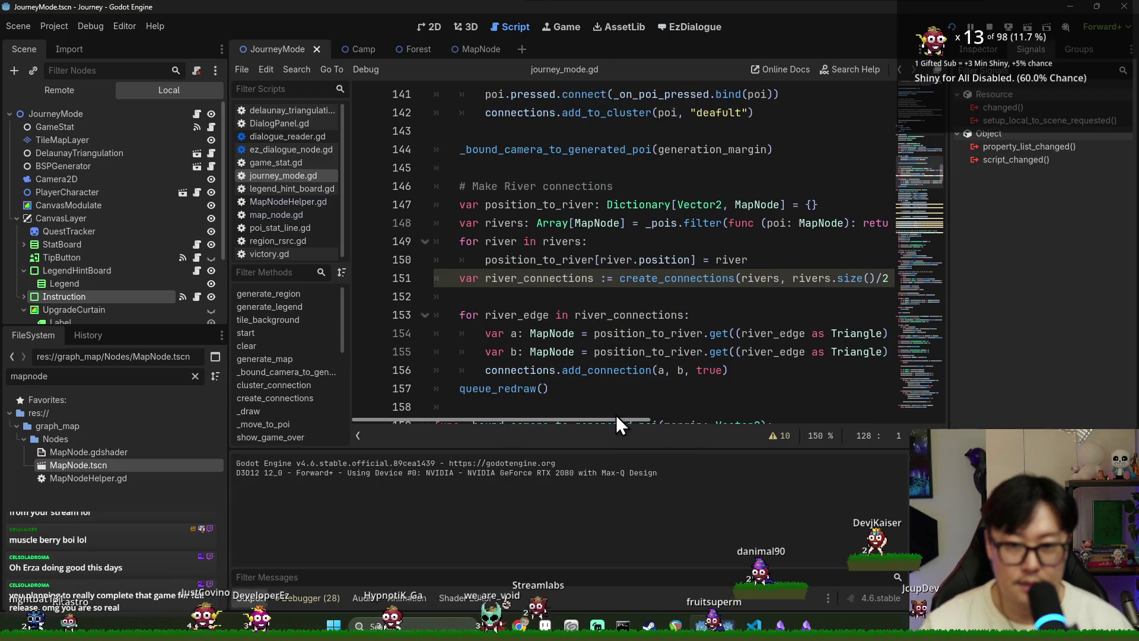
double_click(670, 278)
Step: Place the caret before generation_margin on line 137, then save and run the project
scroll(699, 314, up, 2)
scroll(699, 314, up, 3)
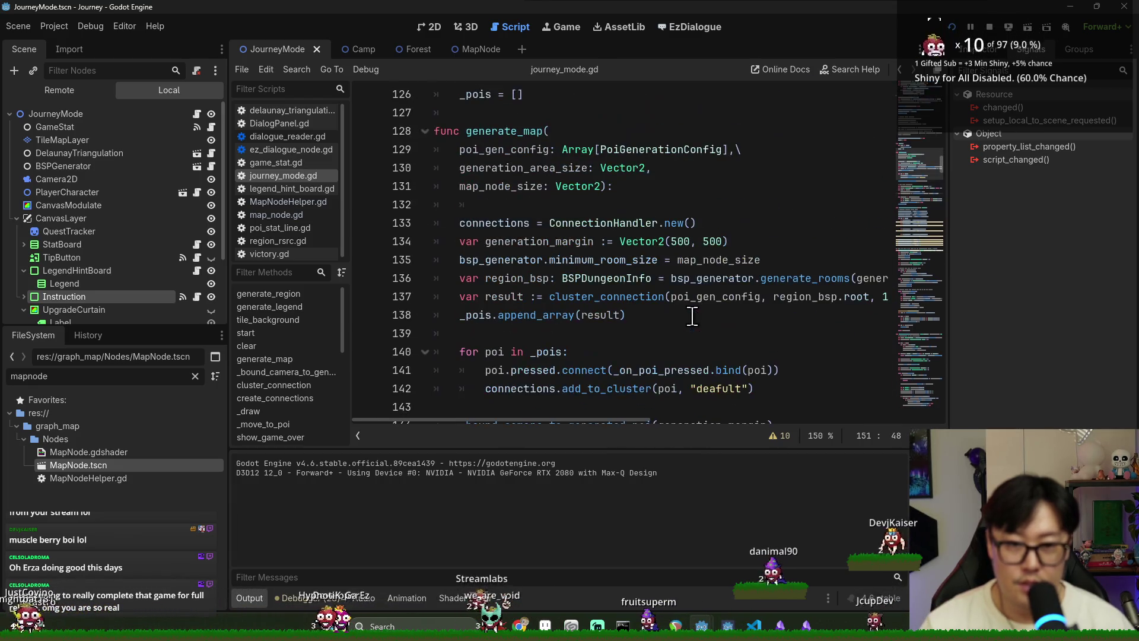
drag(655, 420, 757, 419)
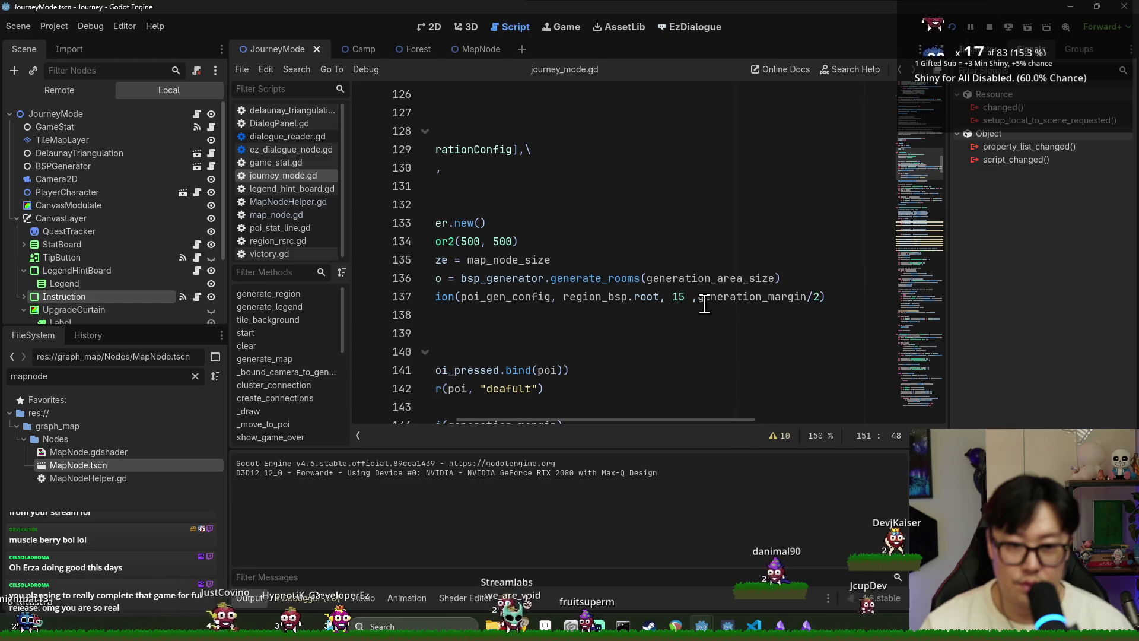
click(693, 296)
key(F5)
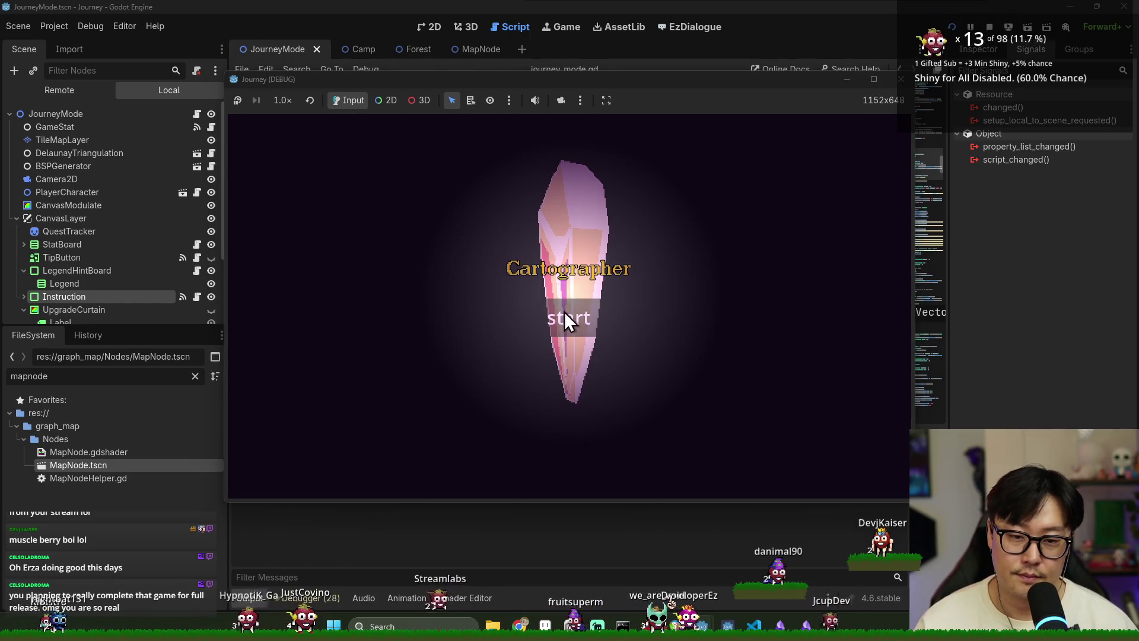
Step: Start a new game, collapse the help panels, move the explorer to the blade node, then stop
click(565, 316)
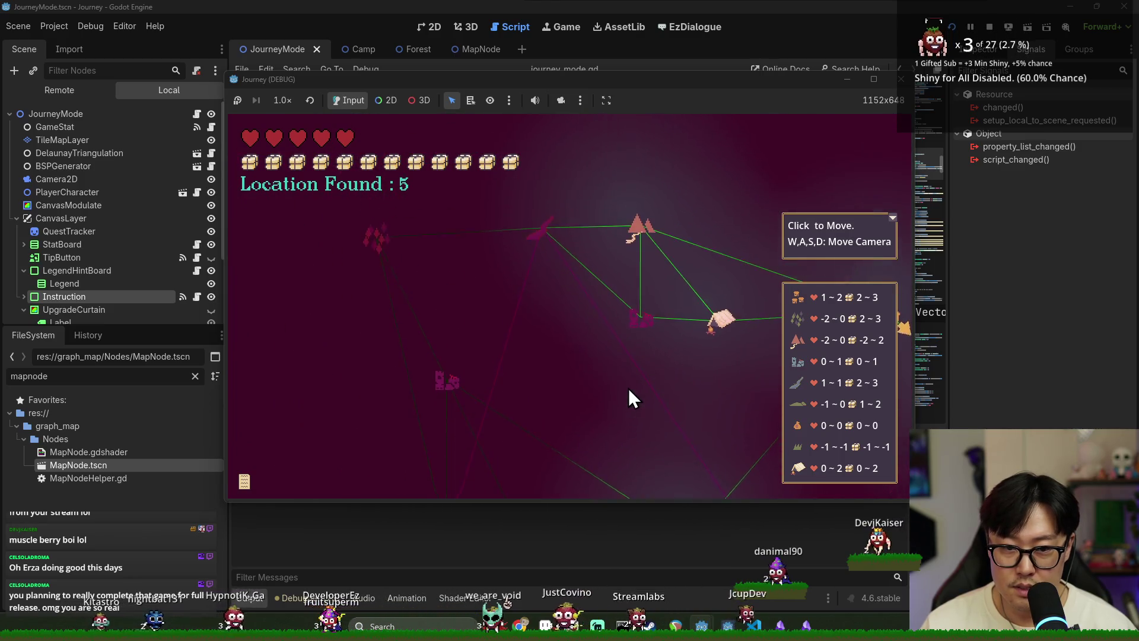
click(893, 218)
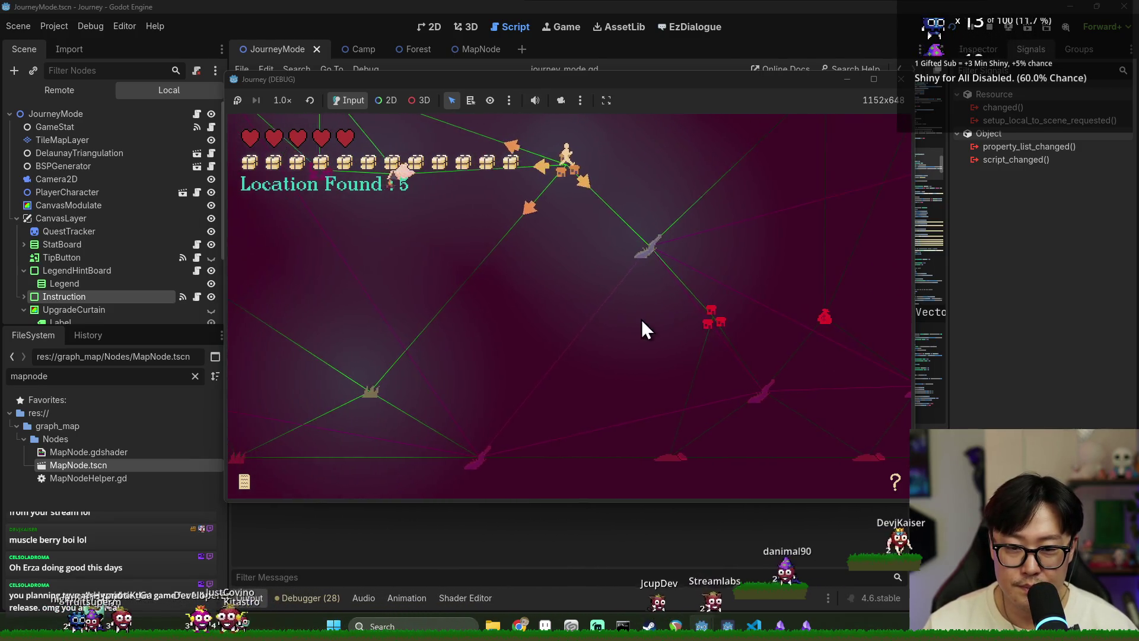
click(747, 267)
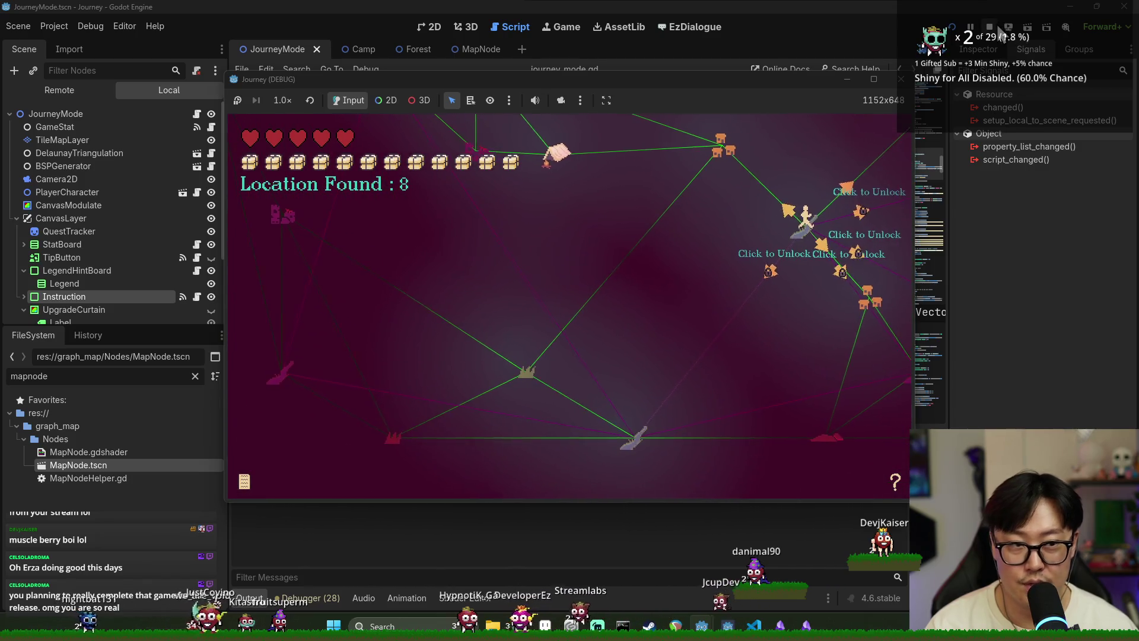
click(990, 26)
Step: Open the Region note in Obsidian and highlight its Camp, Rest, Search and Plains descriptions
key(alt+Tab)
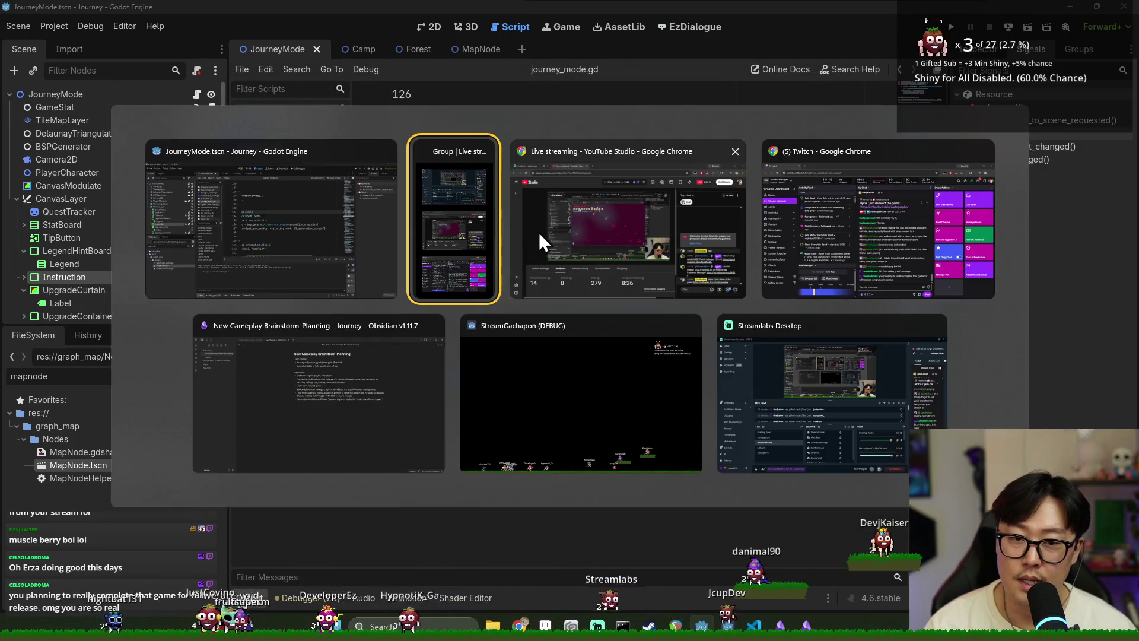
click(346, 374)
click(104, 92)
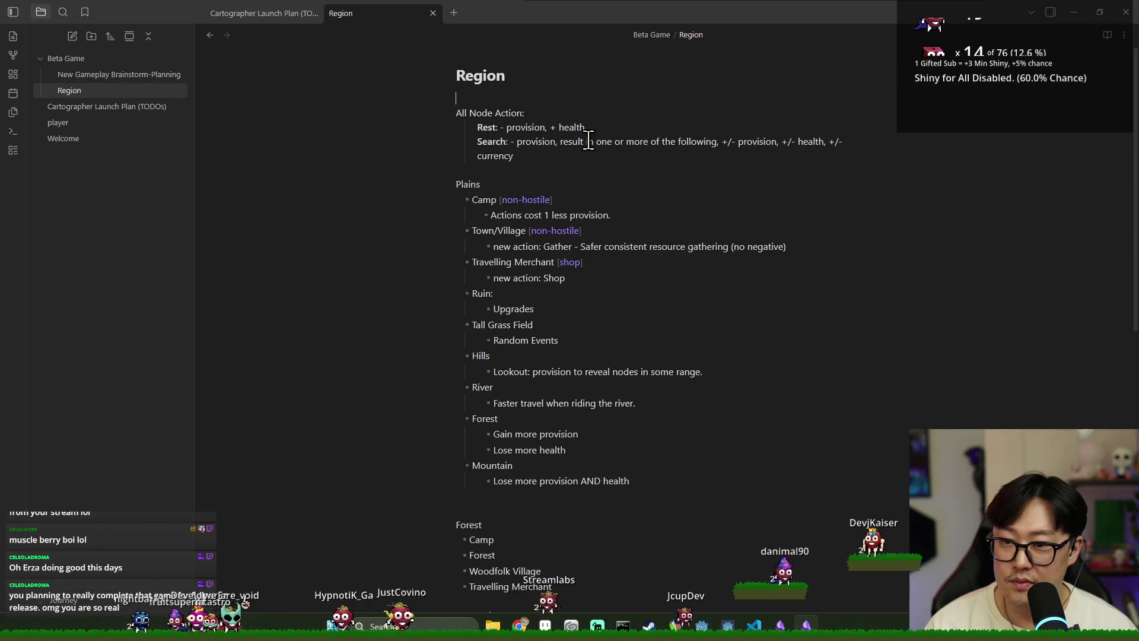
drag(490, 215, 579, 215)
click(579, 215)
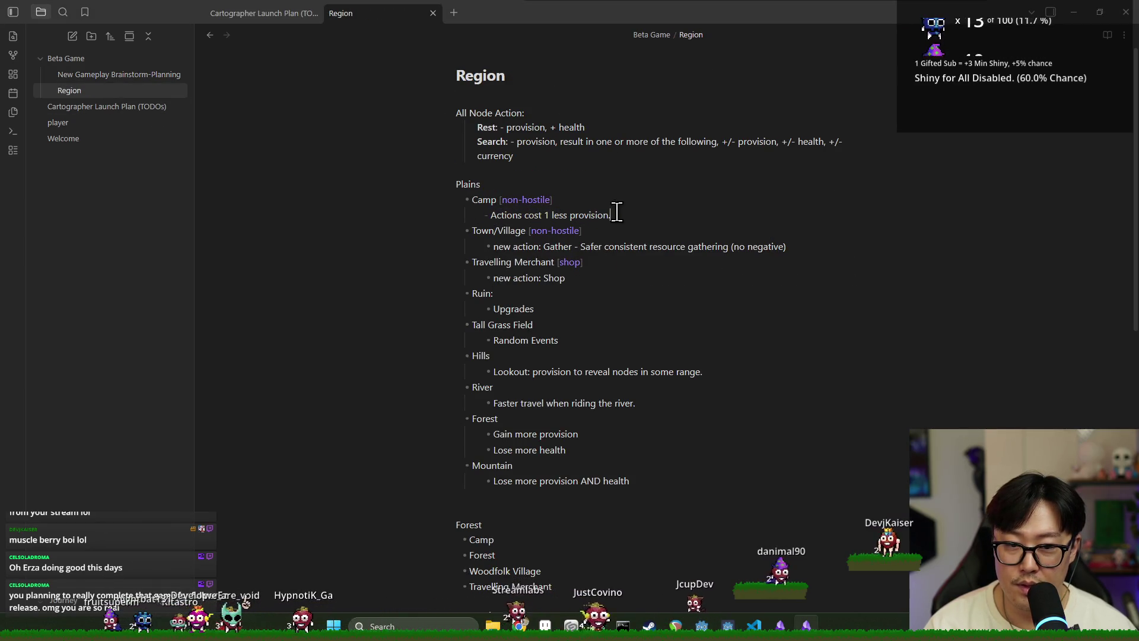
drag(467, 127, 605, 141)
click(605, 141)
drag(467, 131, 469, 148)
mouse_move(491, 214)
mouse_down()
mouse_move(552, 269)
mouse_move(582, 493)
mouse_move(560, 407)
mouse_move(460, 212)
mouse_up()
click(741, 365)
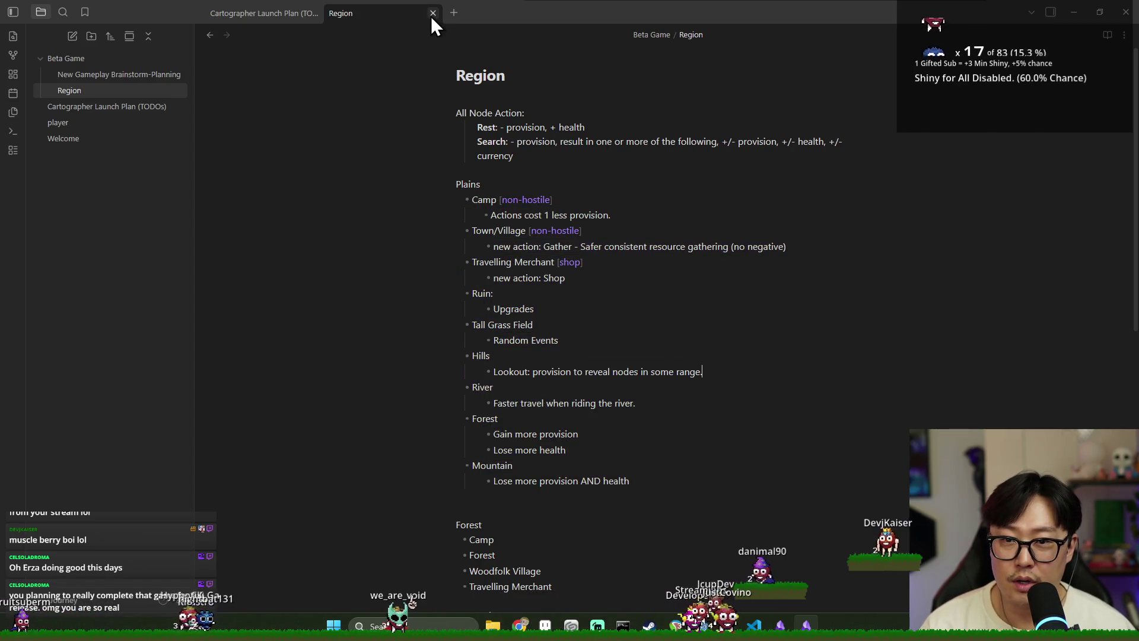
Step: Close Obsidian and bring up the Twitch raid channel browser maximized in Chrome
click(1127, 17)
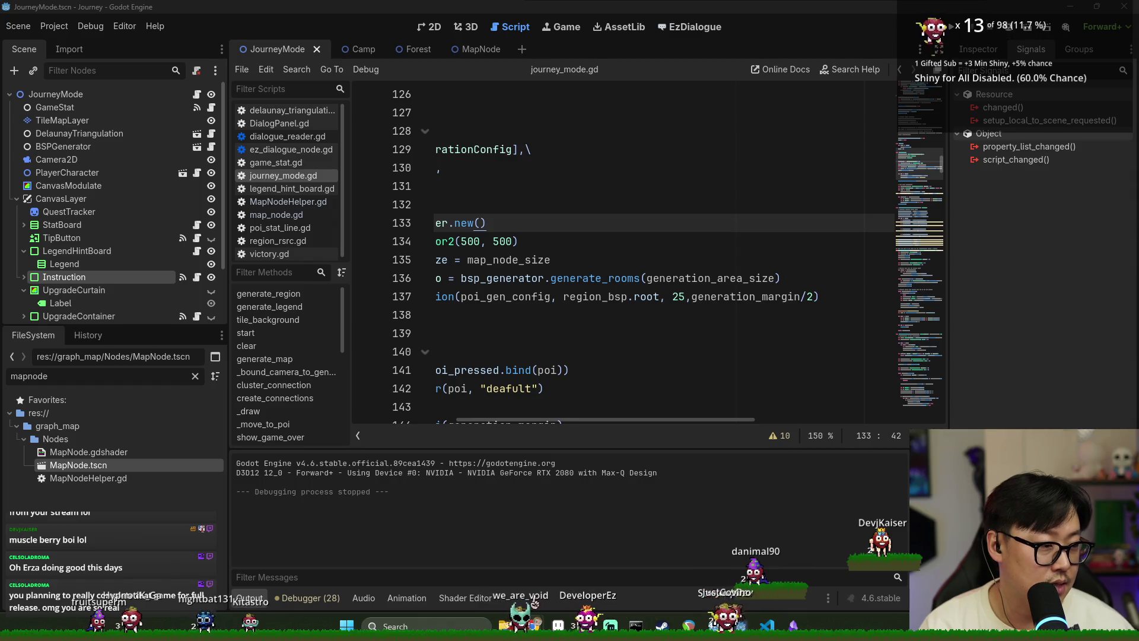
click(533, 626)
mouse_move(831, 311)
mouse_down()
mouse_move(468, 10)
mouse_move(484, 5)
mouse_up()
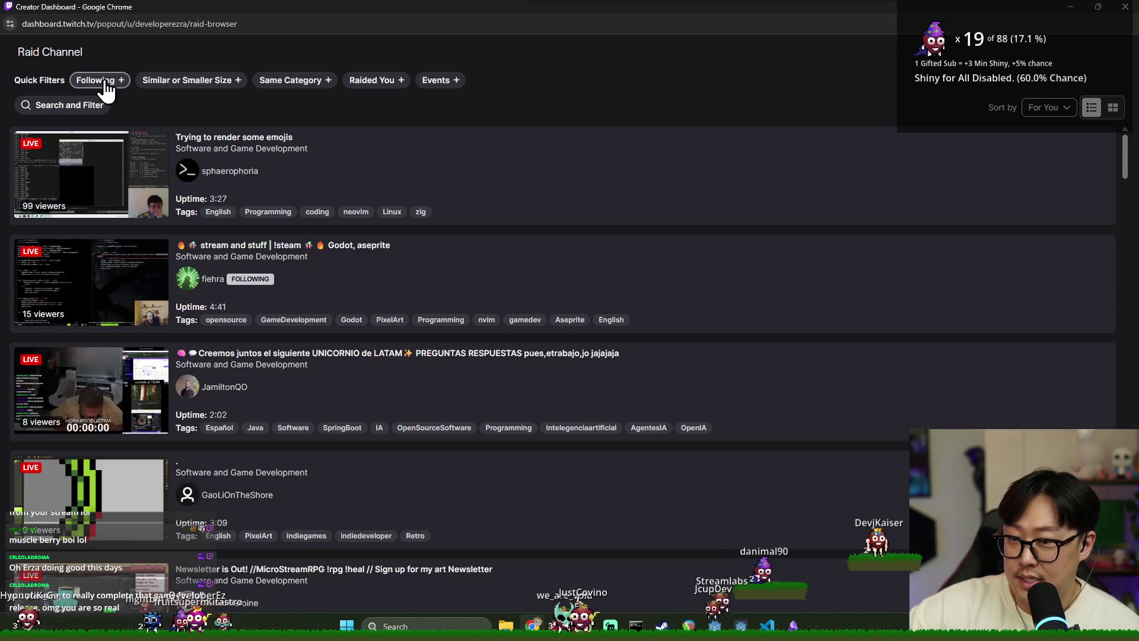
Step: Toggle the Following quick filter on the raid channel list, then switch over to Discord
click(106, 90)
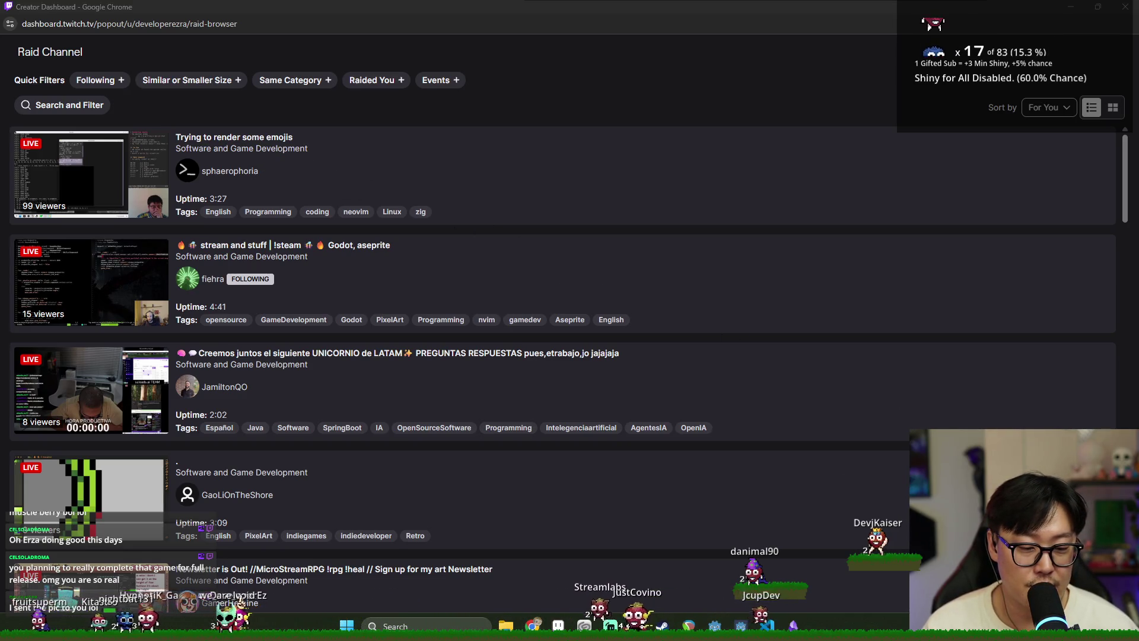
key(alt+Tab)
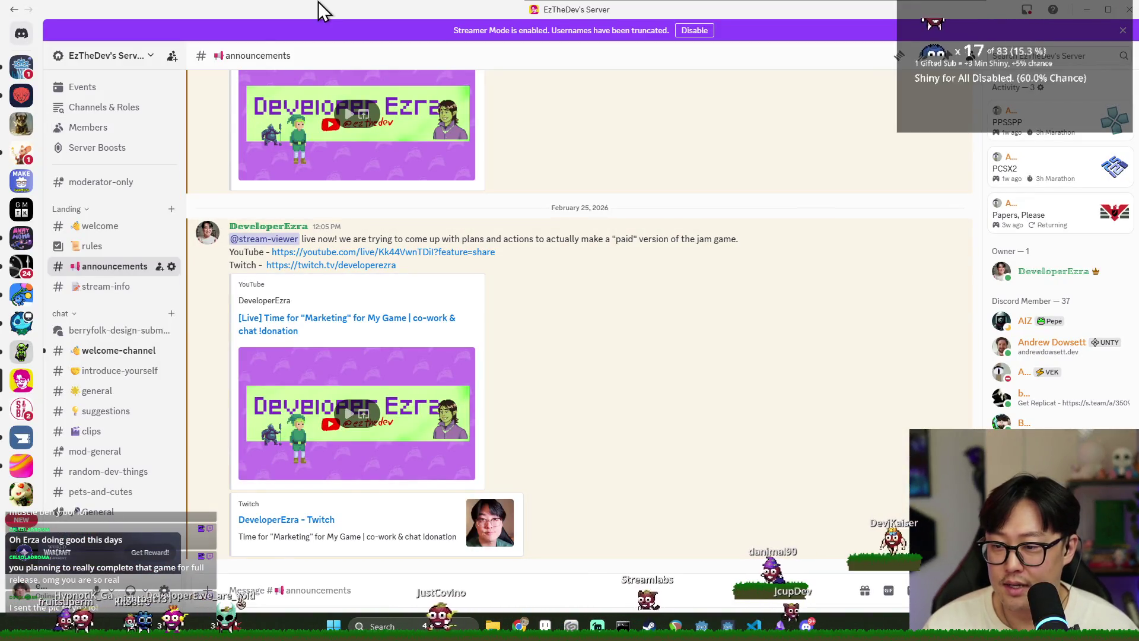
Step: Switch from Discord back to the Chrome raid channel browser
key(alt+Tab)
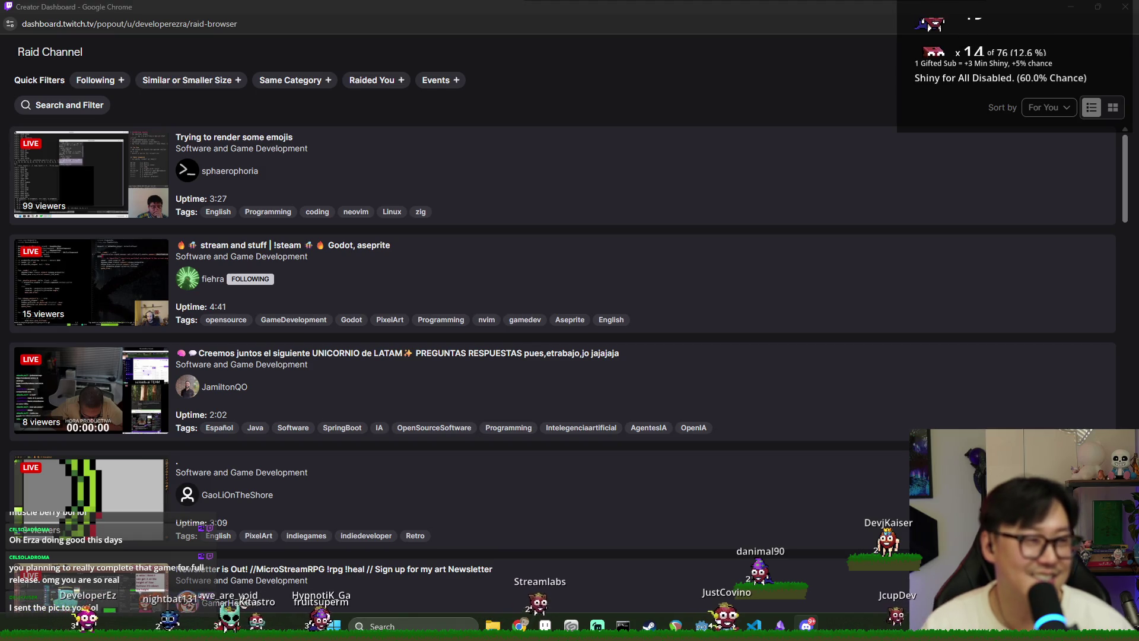
mouse_move(1138, 88)
mouse_down()
mouse_move(457, 88)
mouse_move(455, 67)
mouse_up()
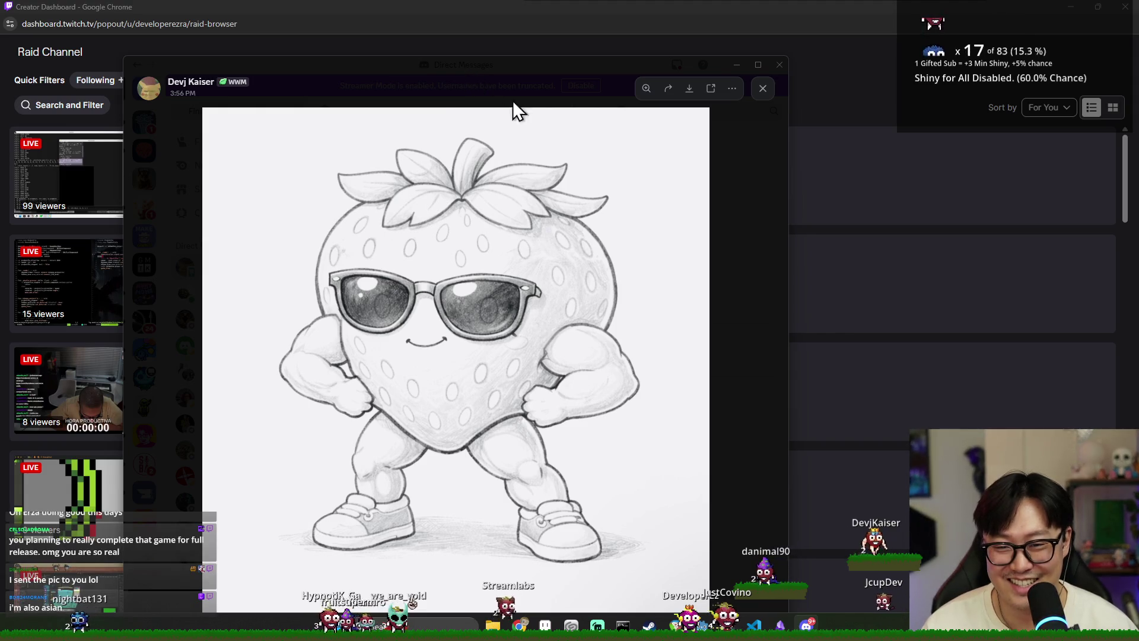
key(super+Down)
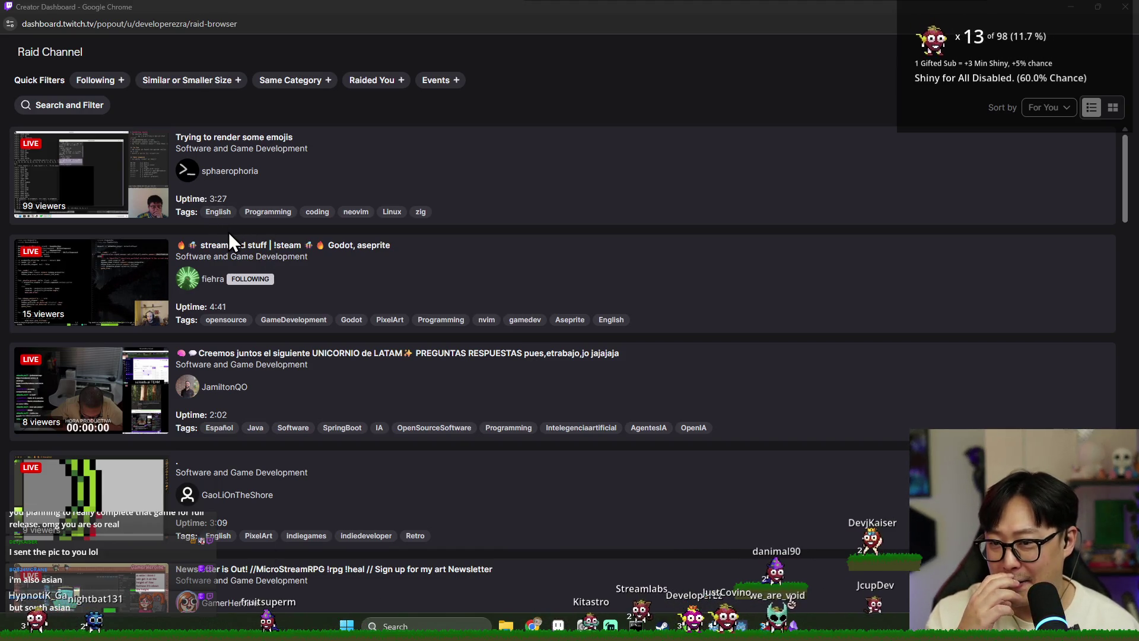
scroll(280, 211, down, 1)
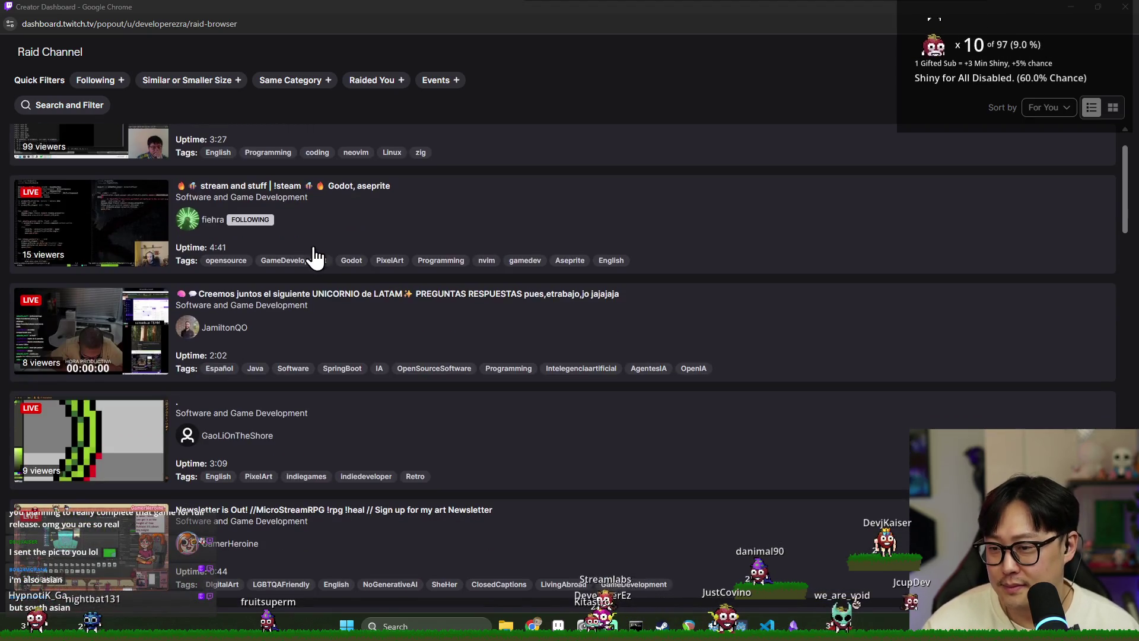
scroll(338, 306, down, 2)
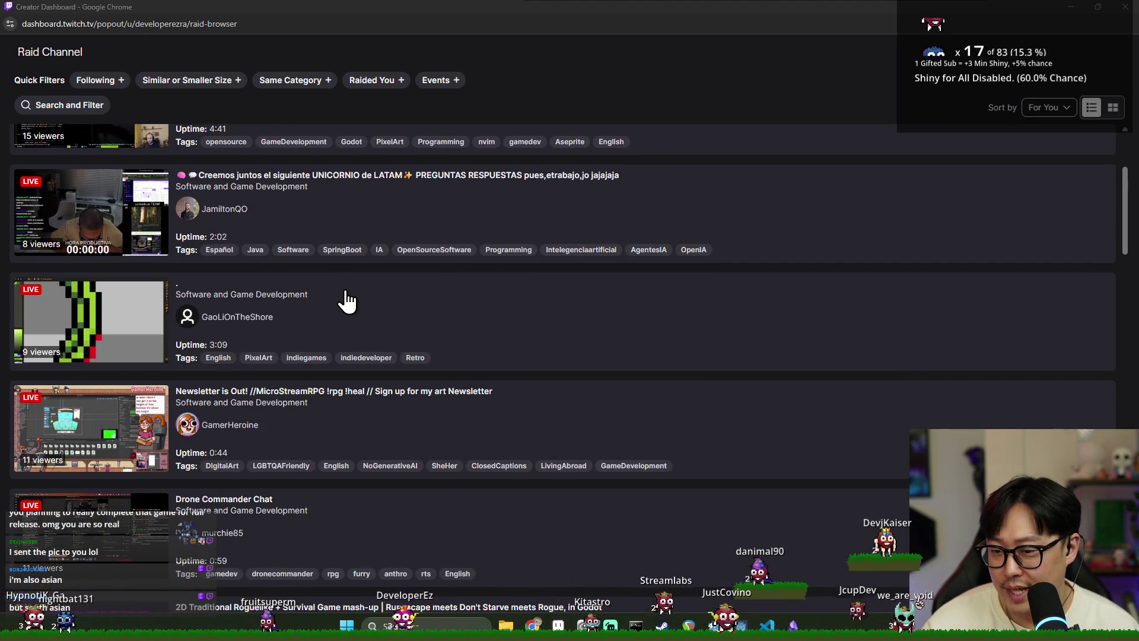
scroll(347, 301, down, 1)
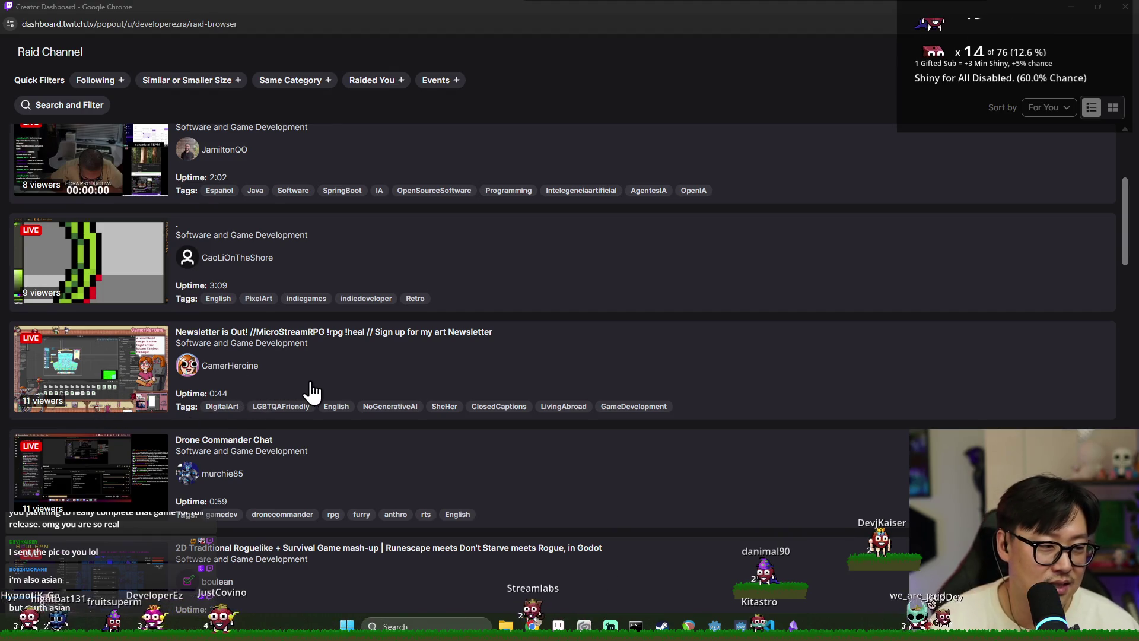
scroll(314, 391, down, 1)
scroll(315, 362, down, 2)
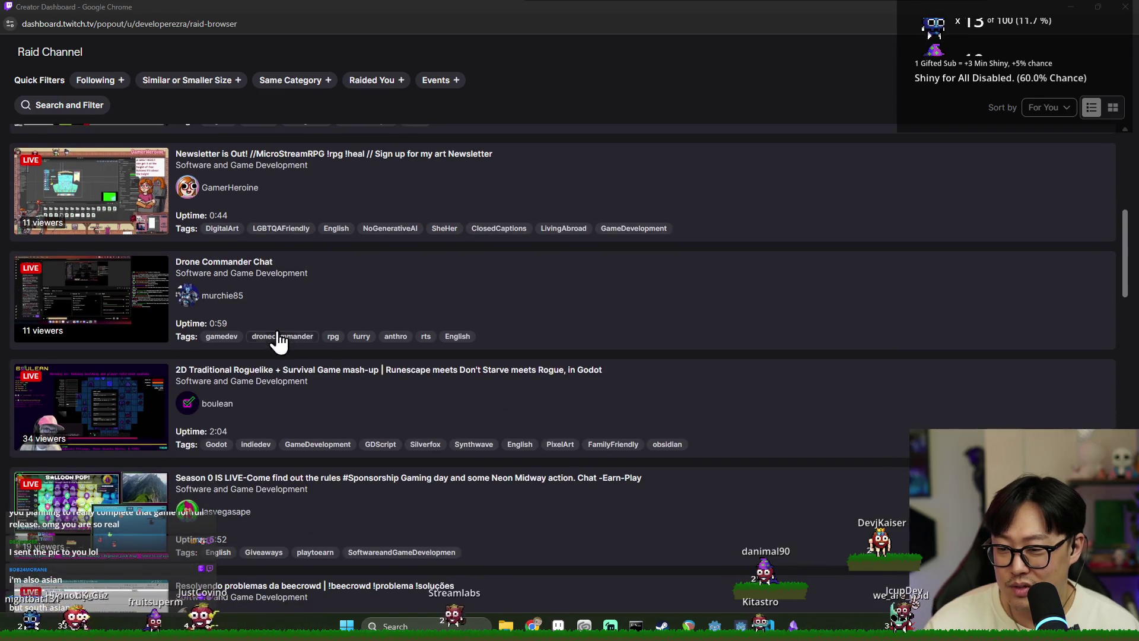
scroll(315, 306, down, 1)
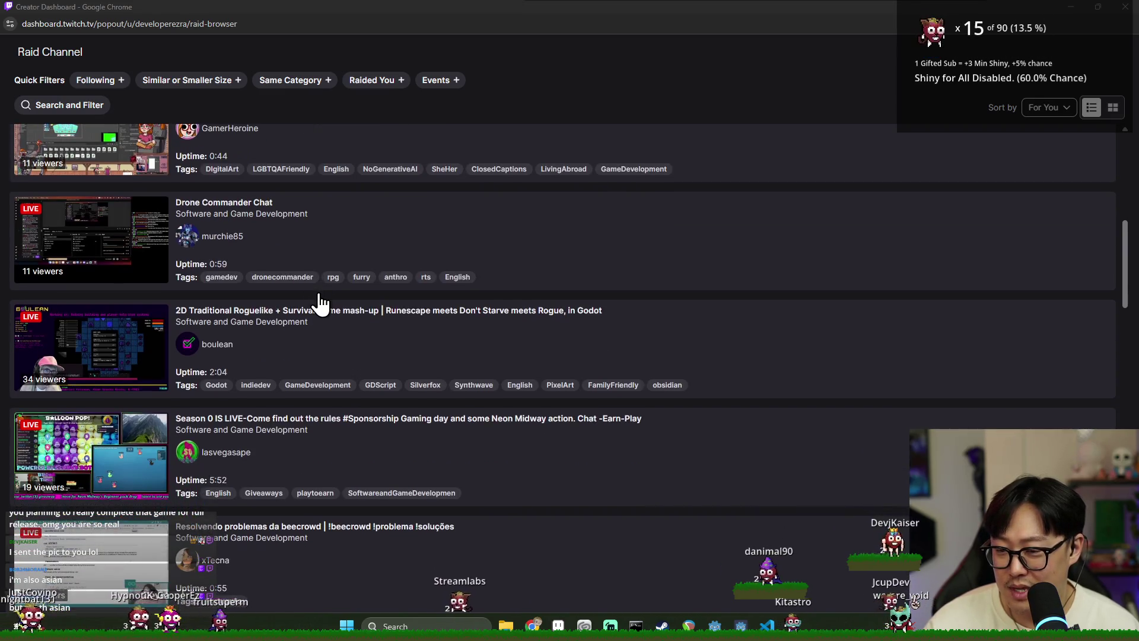